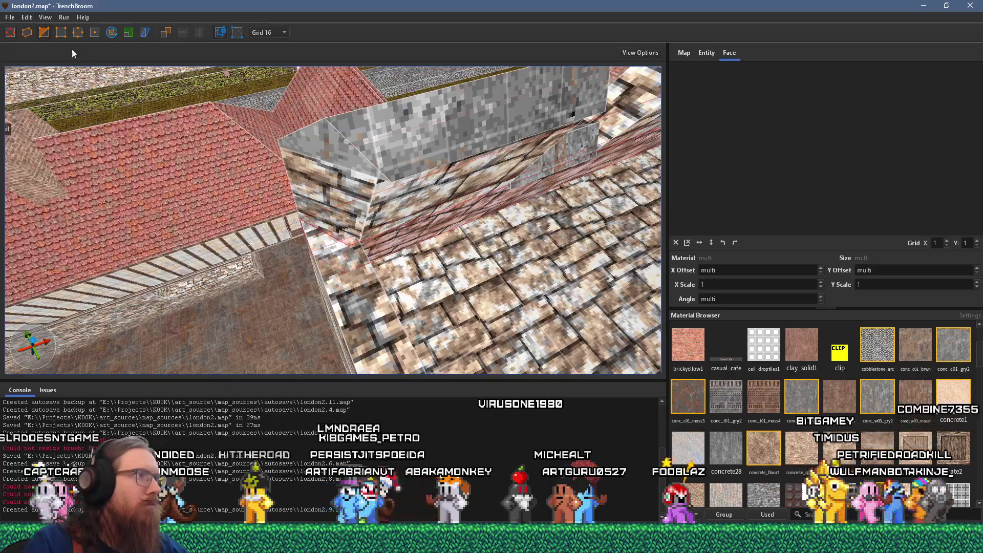
Select the wall brush and orbit the view around the walled courtyard.
click(332, 203)
click(332, 203)
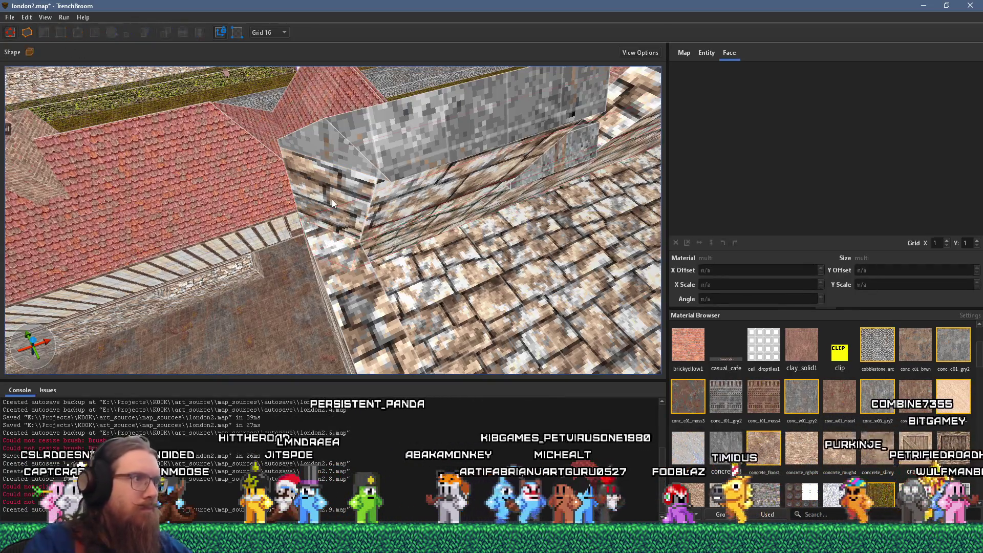
scroll(341, 292, up, 5)
scroll(341, 292, down, 10)
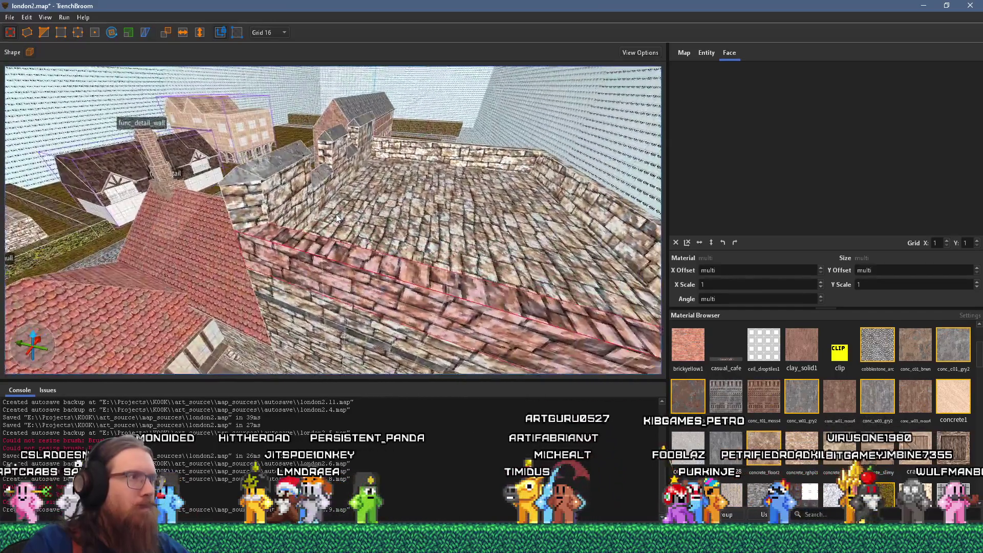
mouse_move(336, 218)
mouse_down()
mouse_move(380, 280)
mouse_move(363, 283)
mouse_move(454, 266)
mouse_move(437, 273)
mouse_up()
Place a dormer copy beside the original, turned 90° along the wall, and frame it.
shift+click(363, 283)
click(364, 283)
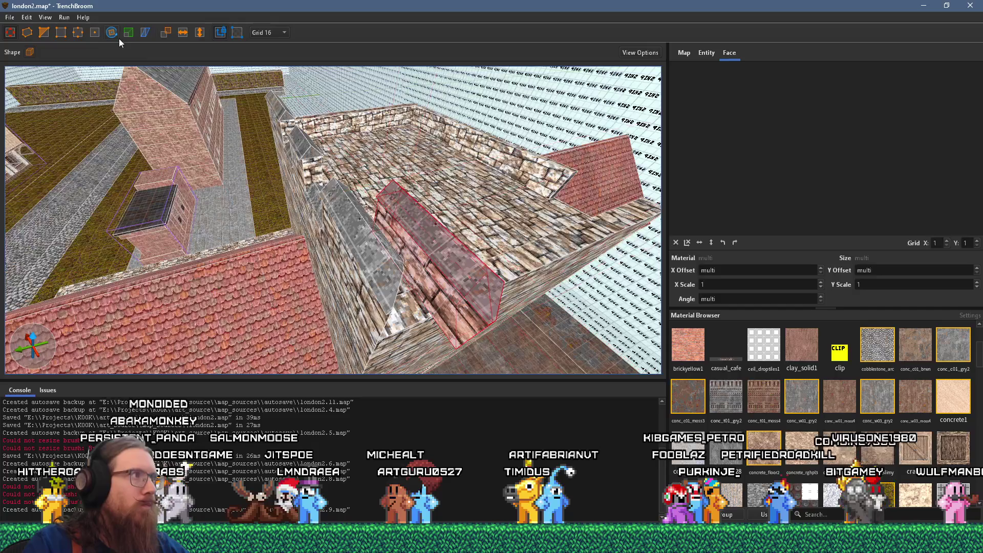
key(alt+Left)
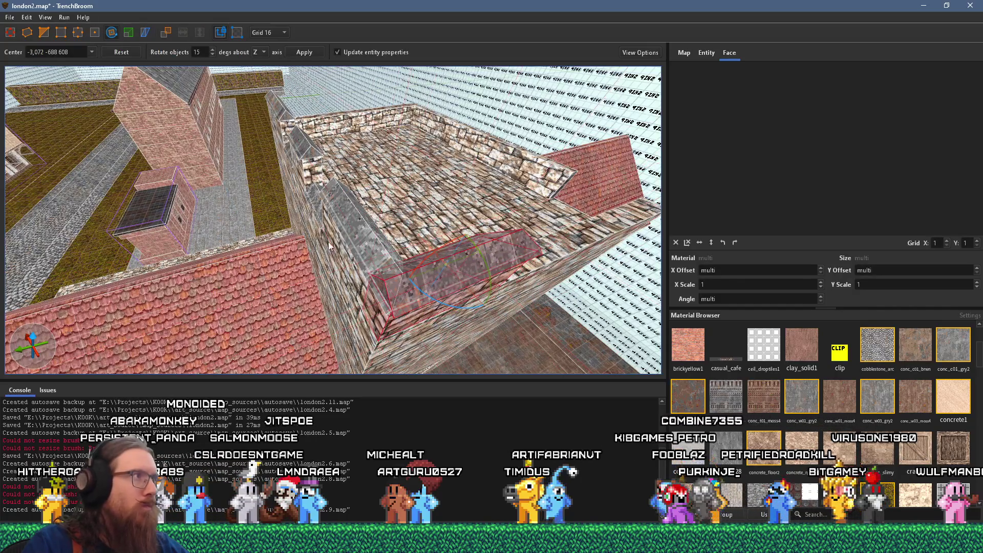
key(r)
scroll(353, 234, down, 5)
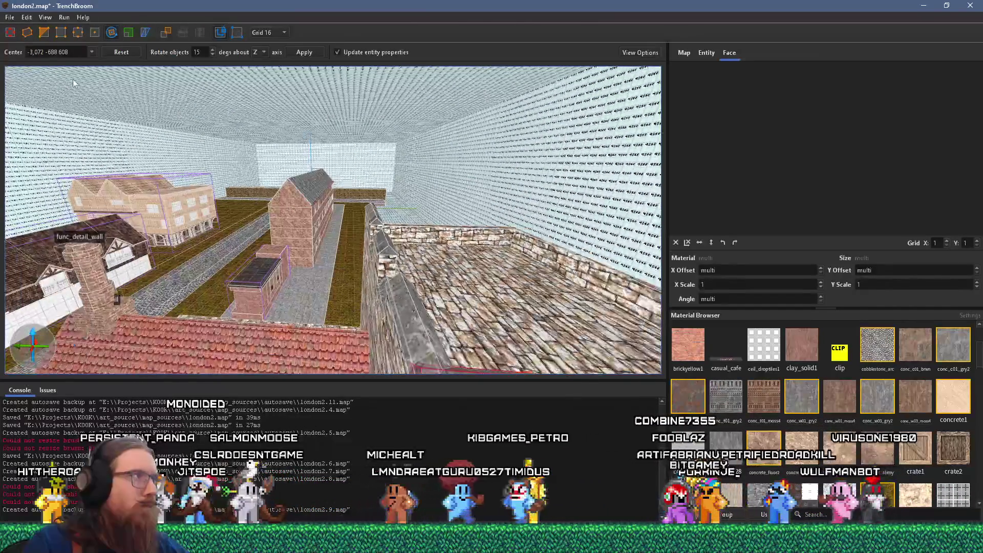
key(ctrl+u)
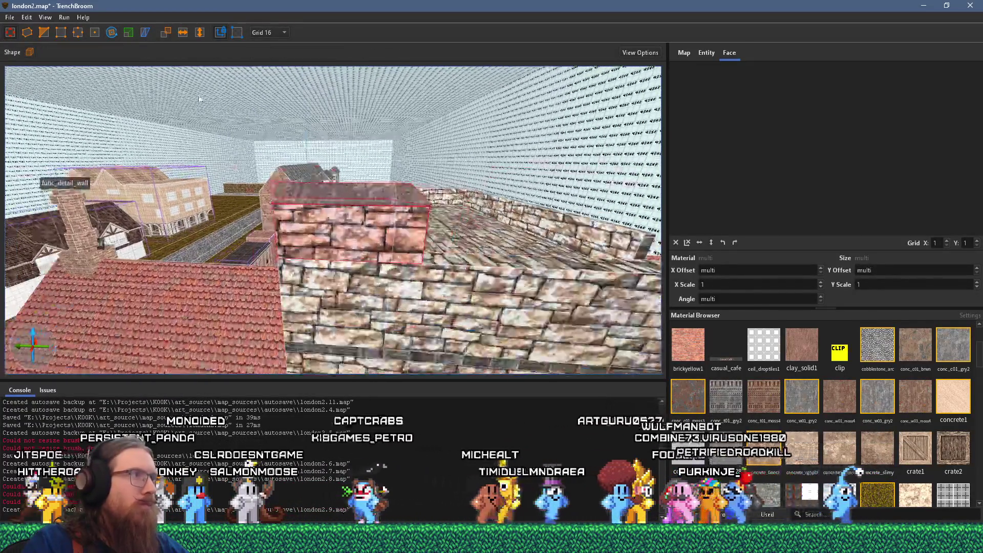
drag(389, 220, 401, 267)
Select the dormer's sloped face plus the wall and courtyard floor faces to inspect them.
shift+click(384, 227)
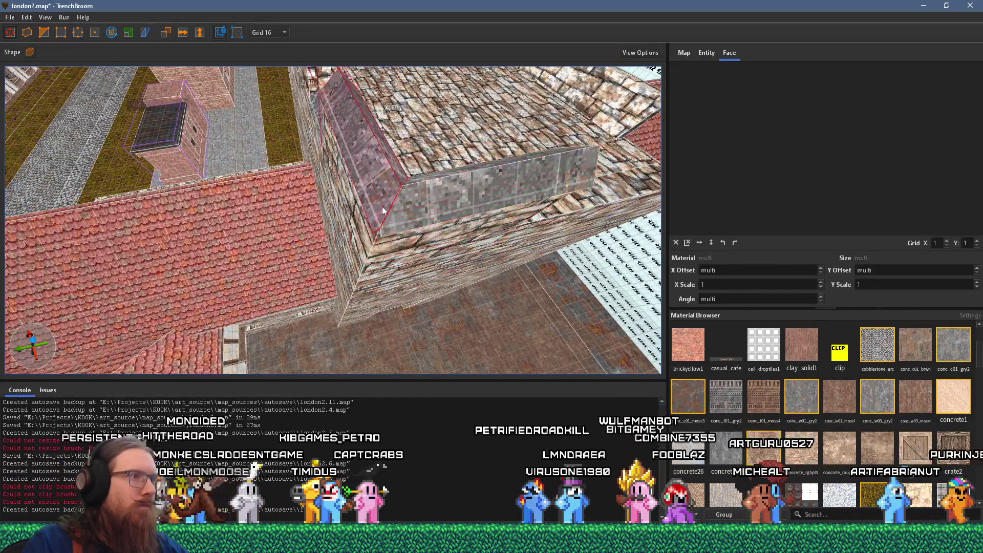
mouse_move(383, 226)
mouse_down()
mouse_move(391, 216)
mouse_move(405, 239)
mouse_move(350, 129)
mouse_up()
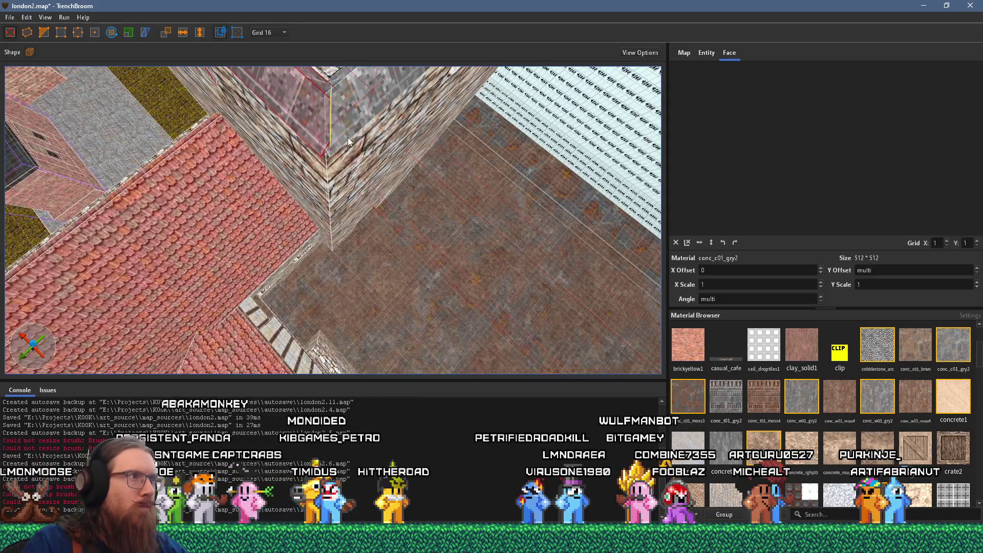
shift+click(340, 136)
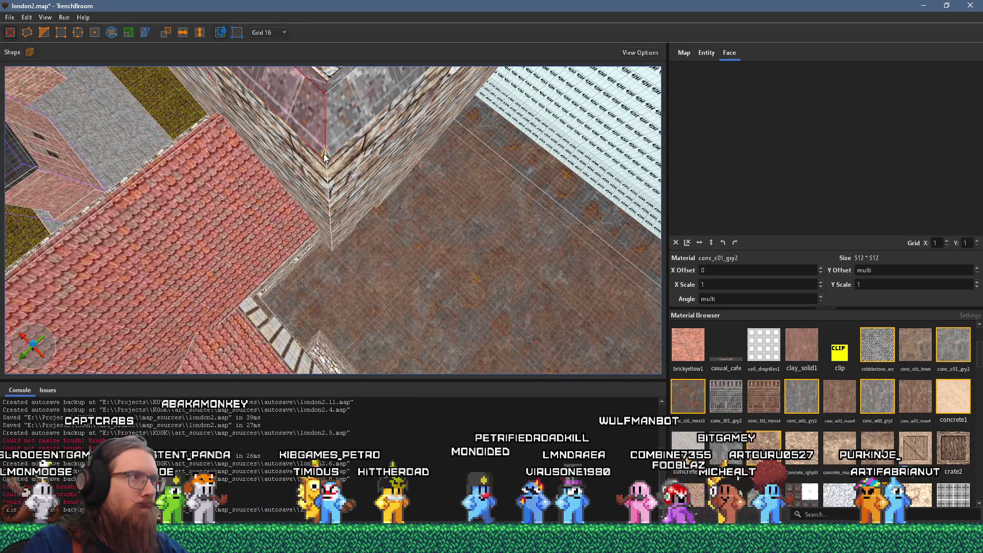
mouse_move(343, 177)
mouse_down()
mouse_move(351, 174)
mouse_move(328, 252)
mouse_up()
shift+click(352, 171)
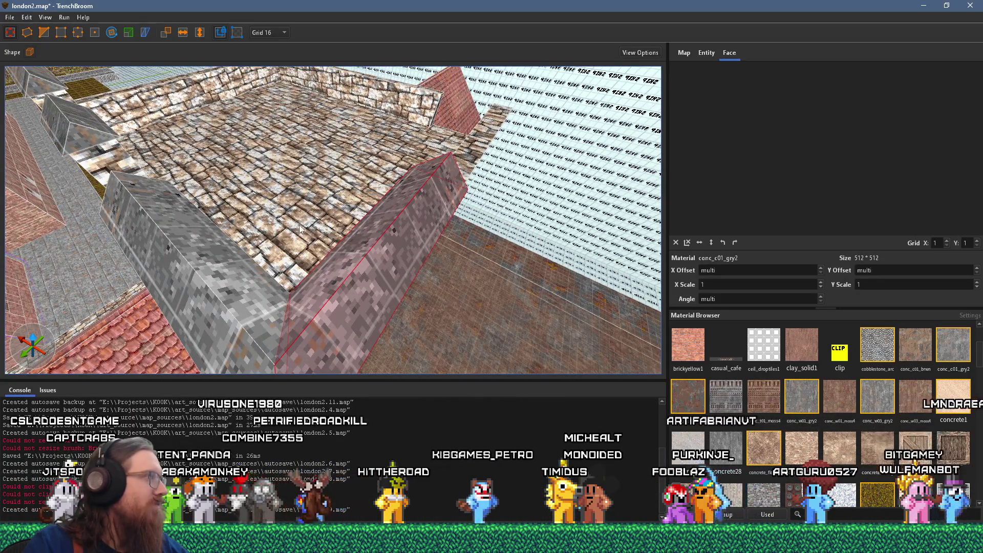
Save the london2 map and switch to the Firefox window.
click(10, 17)
click(23, 65)
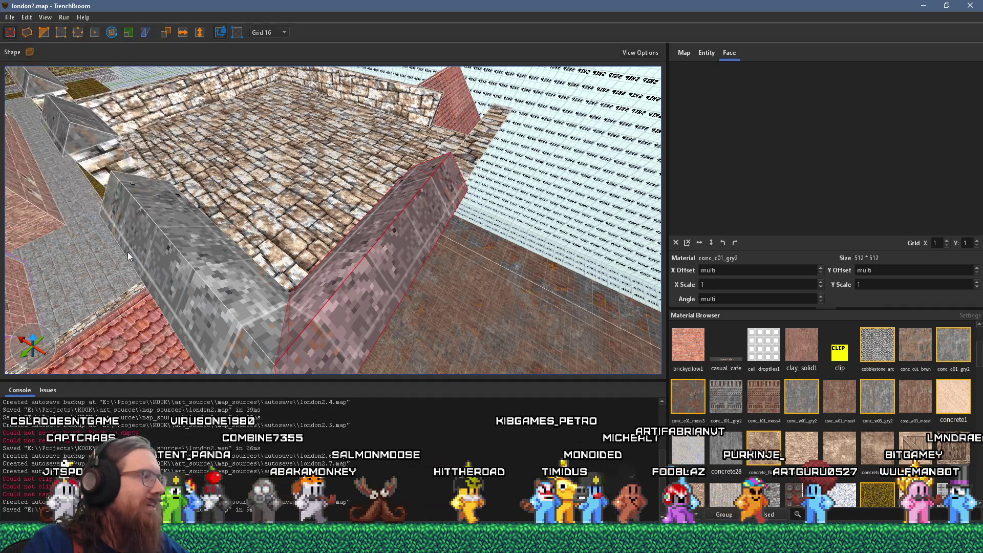
click(491, 545)
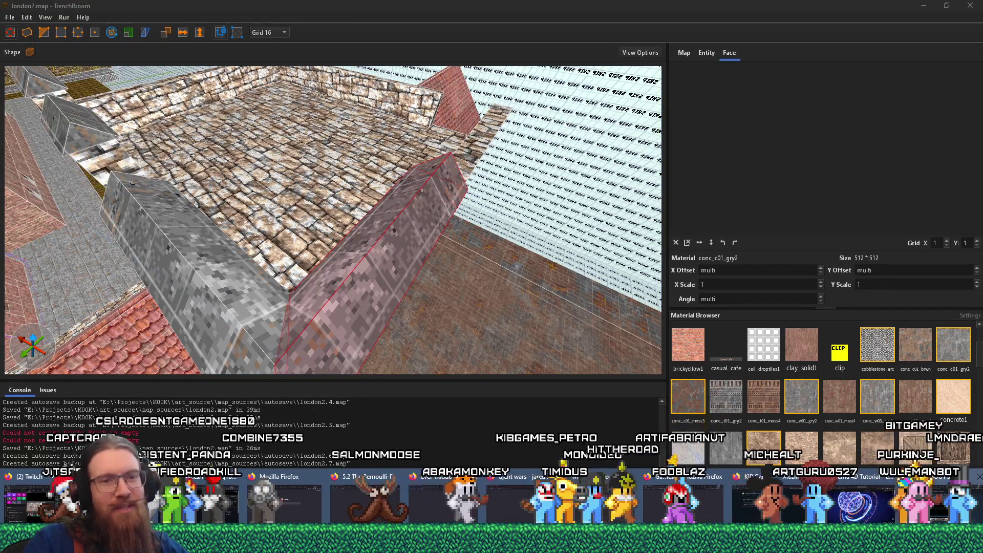
click(892, 482)
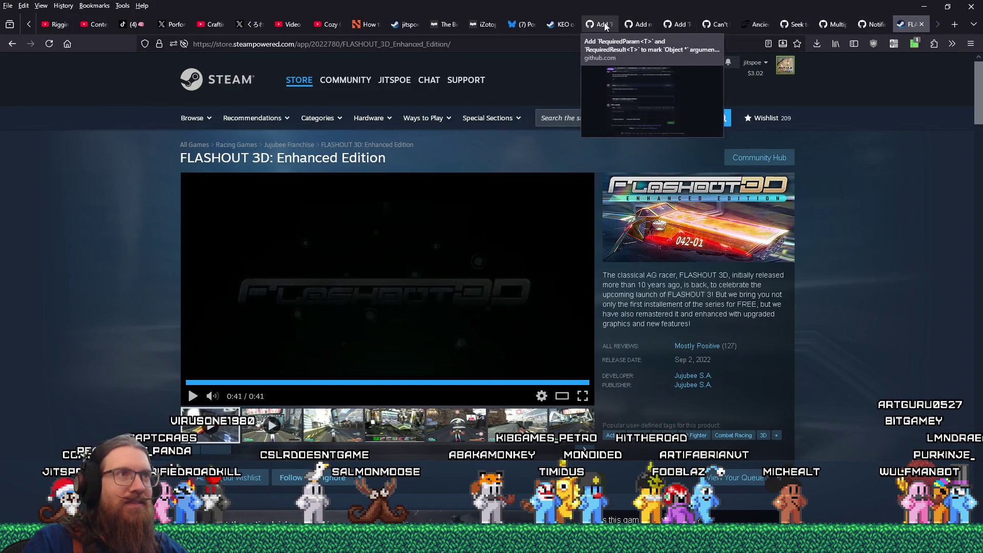
Read the iZotope Insight 2 article and open its Insight 2 link in a new tab.
click(487, 24)
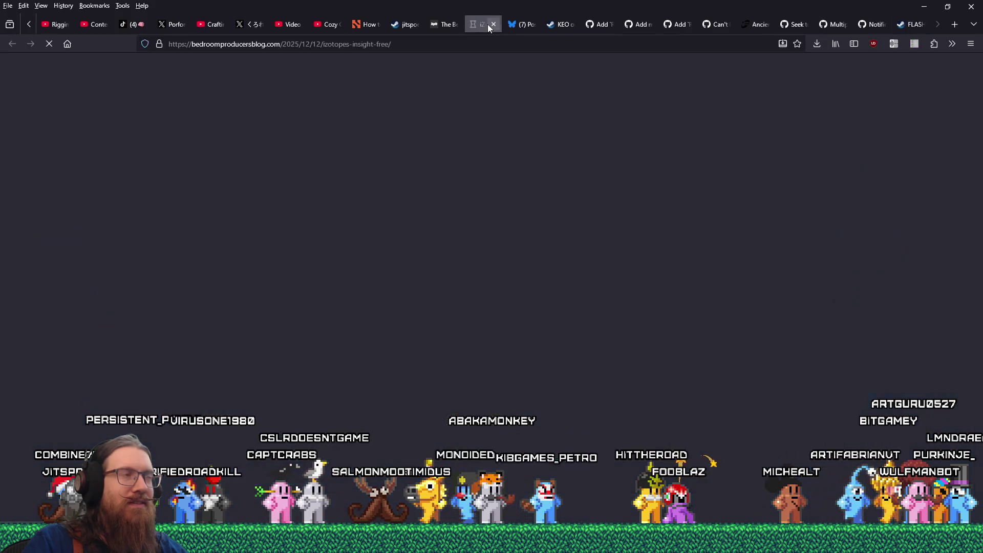
scroll(808, 359, up, 4)
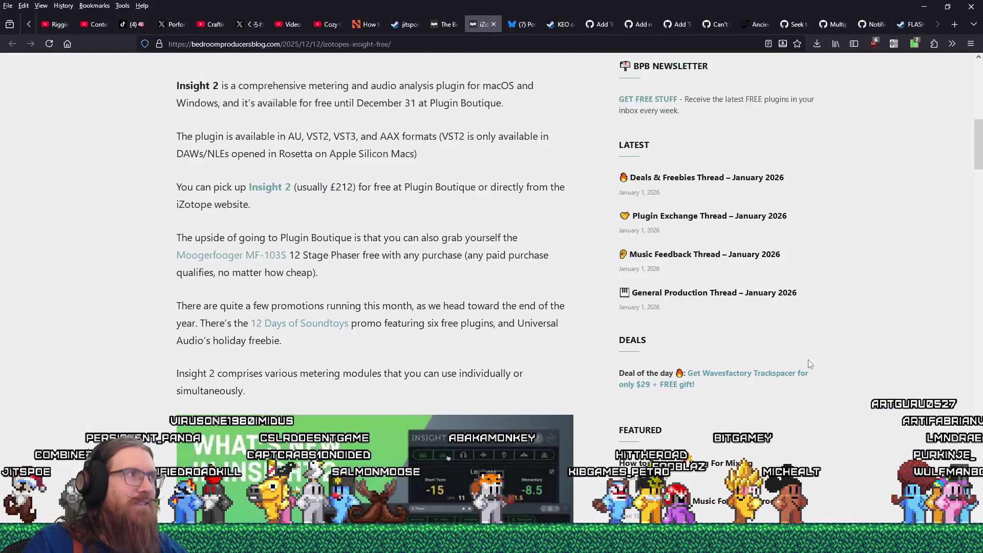
scroll(808, 359, up, 3)
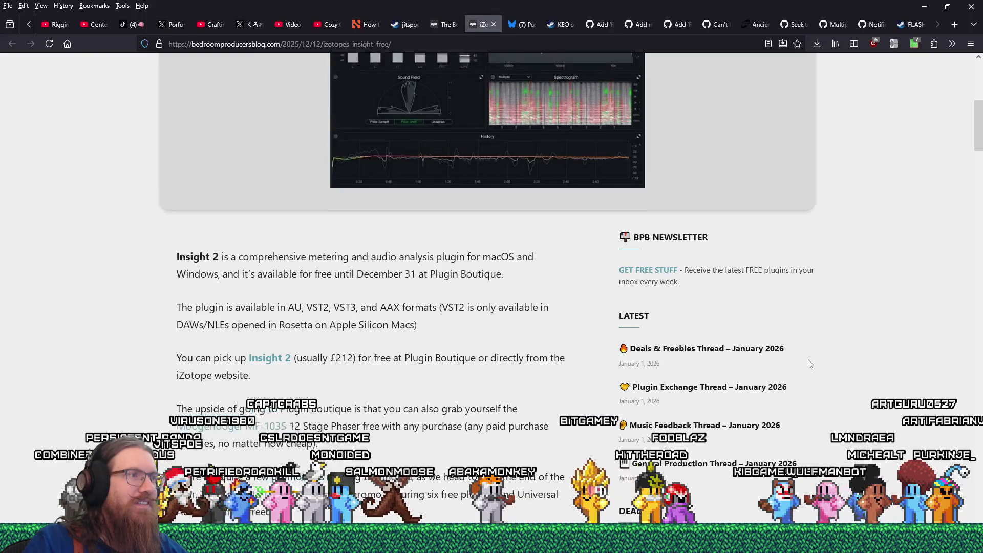
scroll(808, 359, up, 7)
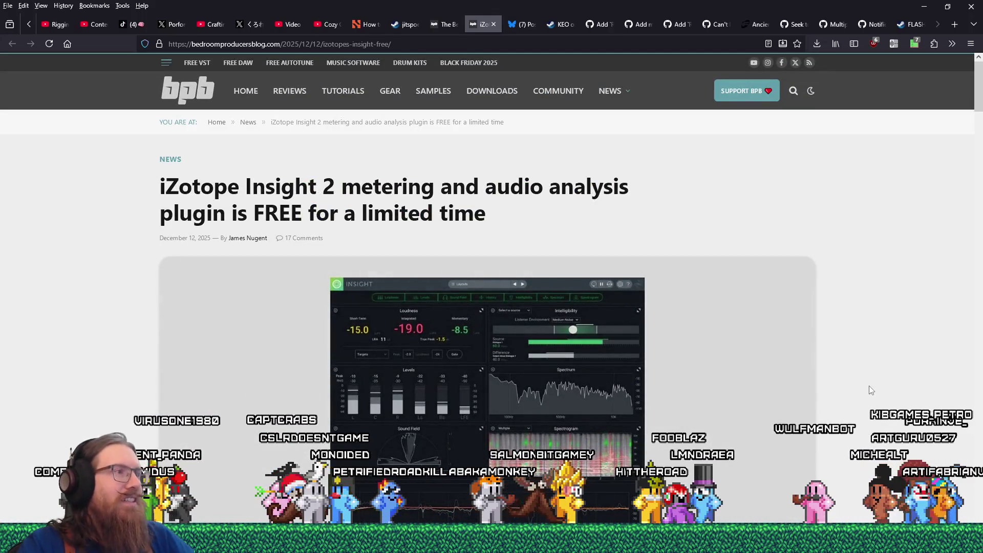
scroll(853, 413, down, 7)
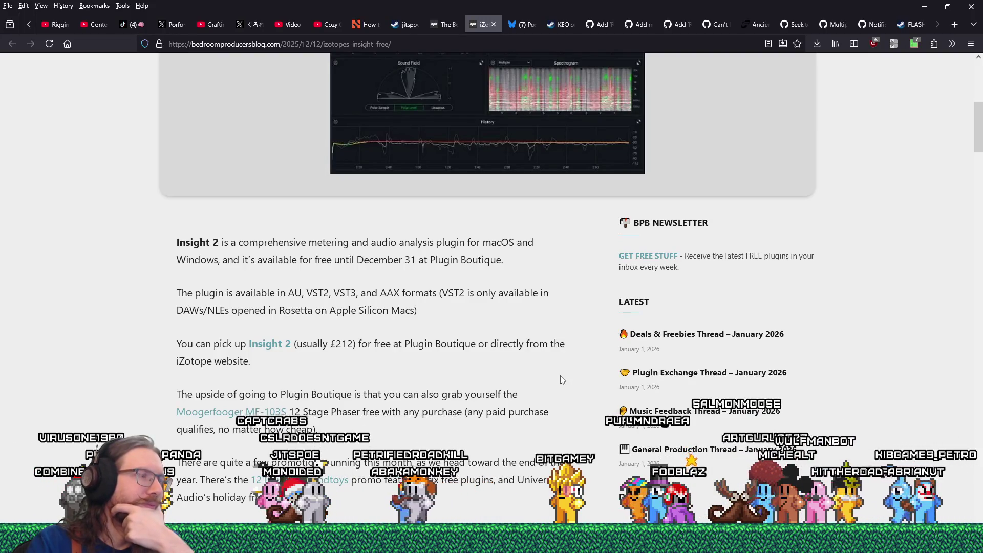
click(271, 348)
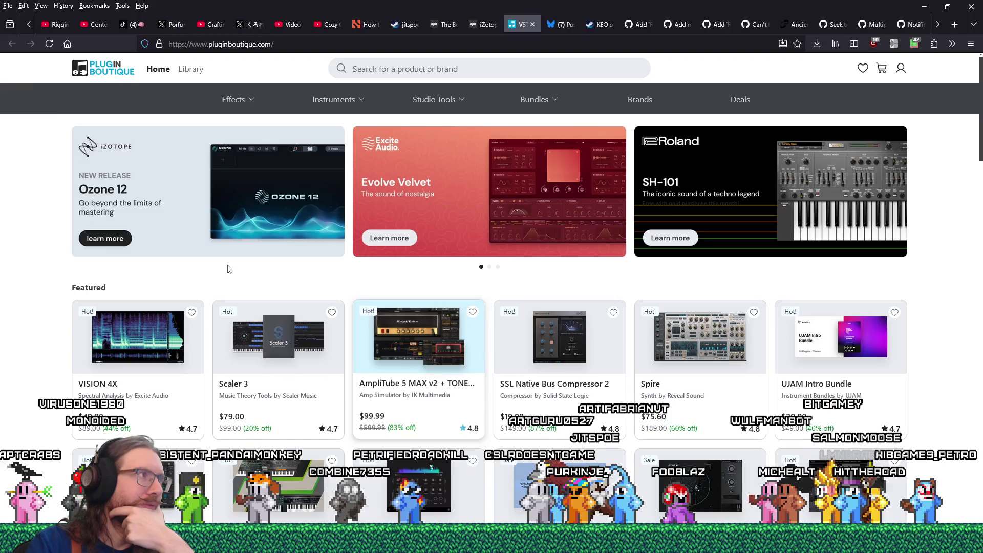
click(483, 25)
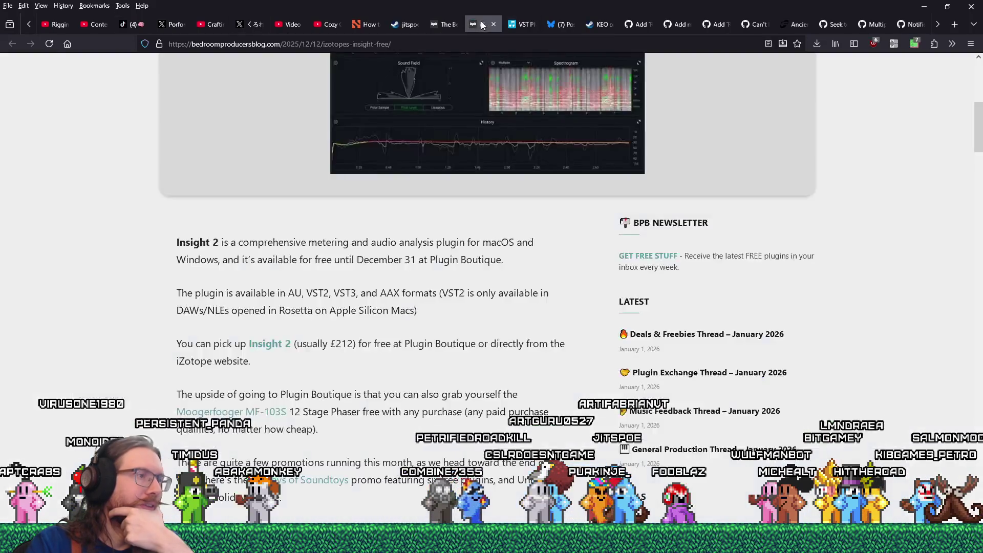
click(274, 344)
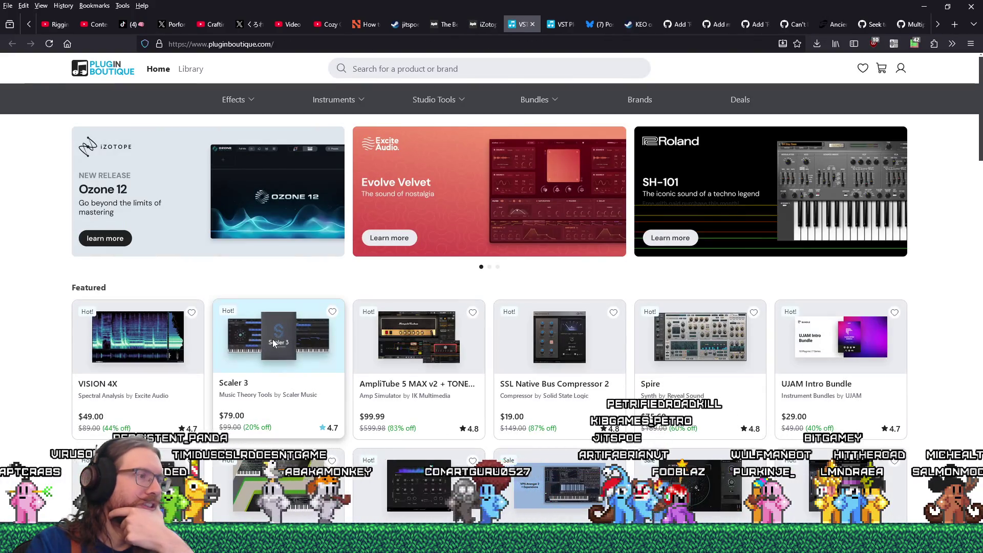
Close the Plugin Boutique page and the iZotope article tabs.
click(532, 25)
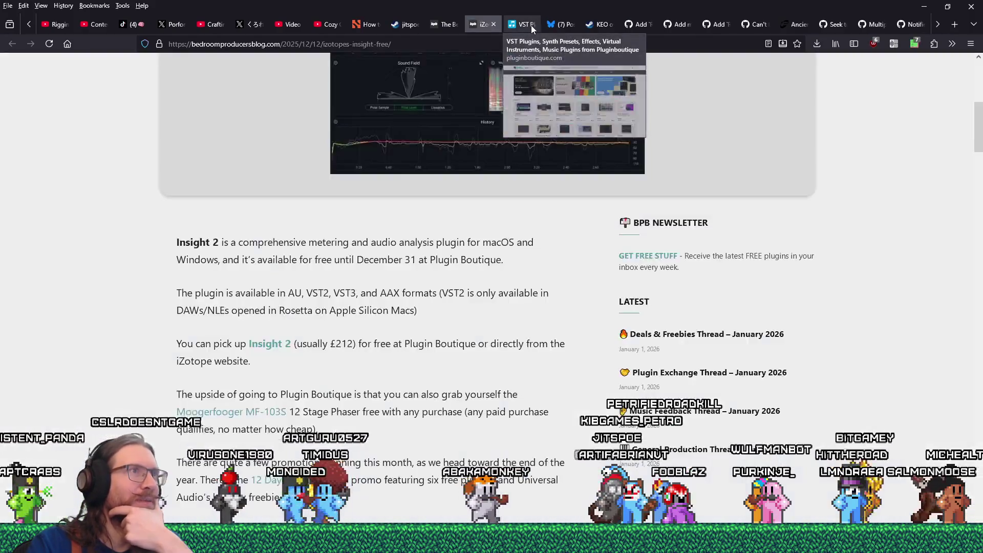
scroll(536, 381, up, 4)
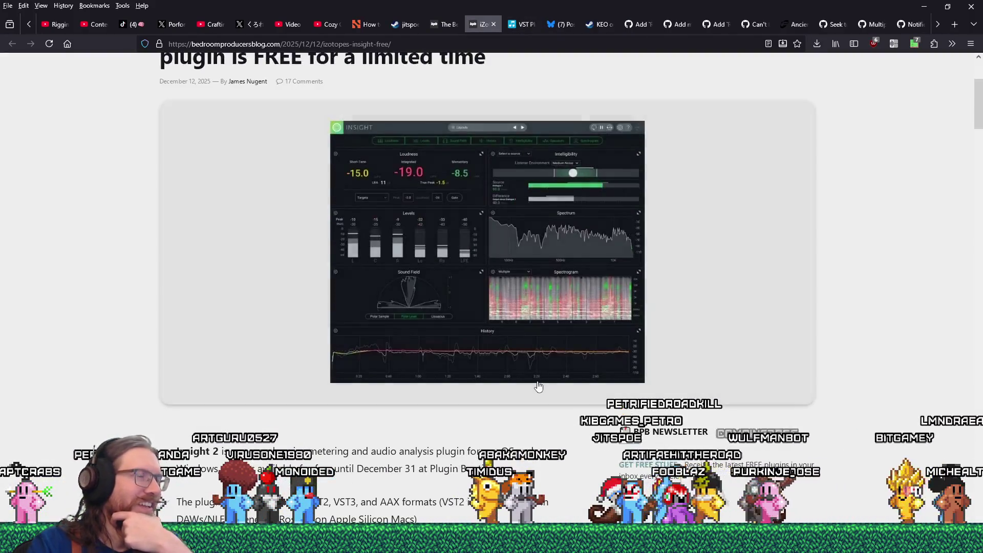
scroll(538, 381, up, 4)
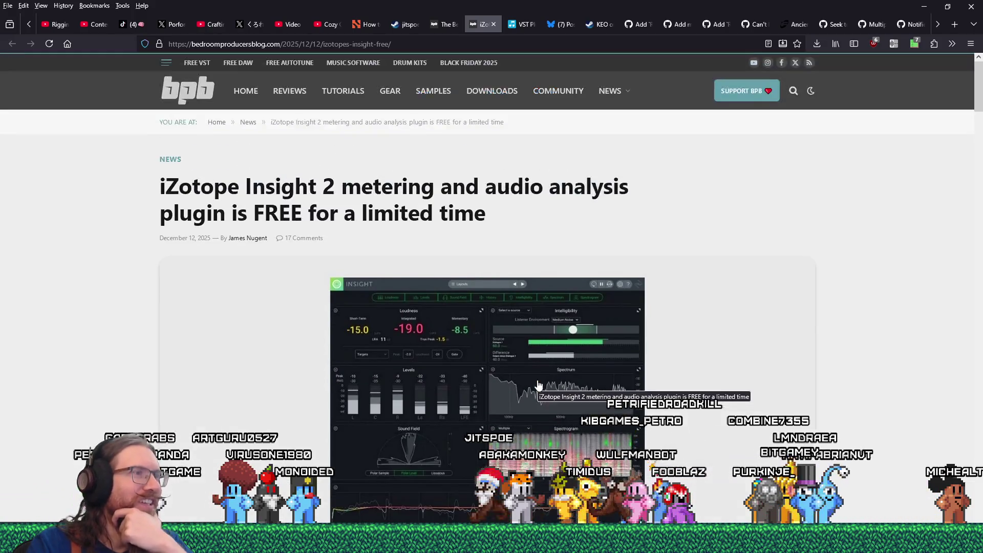
scroll(537, 379, down, 8)
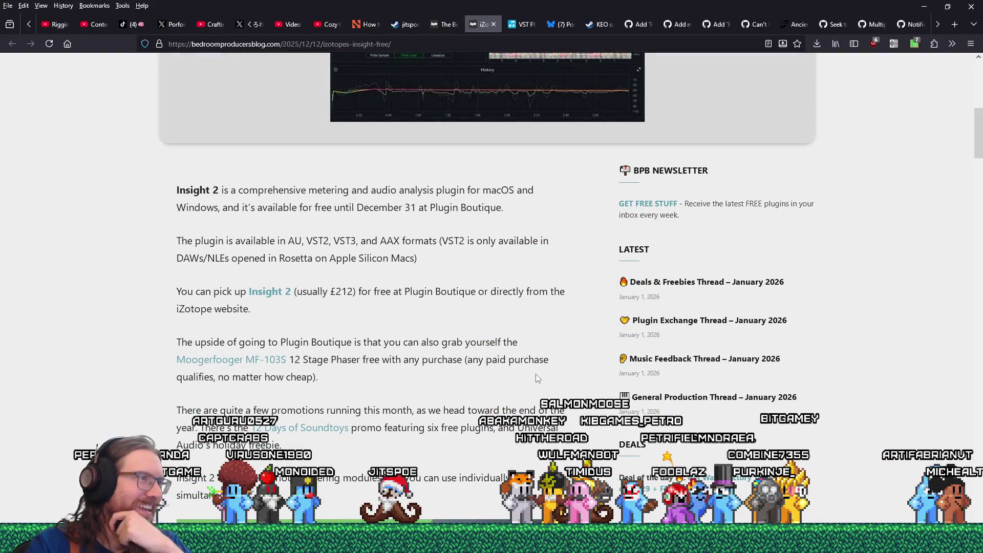
scroll(536, 378, up, 4)
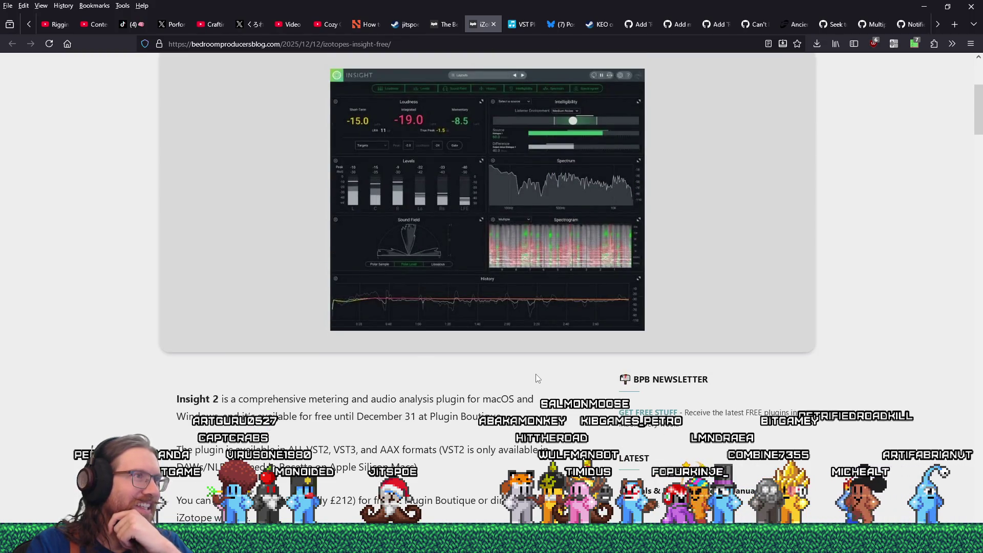
scroll(536, 374, down, 20)
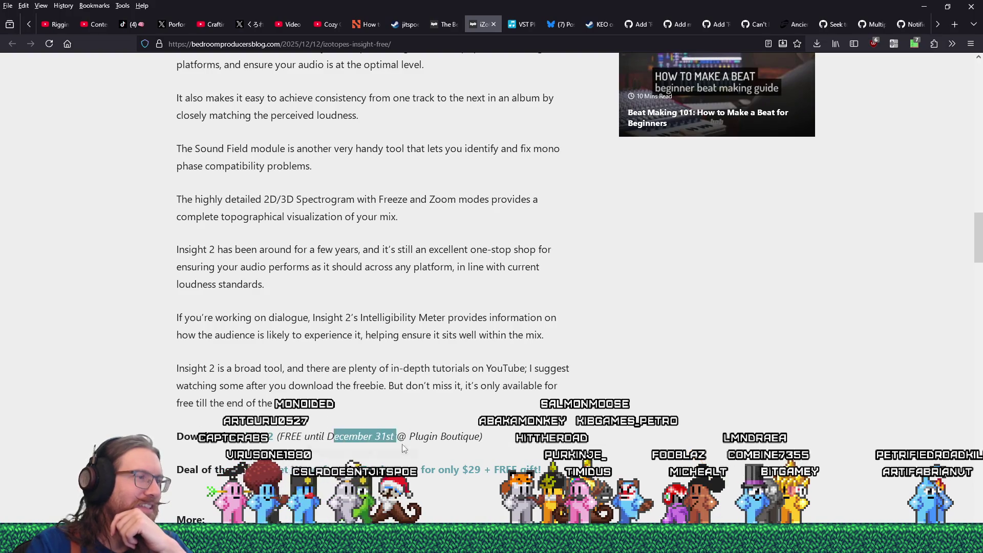
click(495, 25)
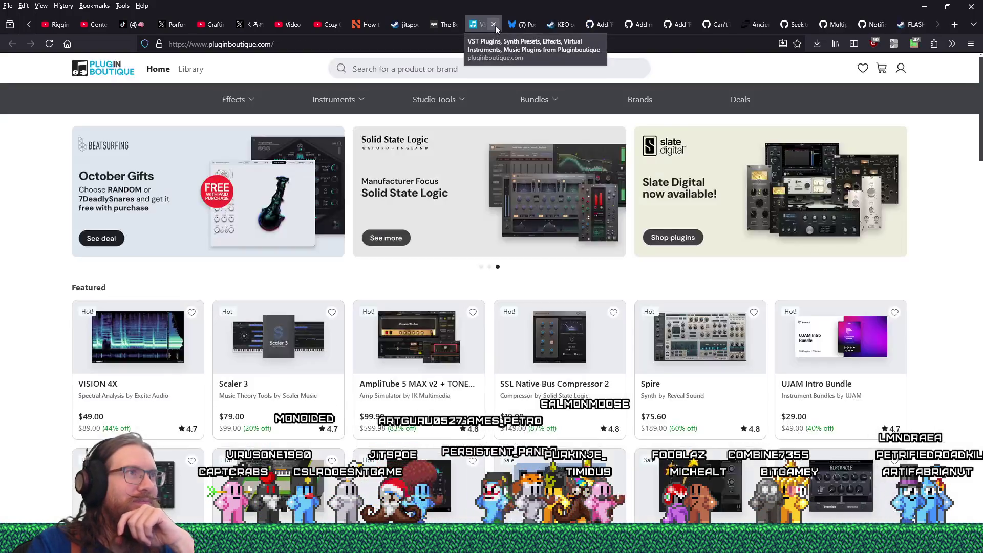
click(495, 26)
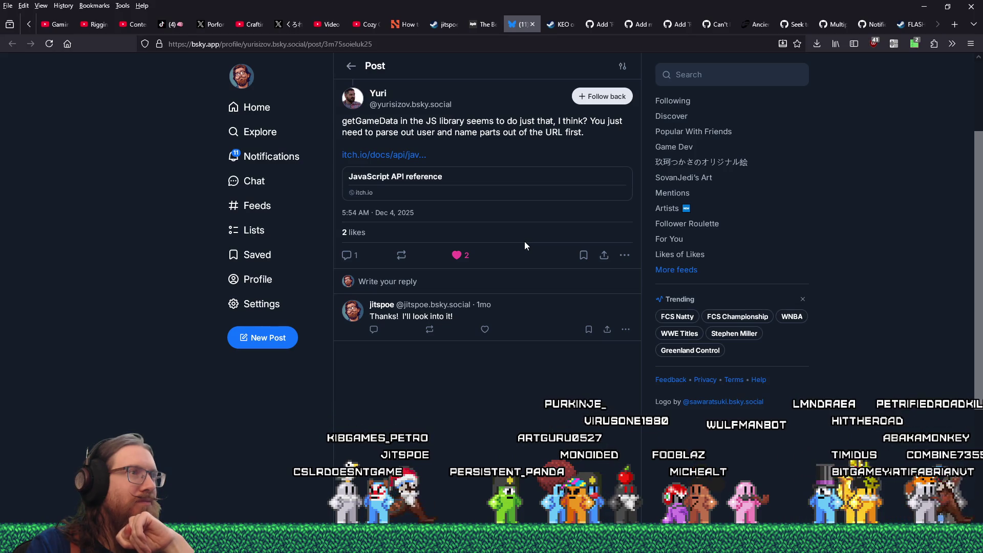
Scroll up the Bluesky thread to the reply suggesting getGameData.
scroll(524, 241, up, 2)
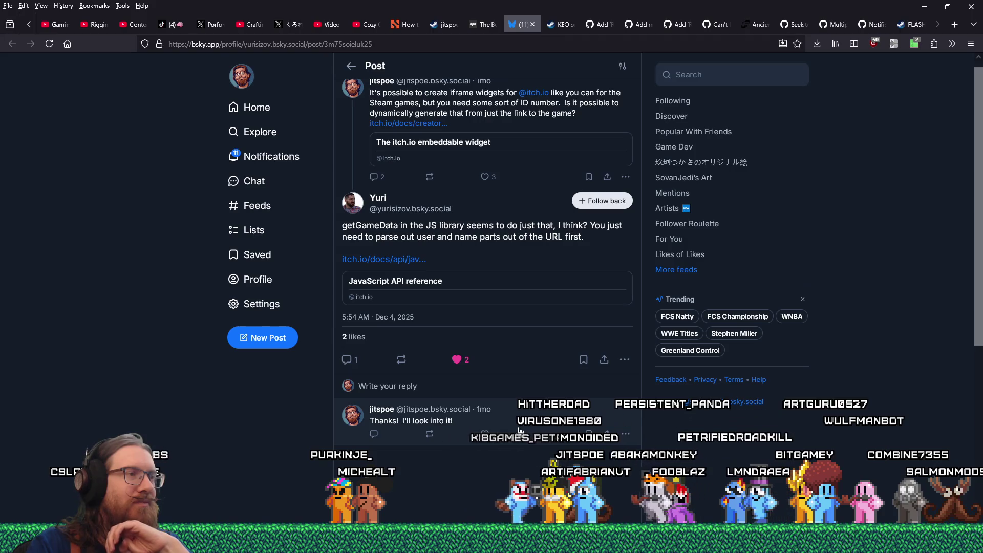
scroll(515, 425, up, 1)
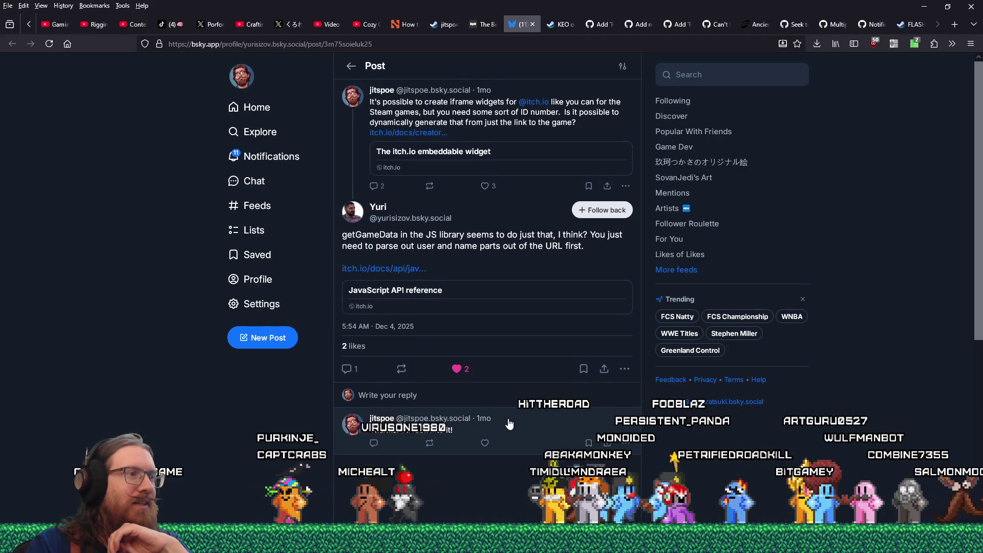
Draft a reply saying getGameData worked, ending with the lonewulfstudio.com/indieshowcase2025 link.
click(344, 377)
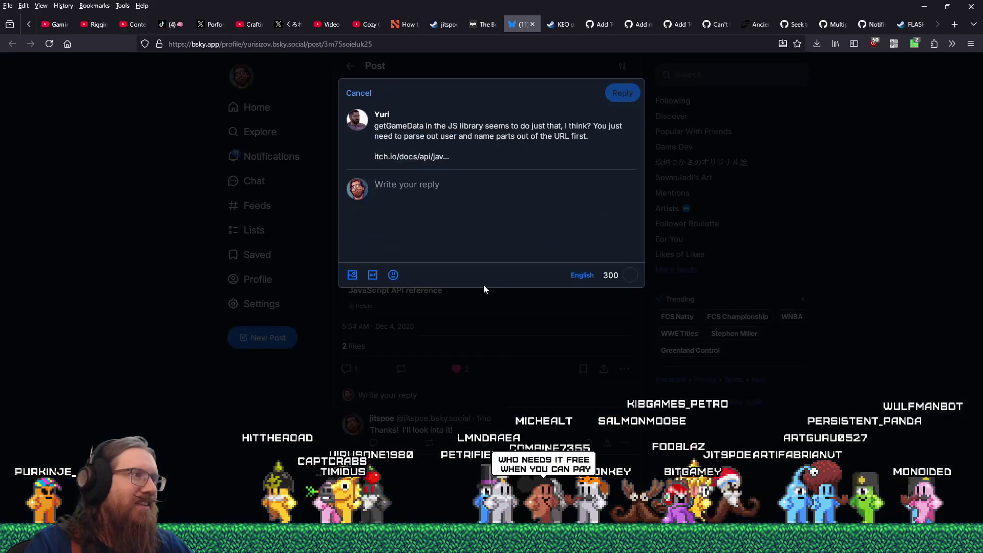
text(Just wanted)
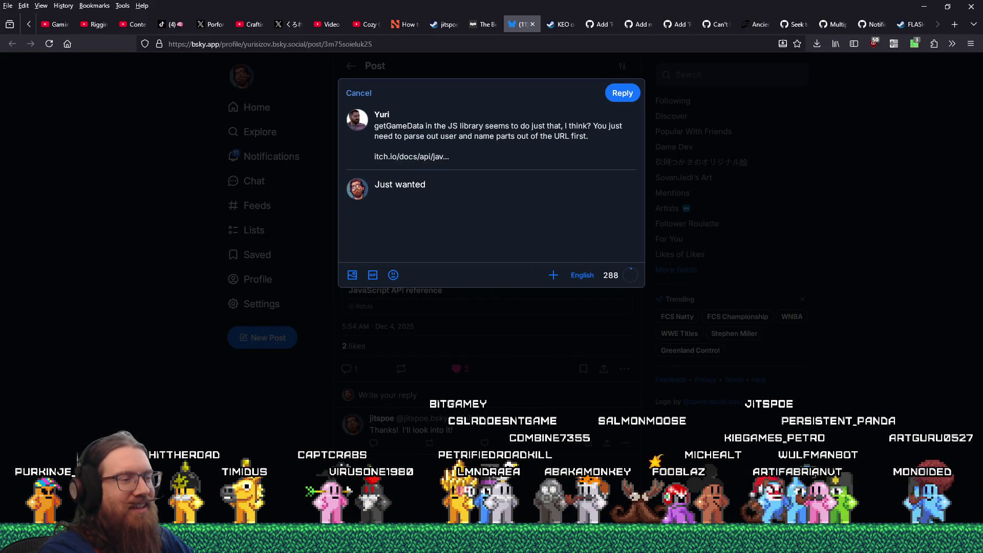
key(BackSpace)
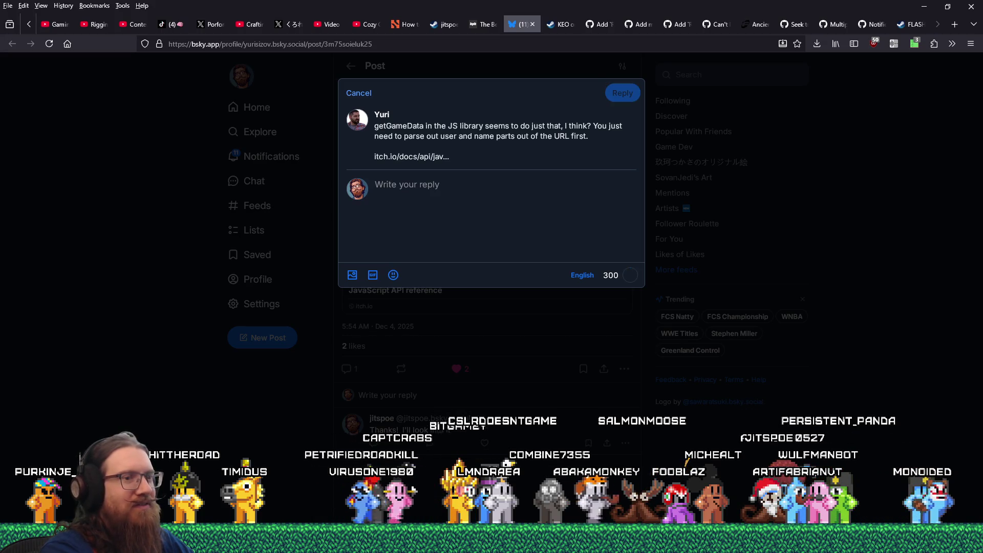
text(Thi)
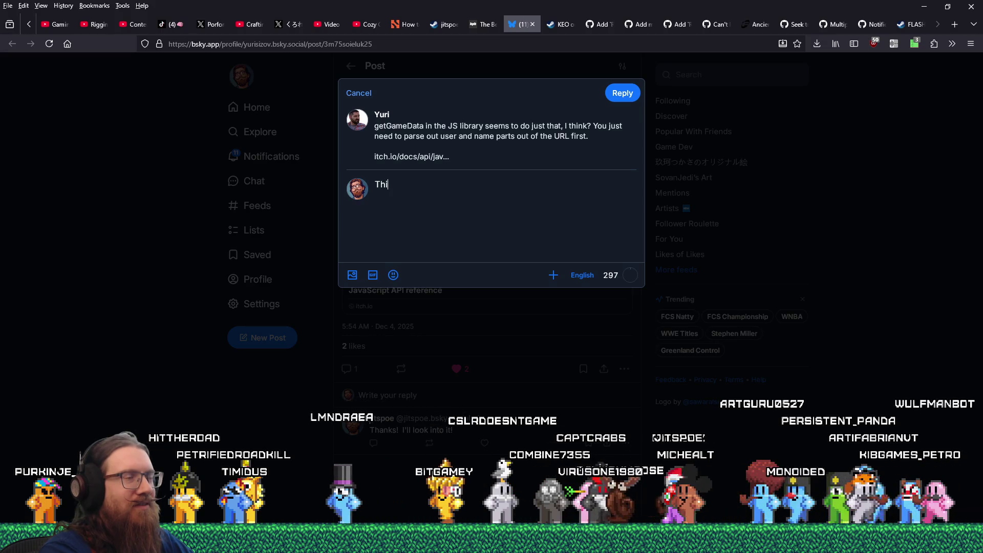
text(s worke)
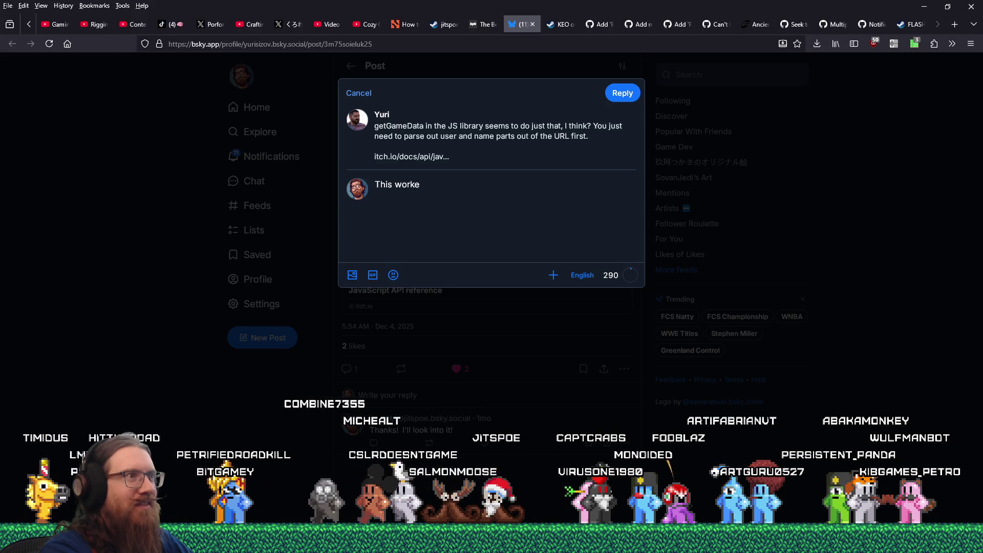
key(ctrl+a)
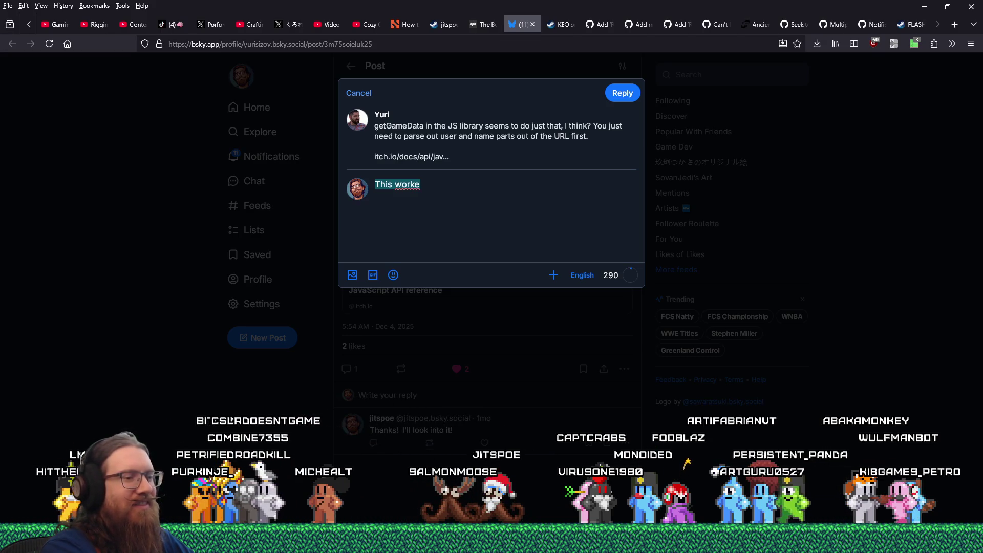
click(420, 184)
text(ended up copying the uav)
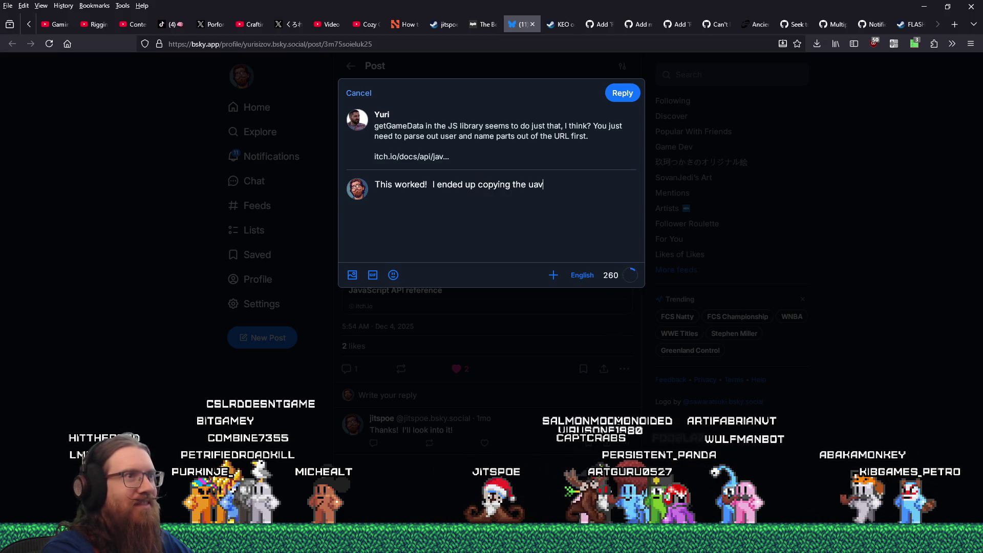
key(BackSpace)
key(BackSpace)
key(BackSpace)
text(javascript locall)
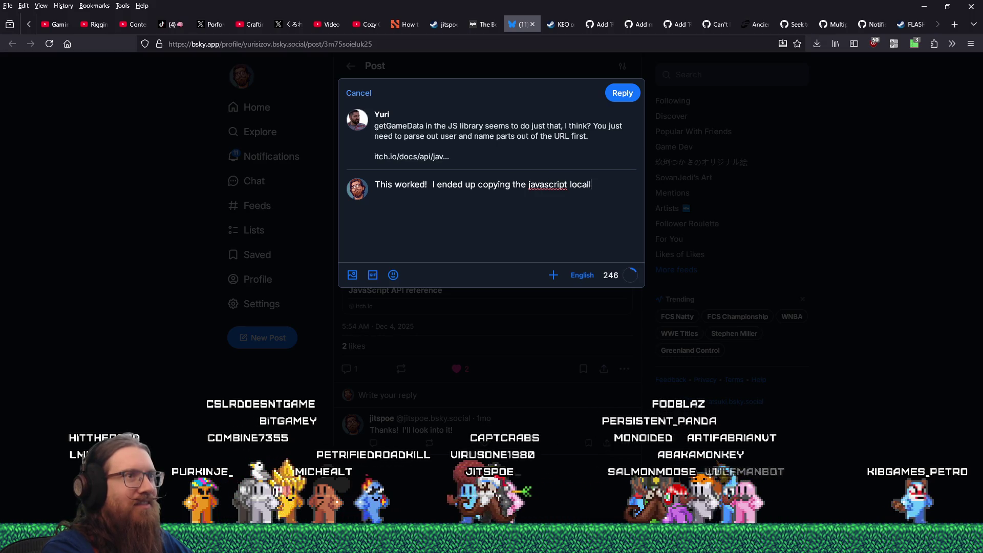
text(y)
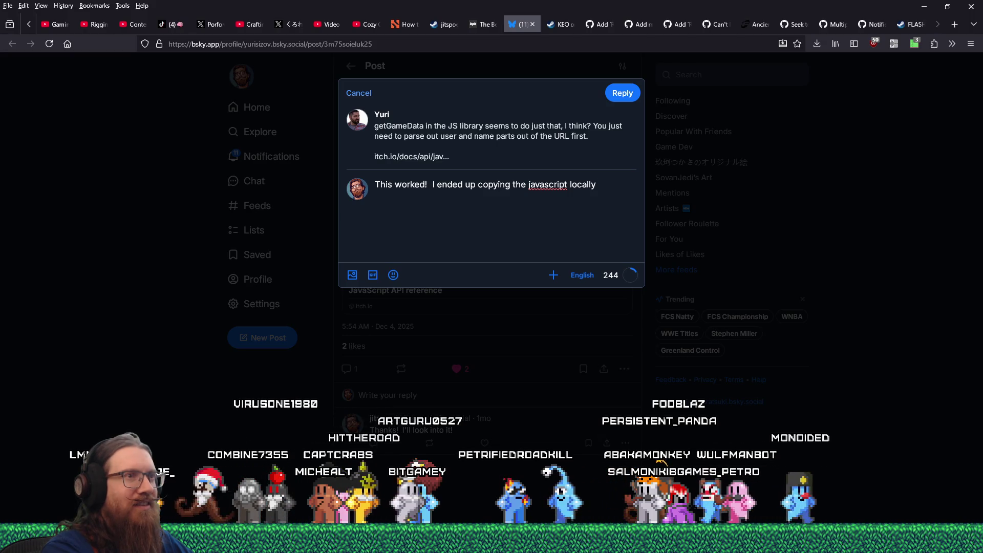
text( s)
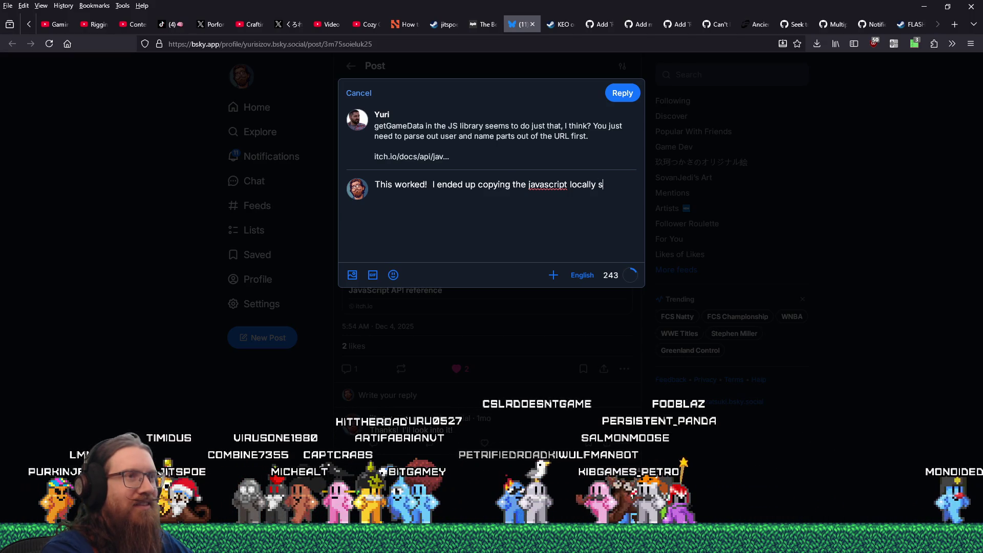
text(ince)
text( it broke the website loading)
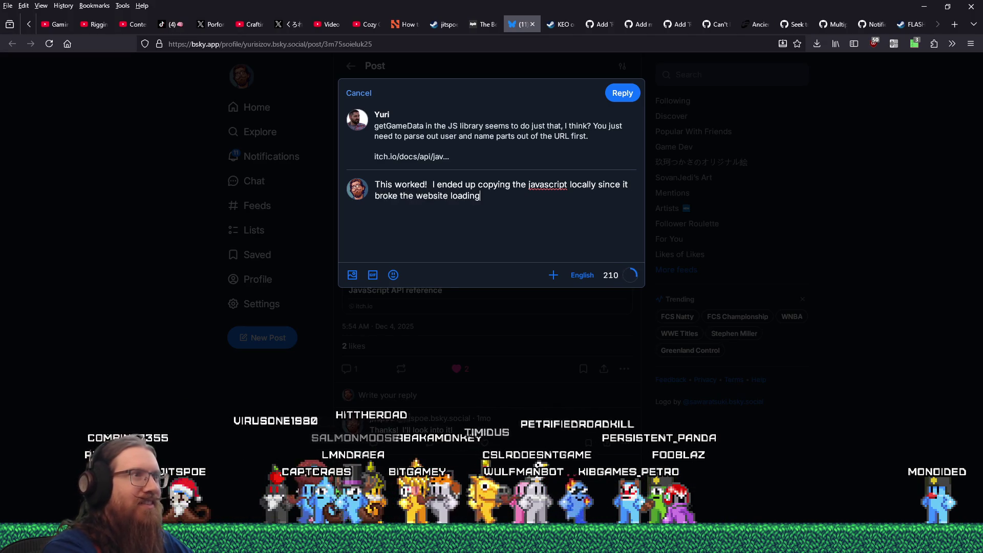
text(l scripts were blocked, b)
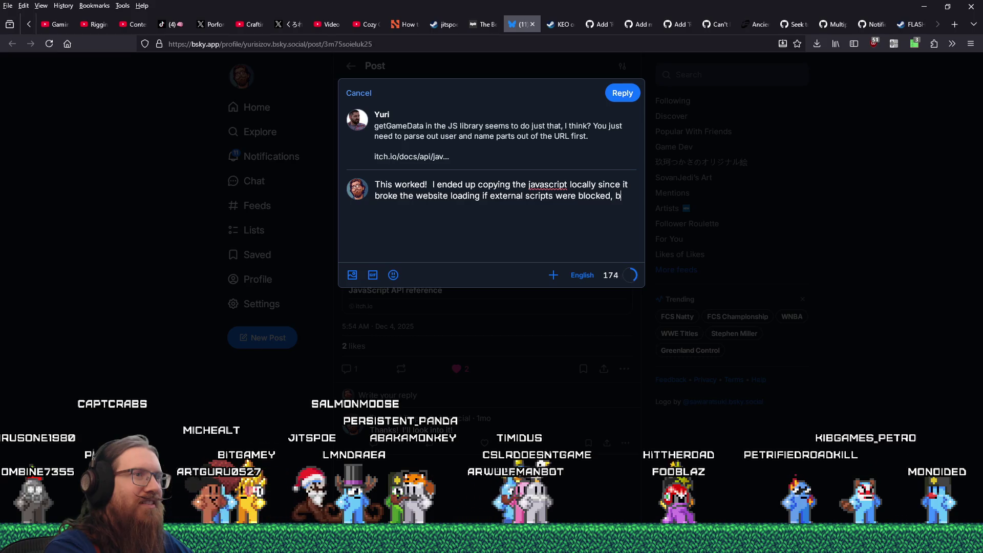
text(e it in action here: https://)
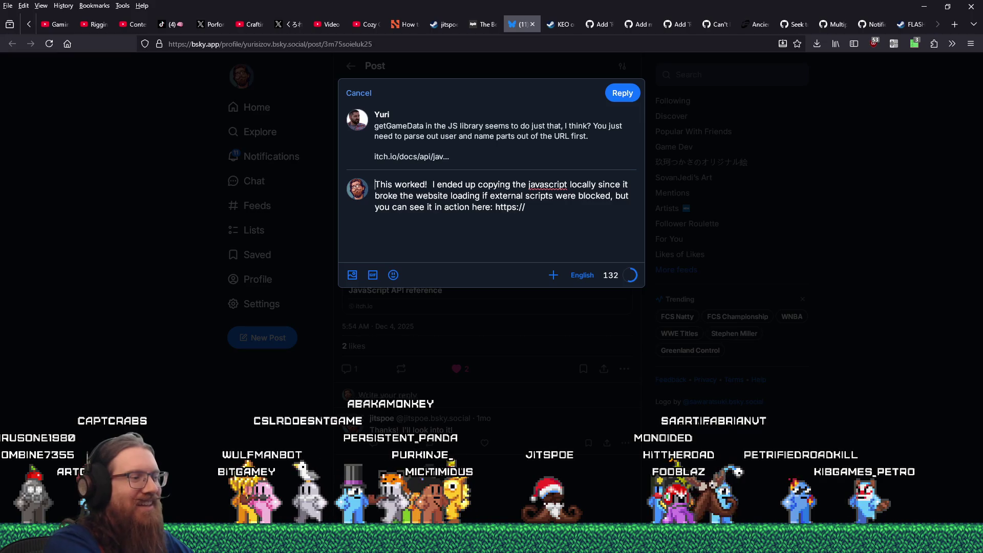
text(I still had this ta)
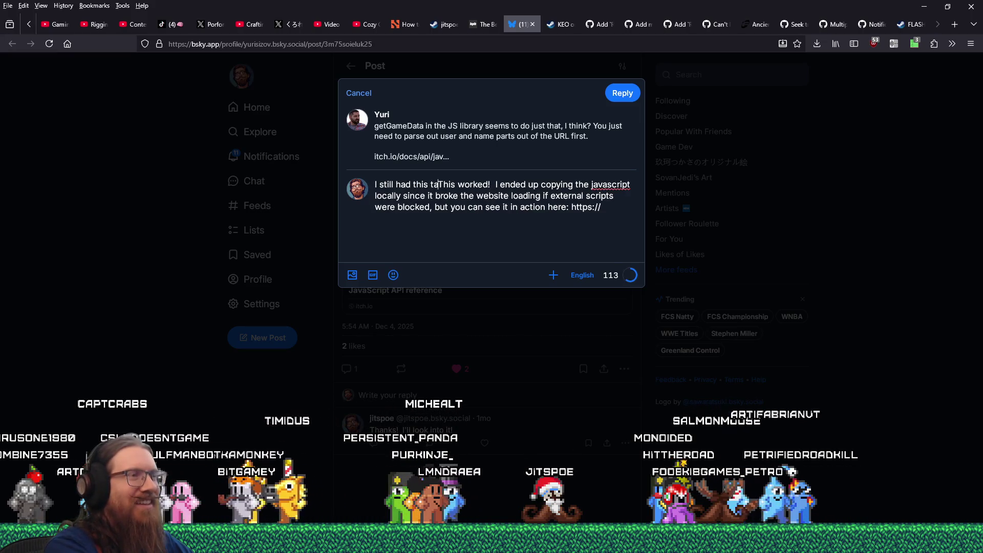
text(b open ,so)
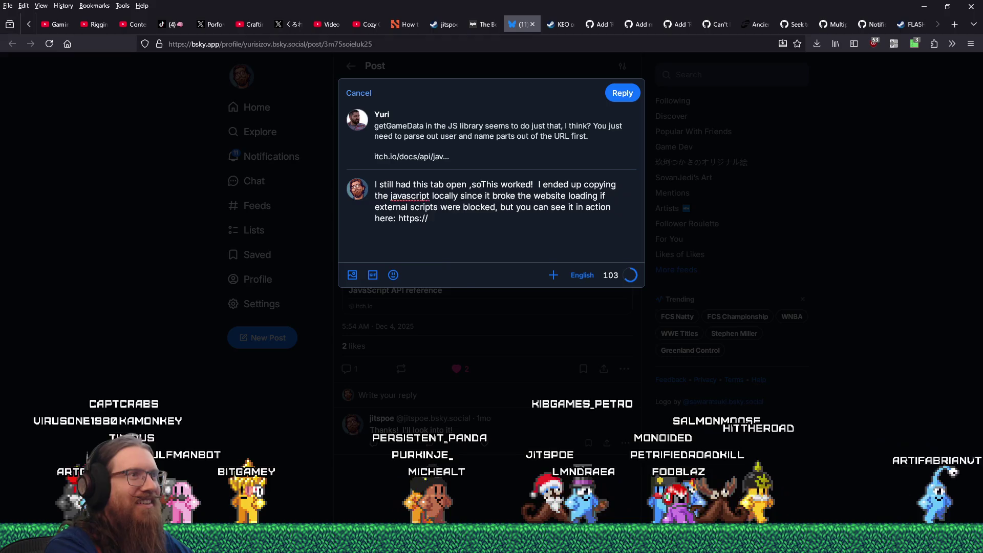
key(BackSpace)
key(BackSpace)
key(BackSpace)
text(, so )
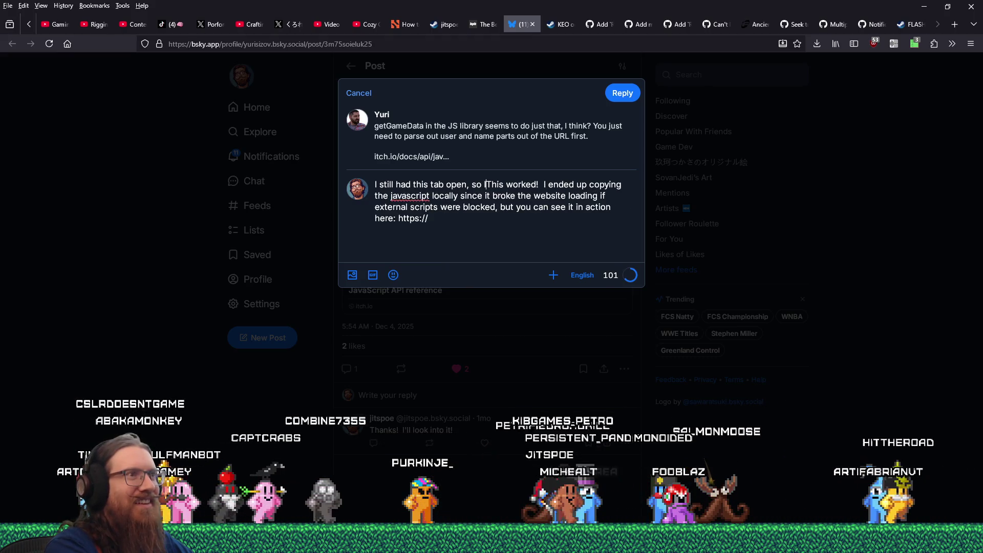
text(I figured I'd let you know)
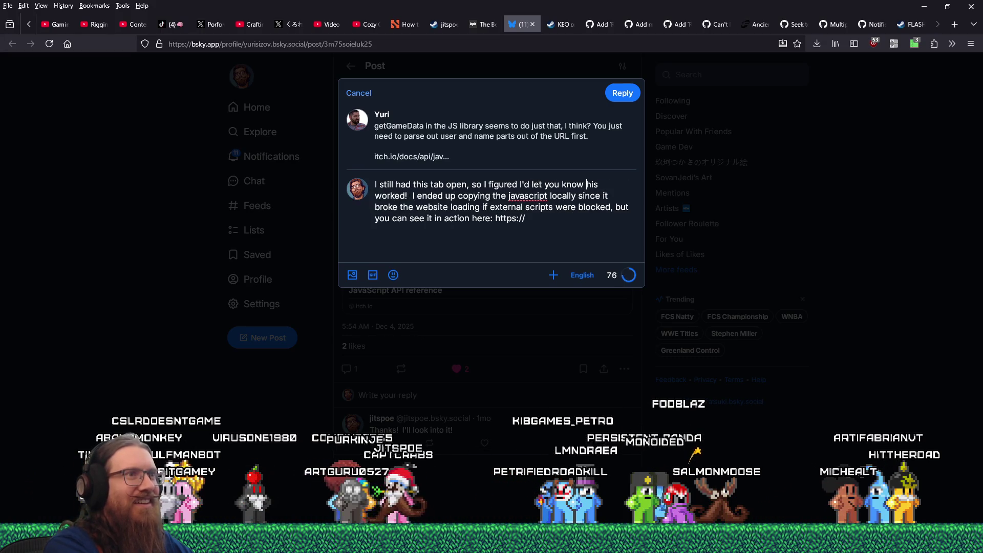
key(Delete)
text(tps://)
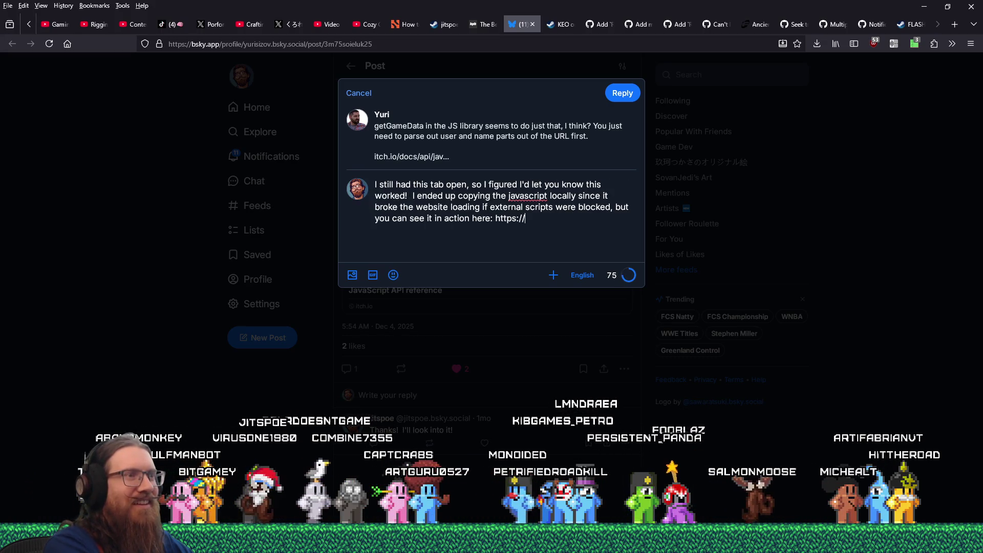
text(lonewulfs)
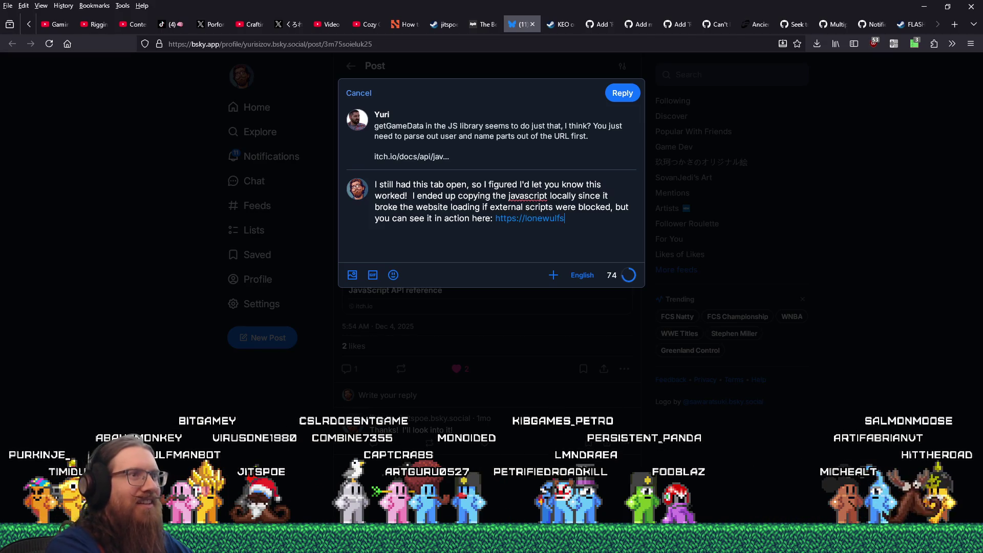
text(tudio.com/i)
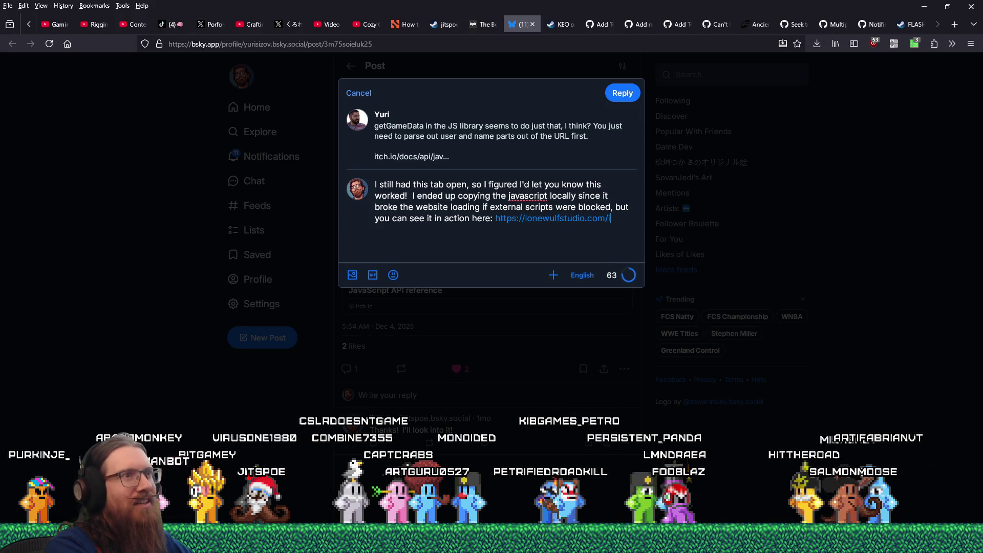
text(ndi)
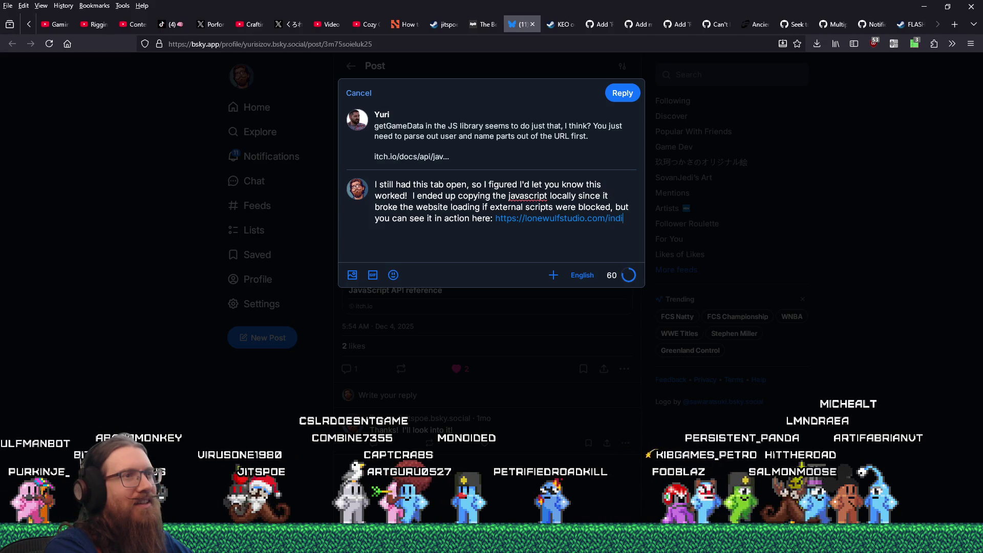
text(eshowcase2025)
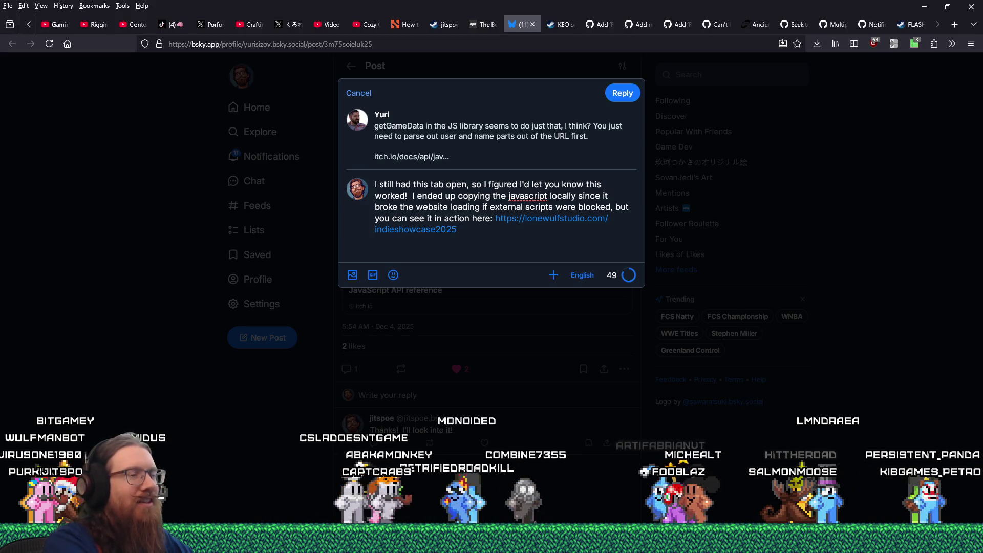
Cut the showcase link, check it loads in a new tab, then paste it back into the reply.
drag(498, 222, 523, 232)
key(ctrl+c)
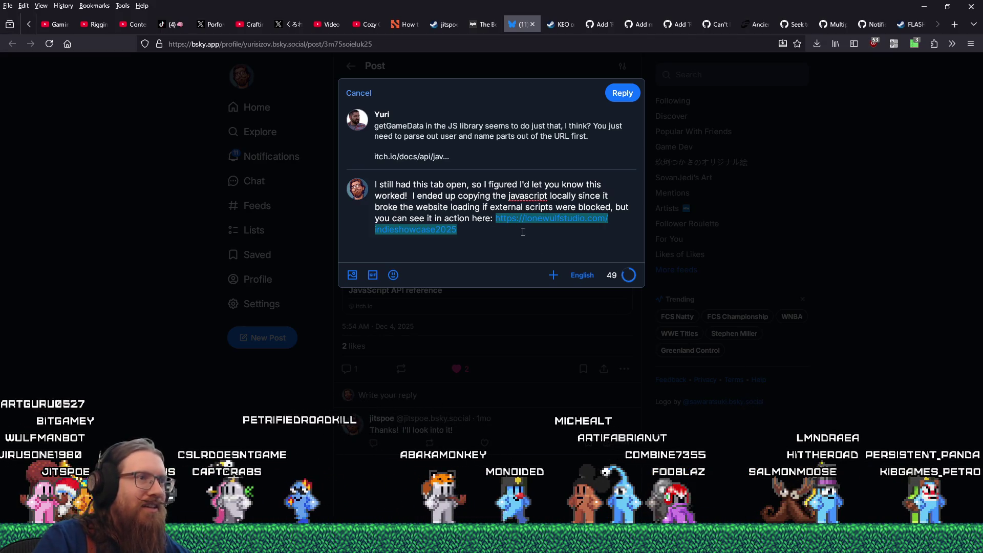
key(BackSpace)
key(ctrl+t)
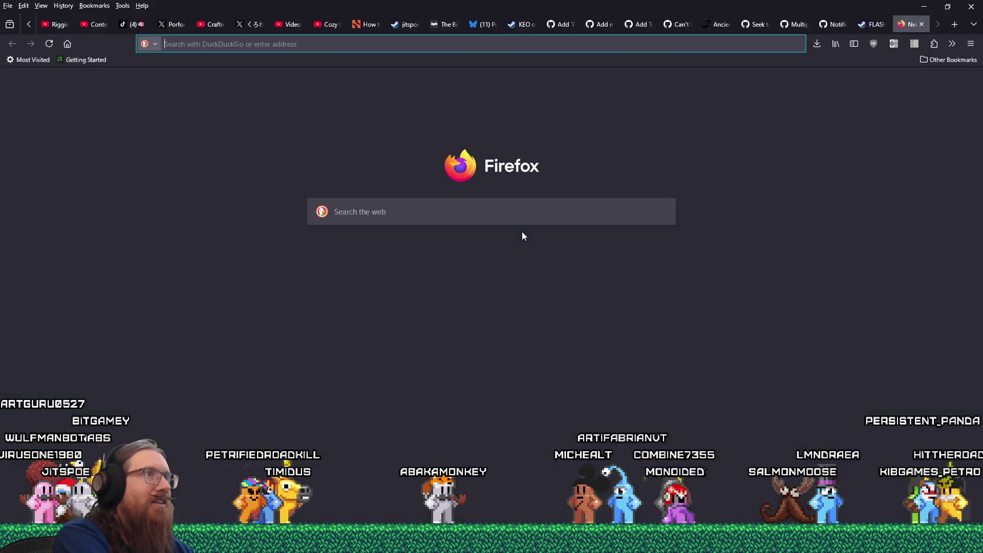
key(ctrl+v)
key(Return)
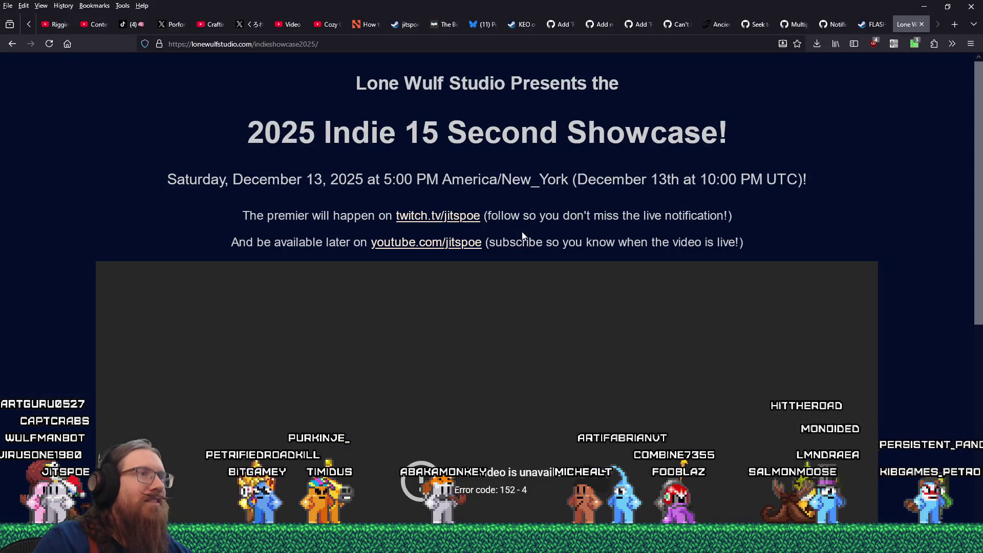
scroll(785, 112, down, 3)
click(922, 24)
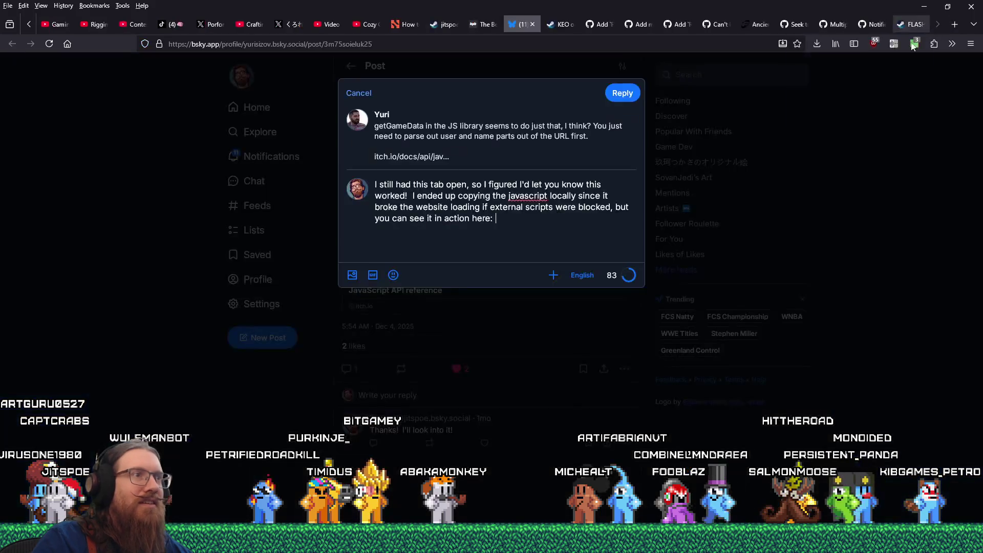
key(ctrl+v)
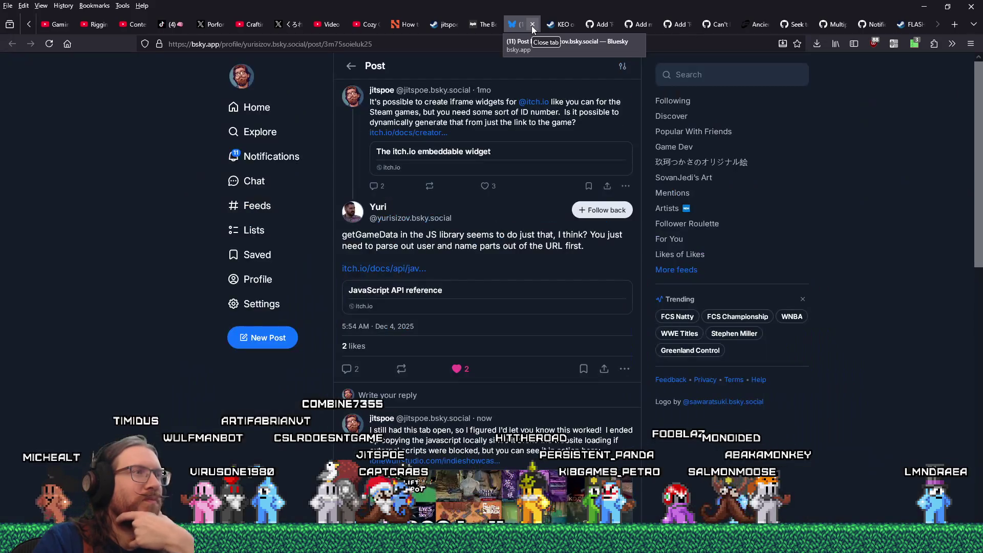
Post the reply, view the KEO Steam store page, and return to TrenchBroom.
click(533, 24)
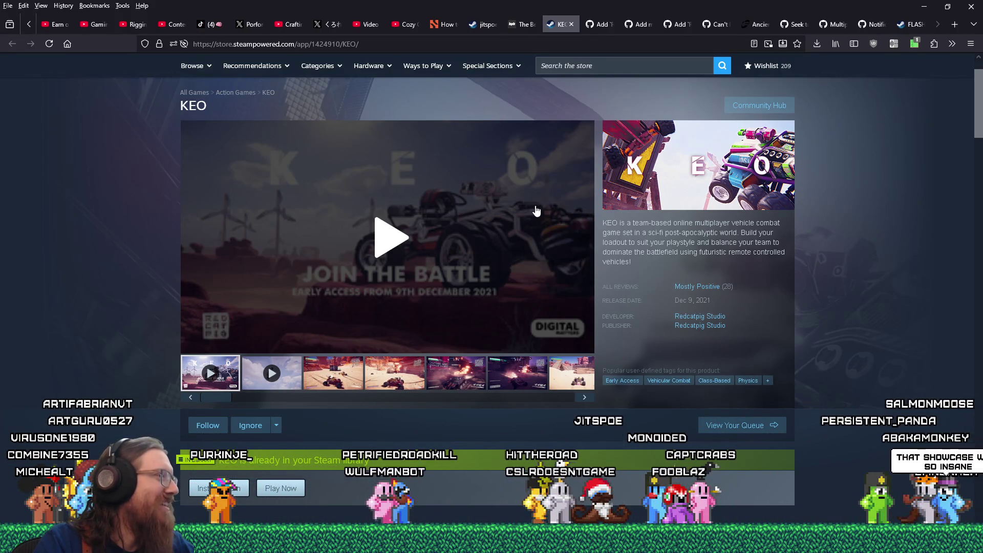
mouse_move(534, 209)
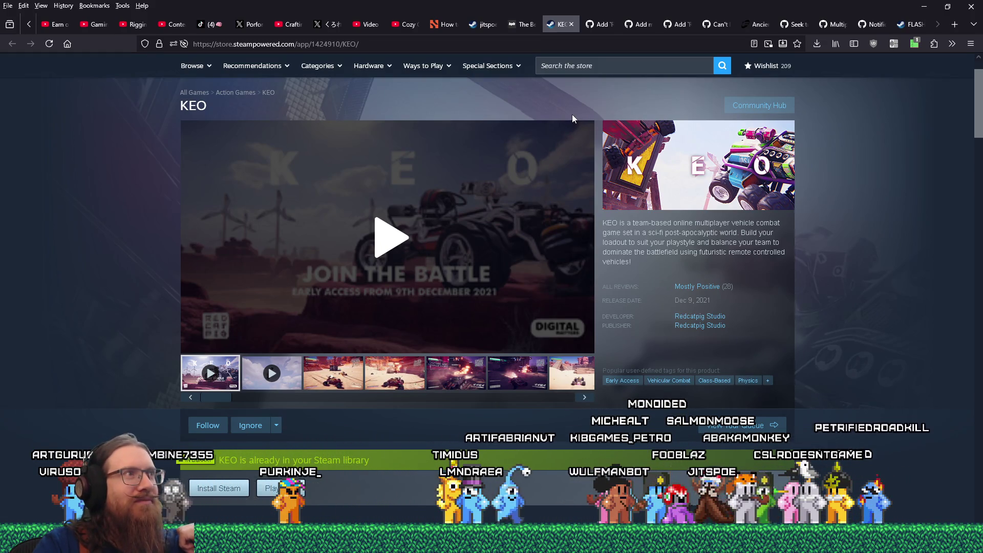
click(924, 8)
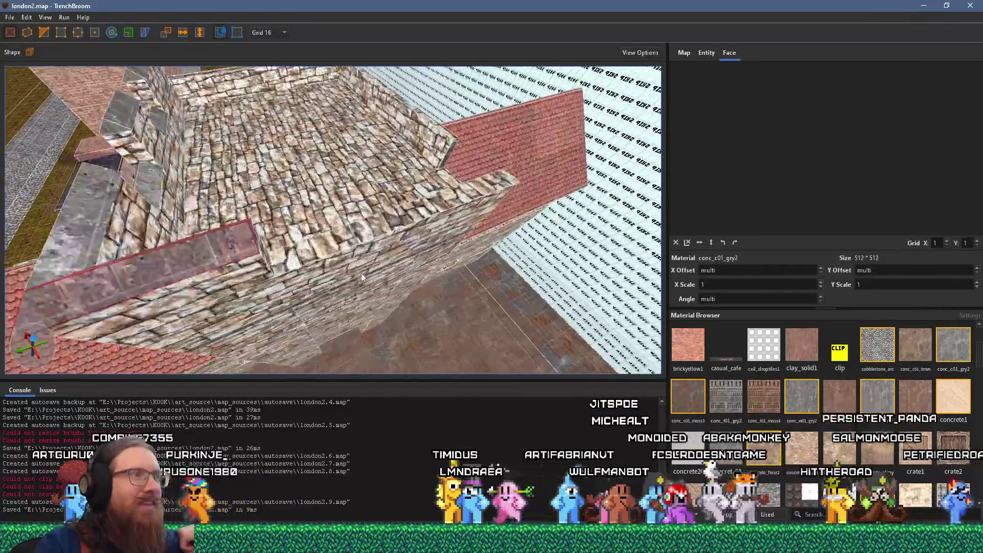
Bring the stone wall into view and drag the slab brush onto the tower top.
drag(361, 277, 435, 209)
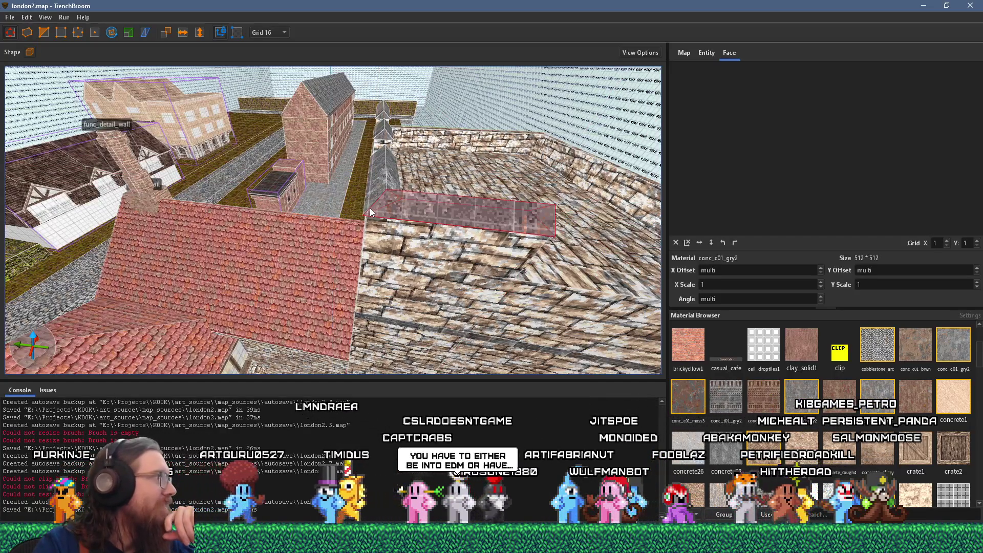
mouse_move(435, 209)
mouse_down()
mouse_move(435, 194)
mouse_move(353, 198)
mouse_move(459, 238)
mouse_move(512, 194)
mouse_up()
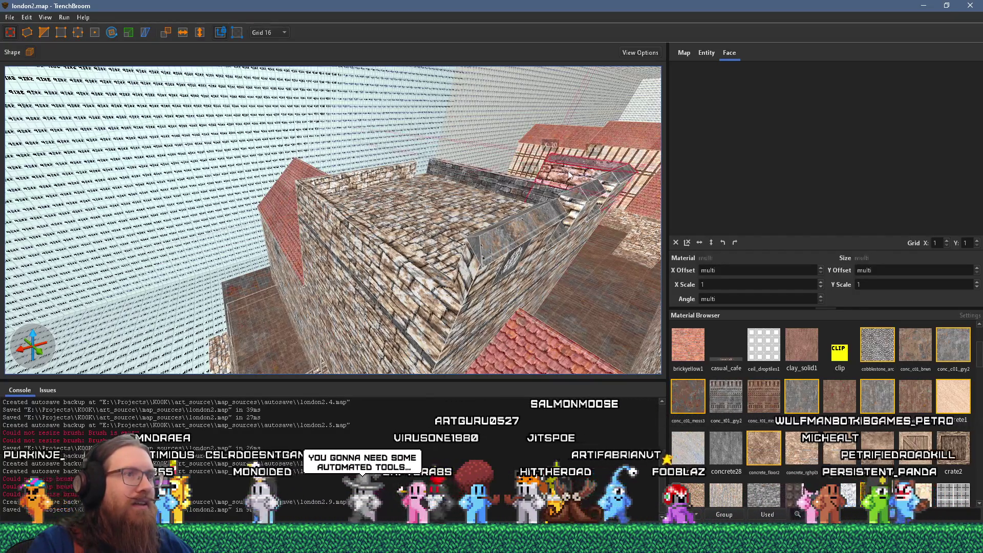
mouse_move(570, 174)
mouse_down()
mouse_move(533, 197)
mouse_move(401, 238)
mouse_move(332, 168)
mouse_move(350, 210)
mouse_move(388, 179)
mouse_move(439, 169)
mouse_move(457, 203)
mouse_move(449, 247)
mouse_up()
Rotate the small slanted brush into place and move the peaked cap brush down.
shift+click(350, 210)
shift+click(462, 216)
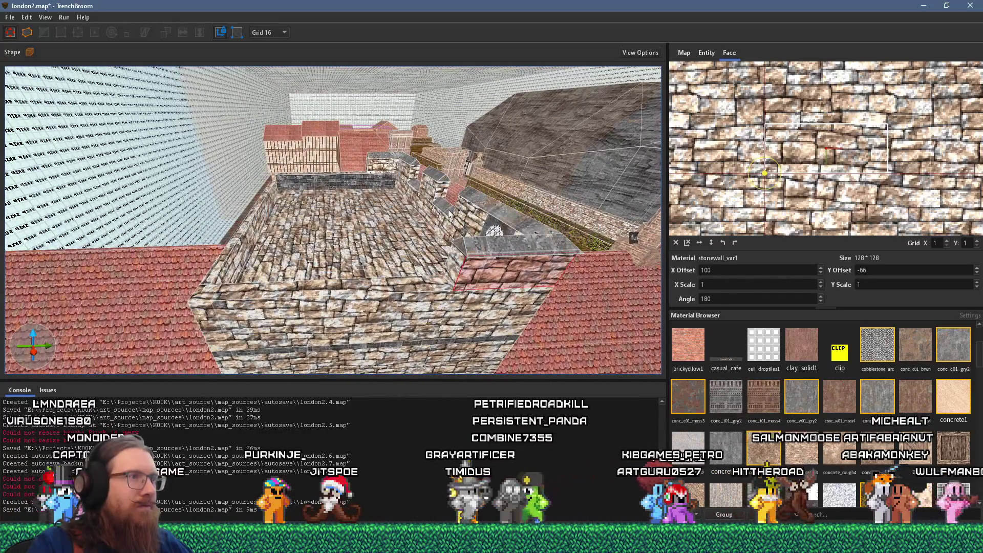
click(411, 267)
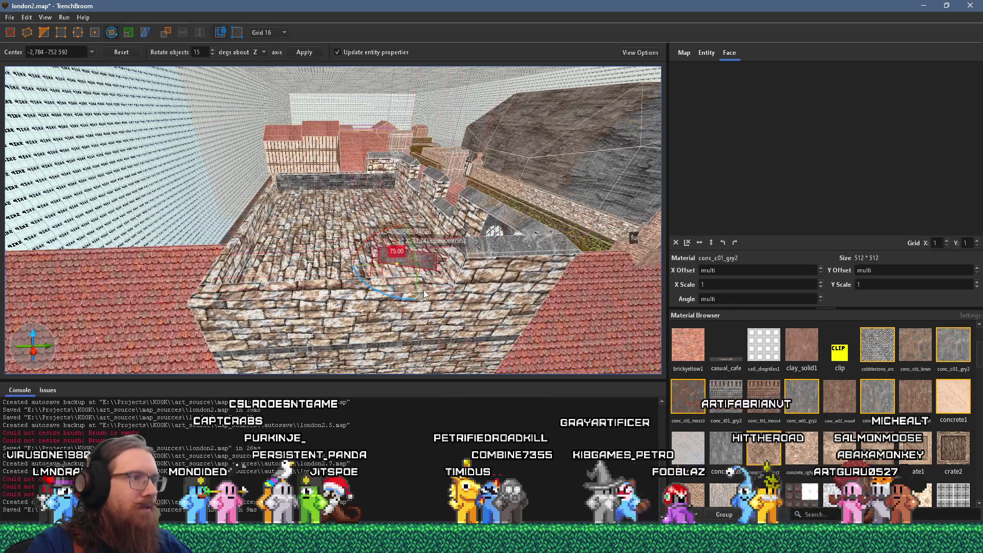
click(44, 33)
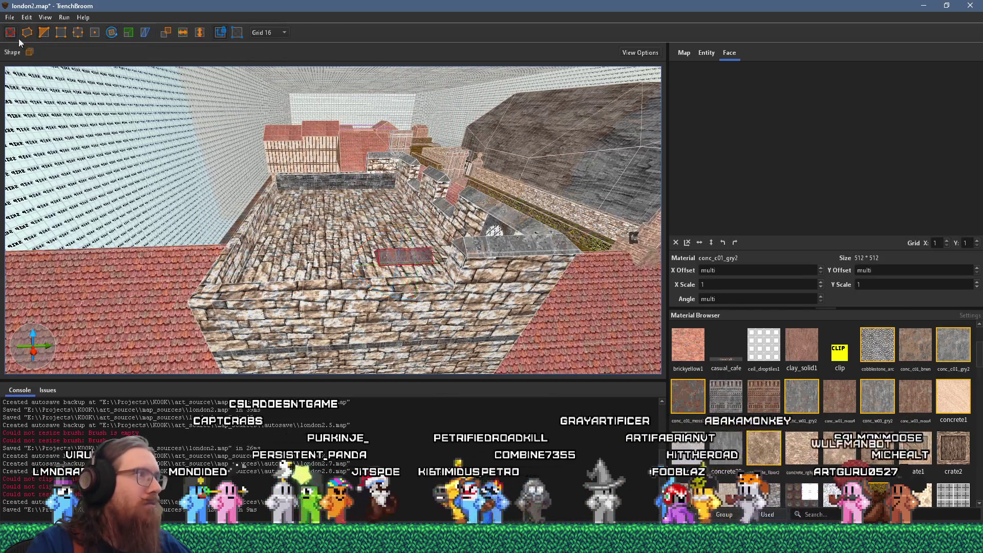
mouse_move(404, 257)
mouse_down()
mouse_move(406, 284)
mouse_move(277, 193)
mouse_move(385, 214)
mouse_move(397, 251)
mouse_up()
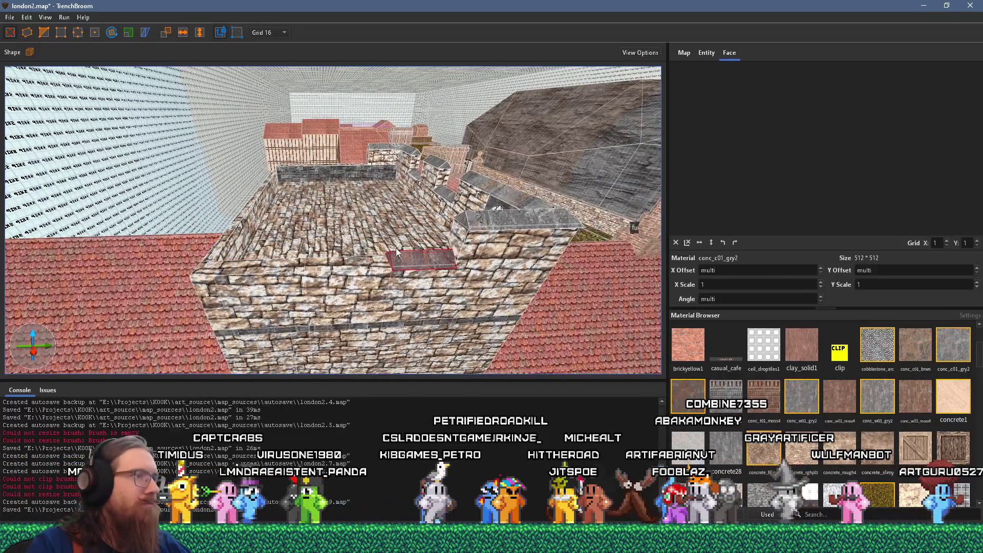
click(341, 273)
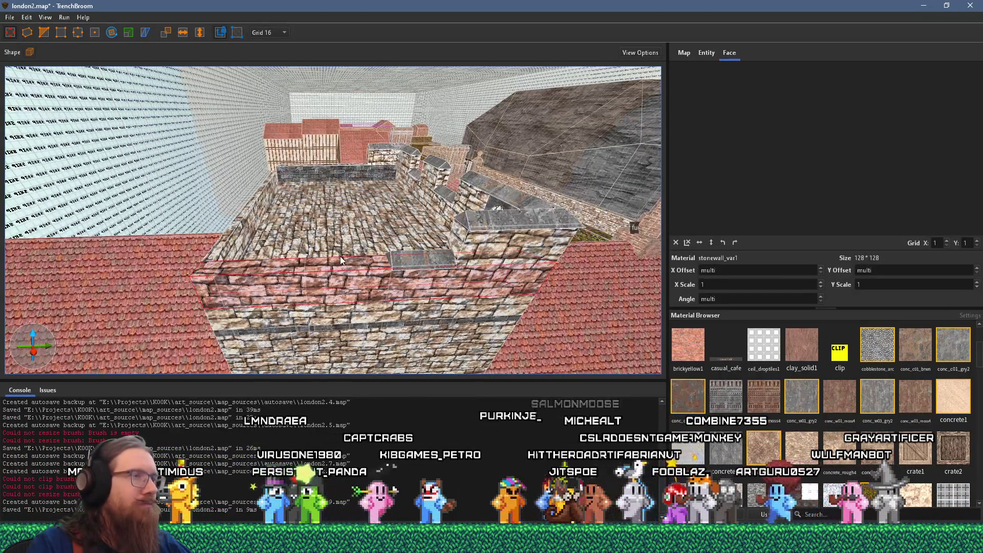
click(439, 169)
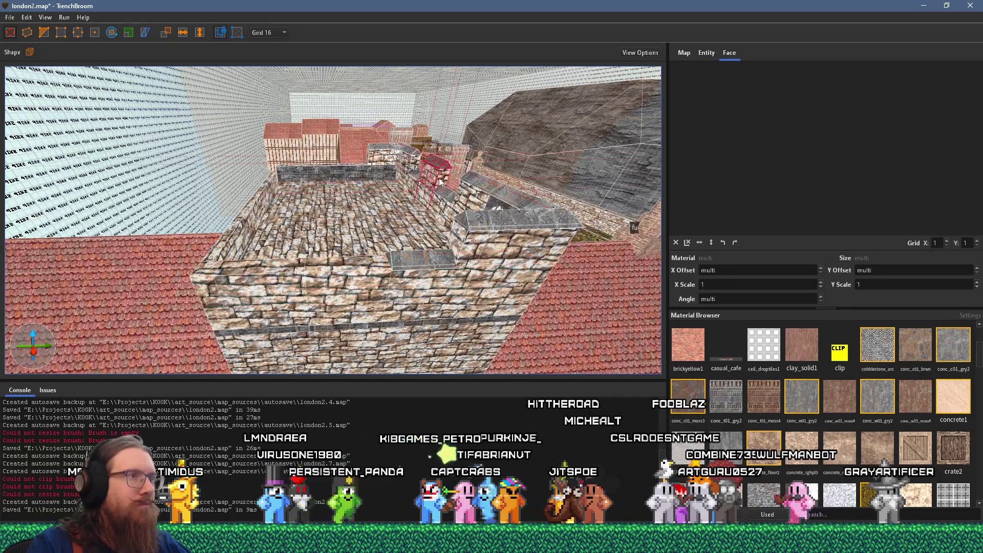
mouse_move(439, 169)
mouse_down()
mouse_move(371, 256)
mouse_move(405, 250)
mouse_up()
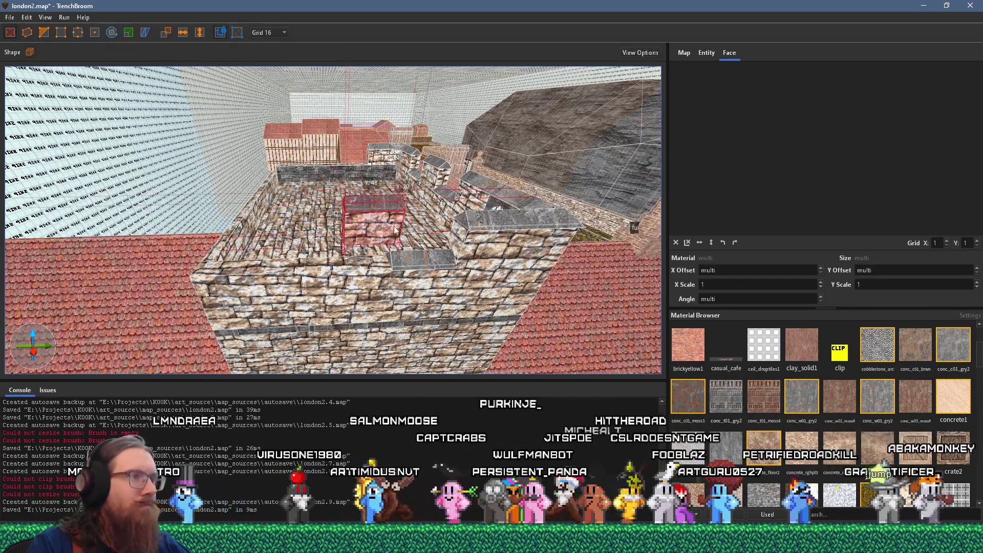
Draw a new block along the wall top and narrow it by dragging its left side.
scroll(333, 220, down, 5)
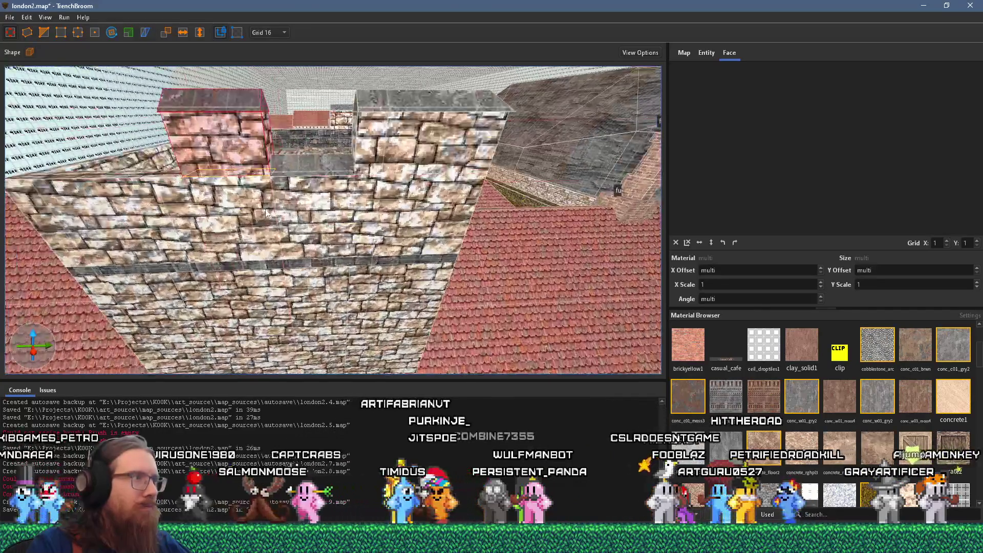
shift+click(266, 213)
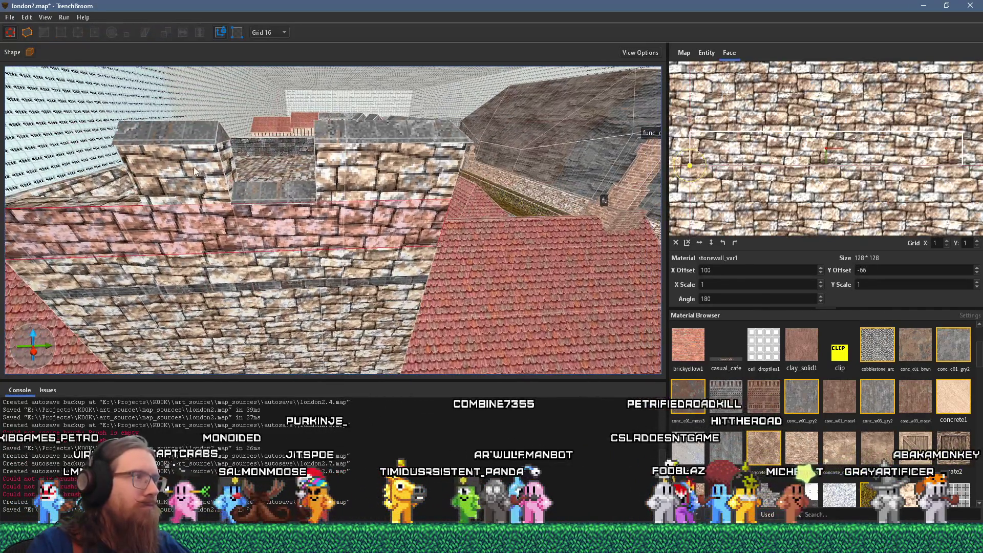
shift+click(227, 171)
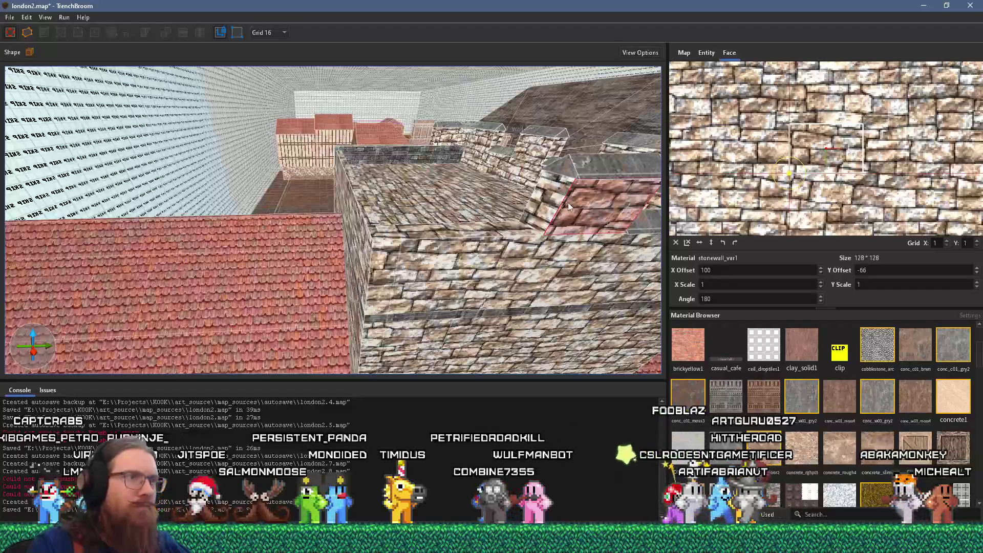
shift+click(547, 205)
drag(547, 205, 432, 196)
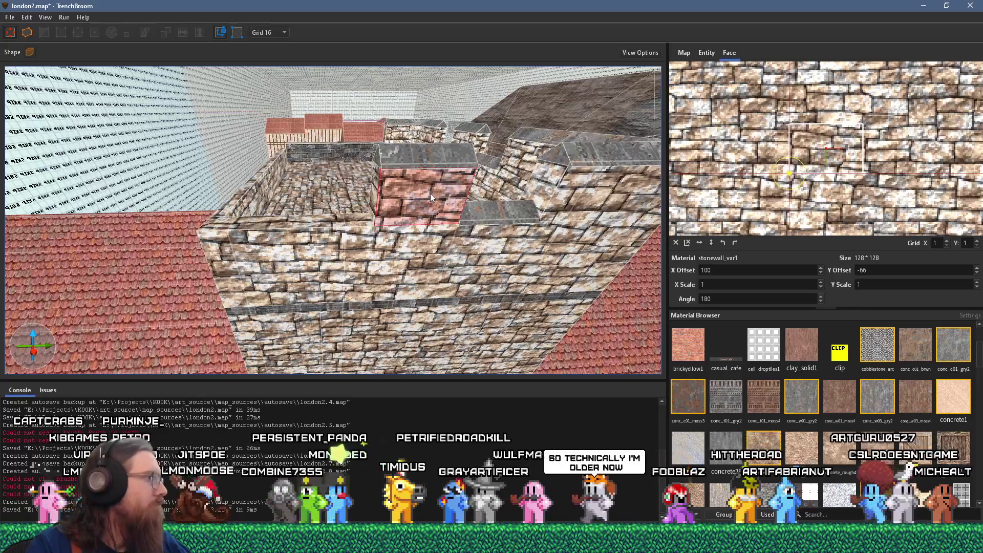
key(Escape)
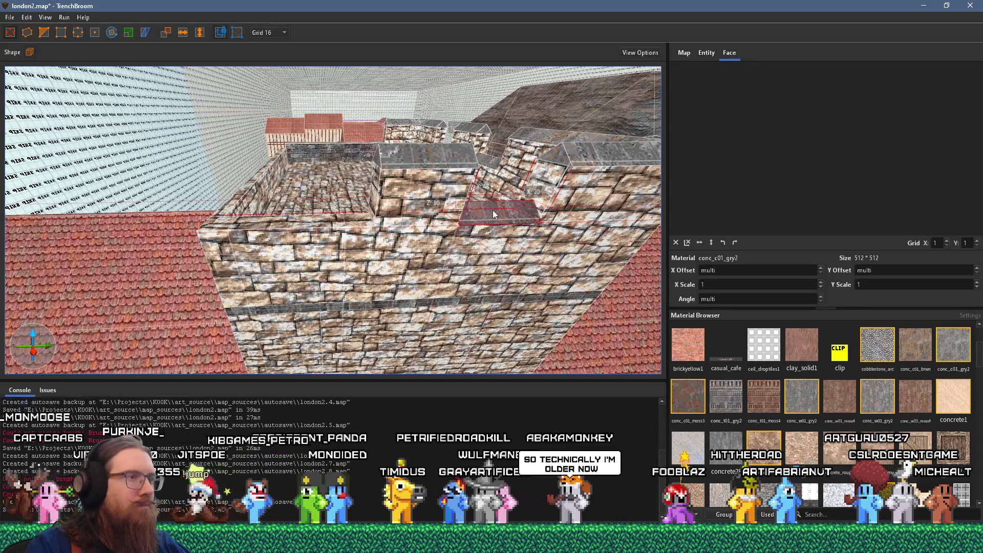
drag(460, 221, 343, 221)
key(d)
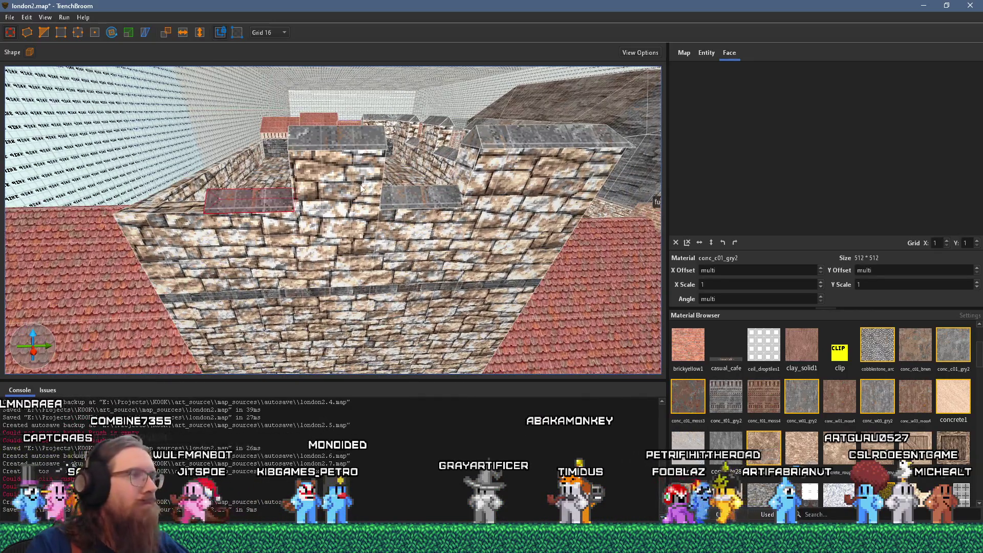
click(357, 171)
ctrl+click(353, 152)
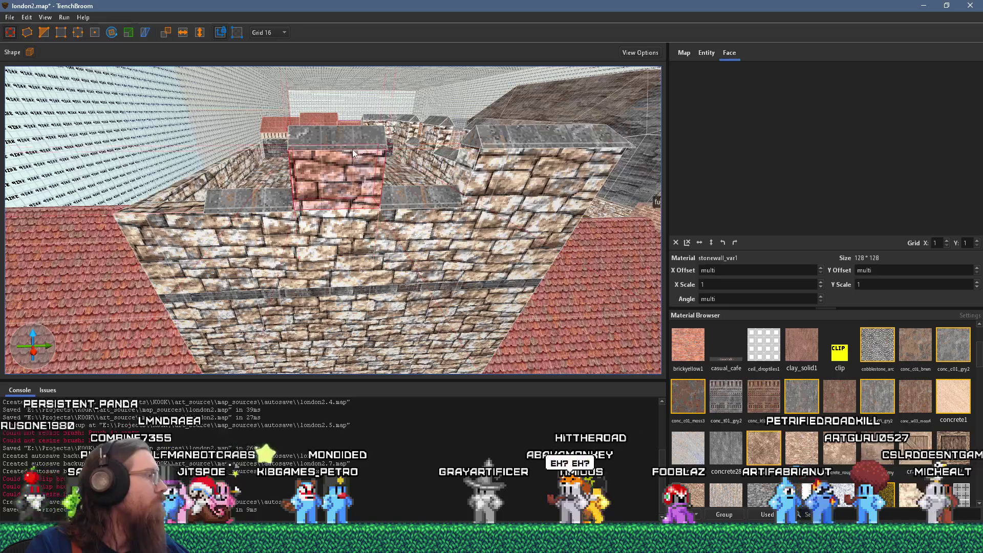
key(d)
drag(231, 176, 257, 183)
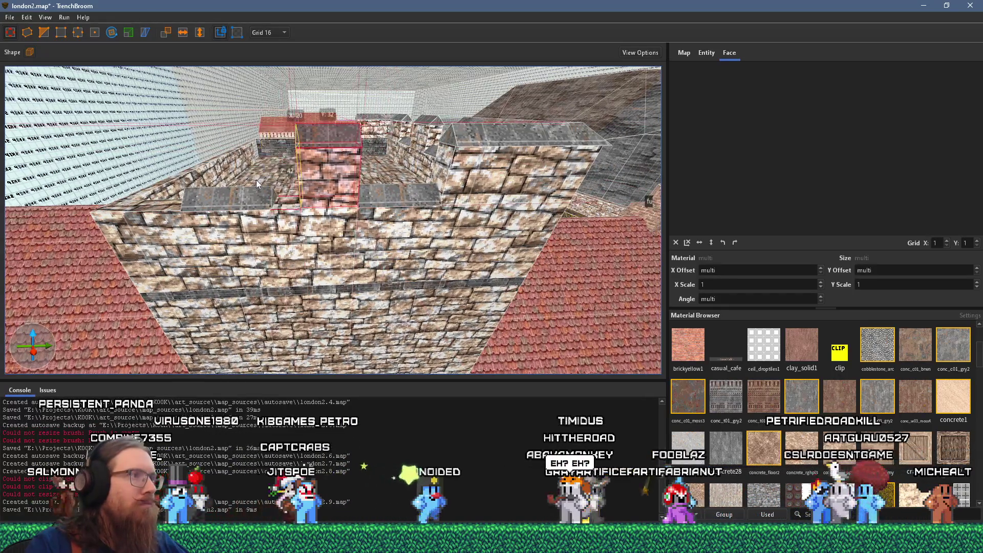
Duplicate the flat capping slab beside the original with Ctrl+D.
click(332, 195)
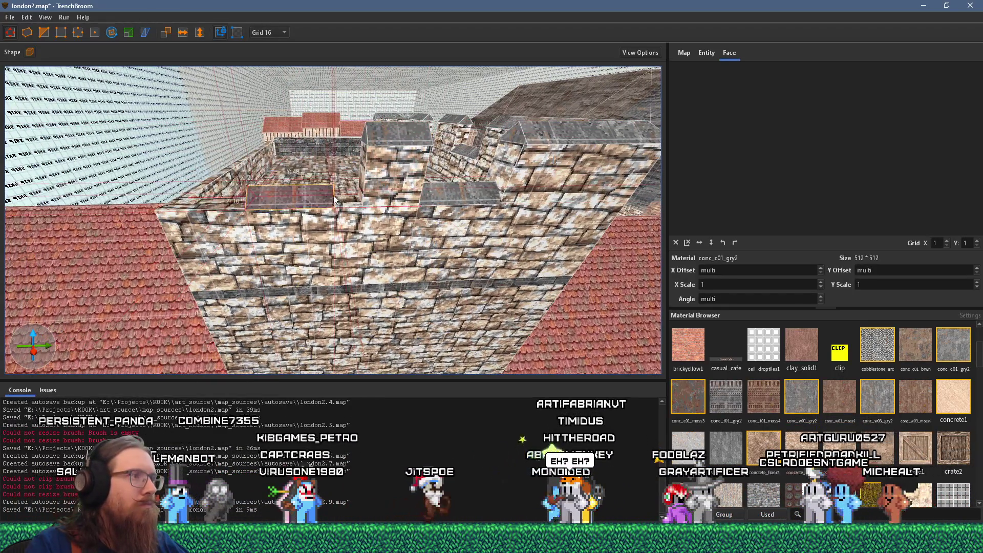
key(ctrl+d)
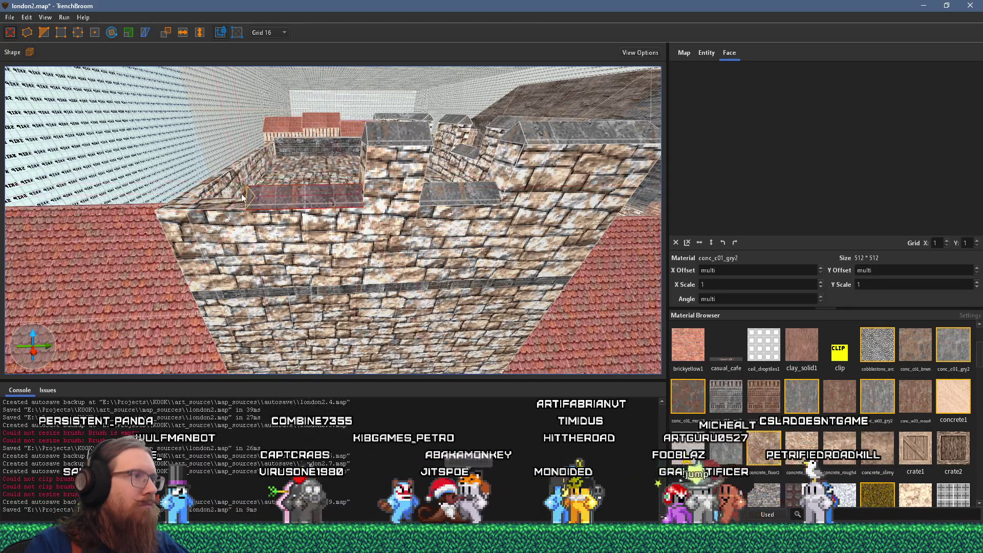
key(d)
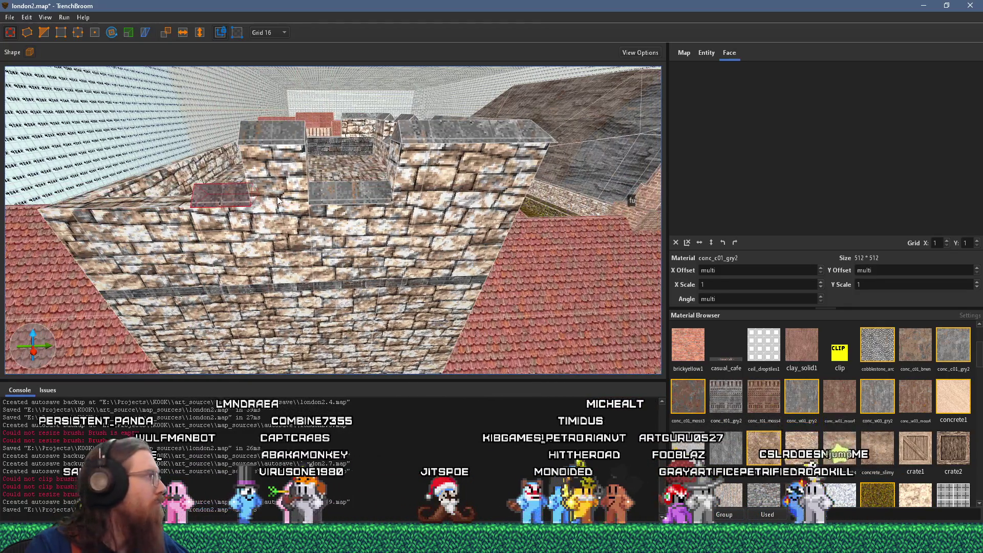
click(366, 192)
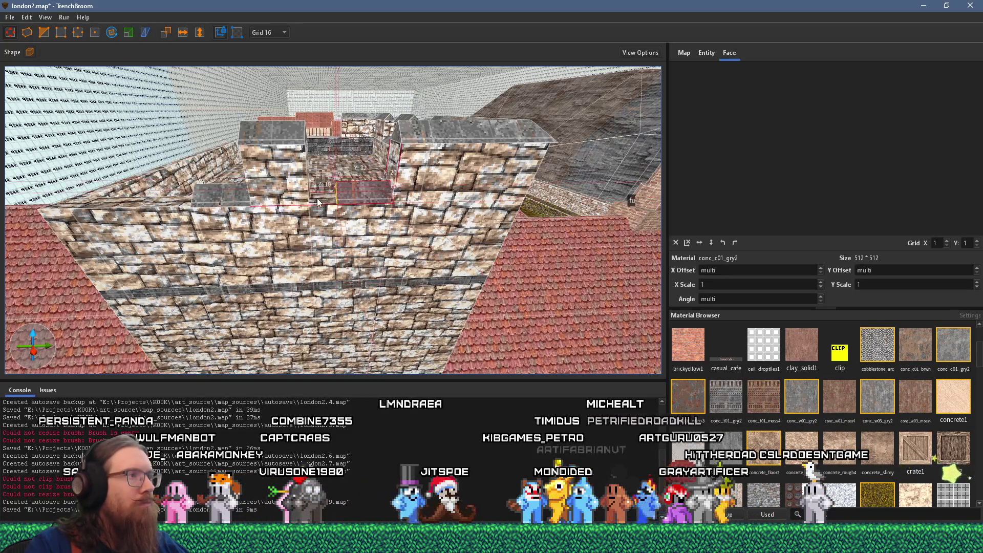
click(300, 187)
key(s)
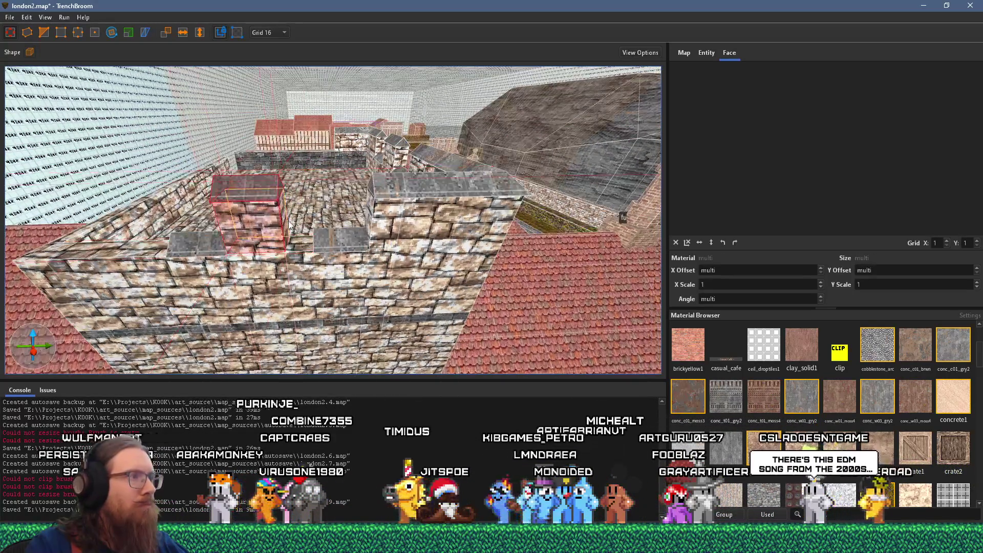
key(a)
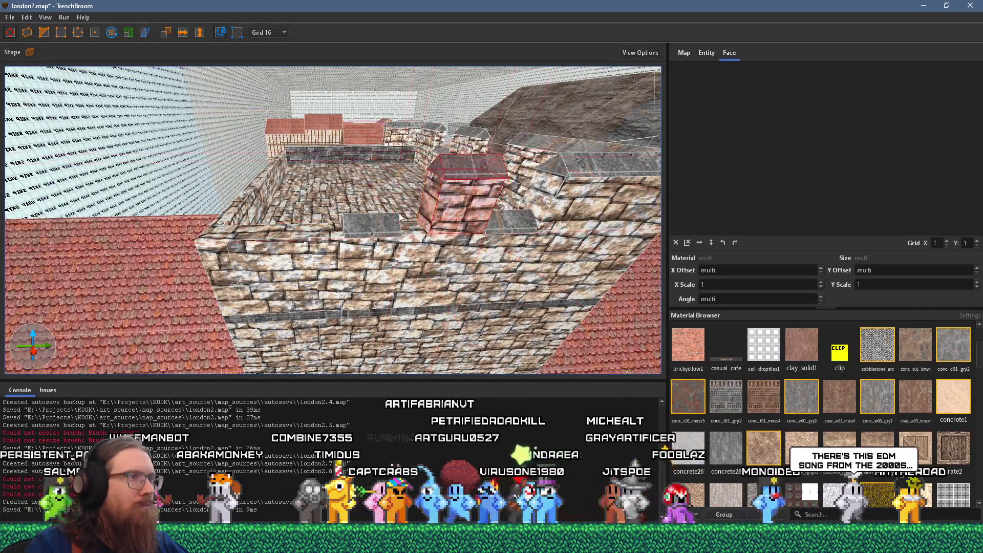
Place a pillar copy further along the wall and stretch the pillar-top brush.
click(402, 225)
click(343, 225)
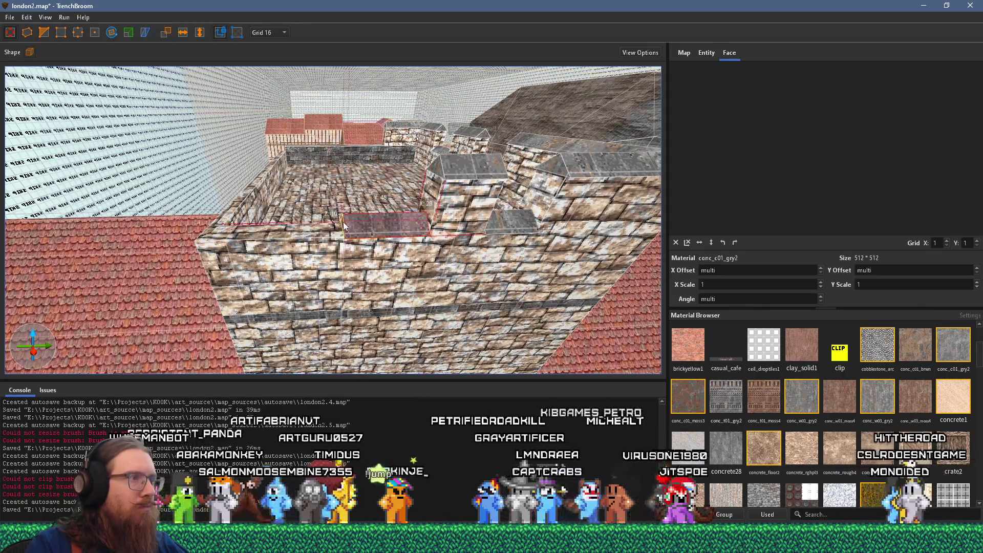
drag(443, 207, 333, 197)
shift+click(346, 259)
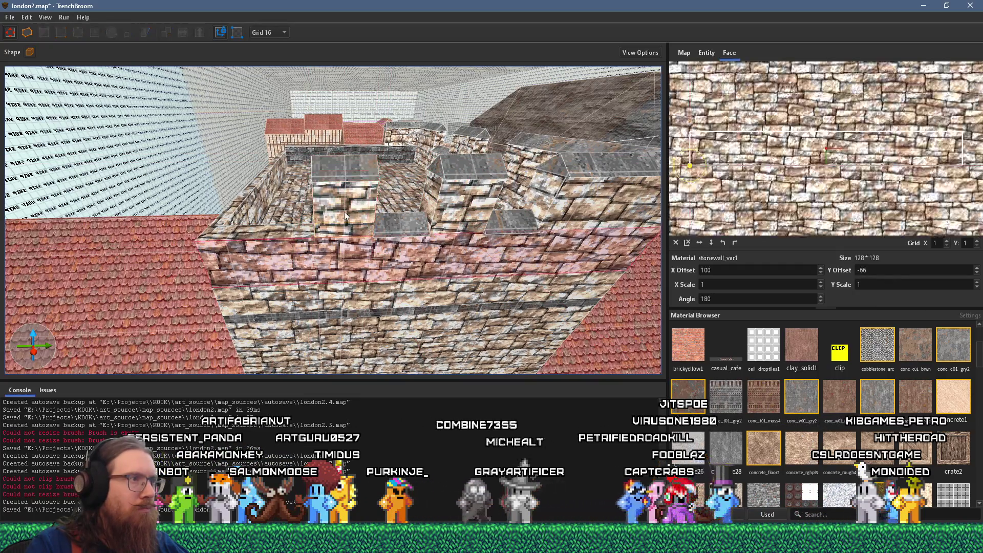
click(350, 178)
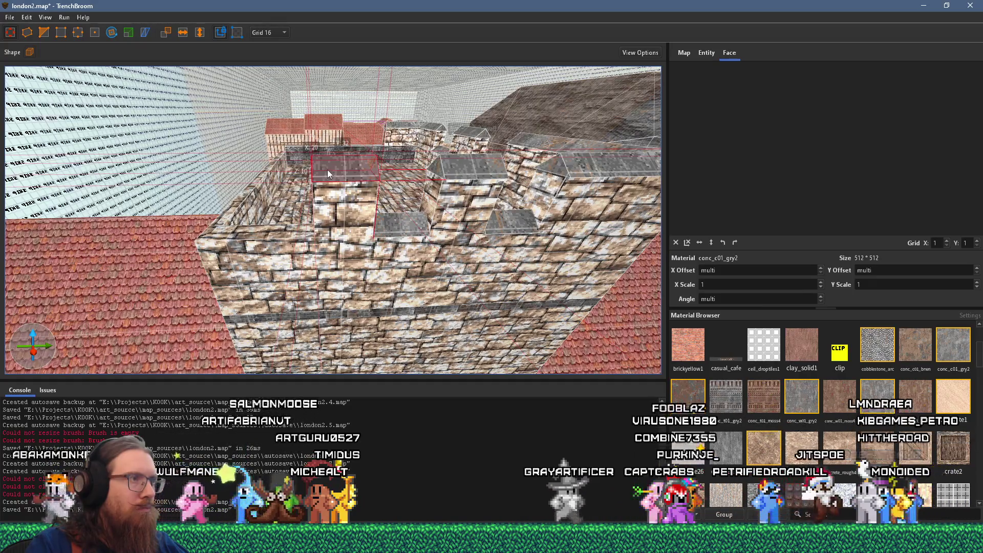
mouse_move(327, 174)
mouse_down()
mouse_move(369, 173)
mouse_move(240, 171)
mouse_move(315, 161)
mouse_move(286, 169)
mouse_move(354, 174)
mouse_up()
Narrow one merlon brush by dragging its side face, then select the adjacent slab and pillar.
key(a)
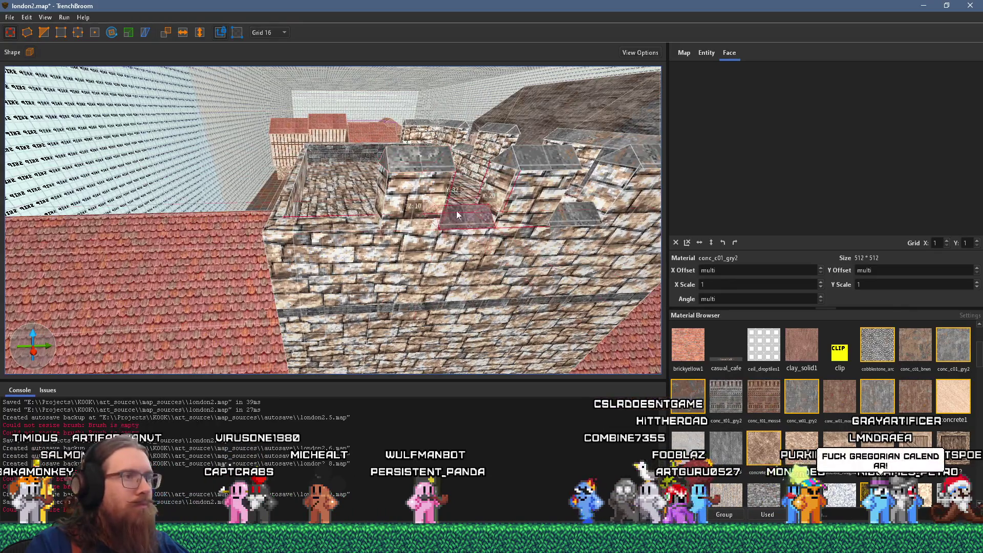
drag(456, 211, 291, 212)
key(d)
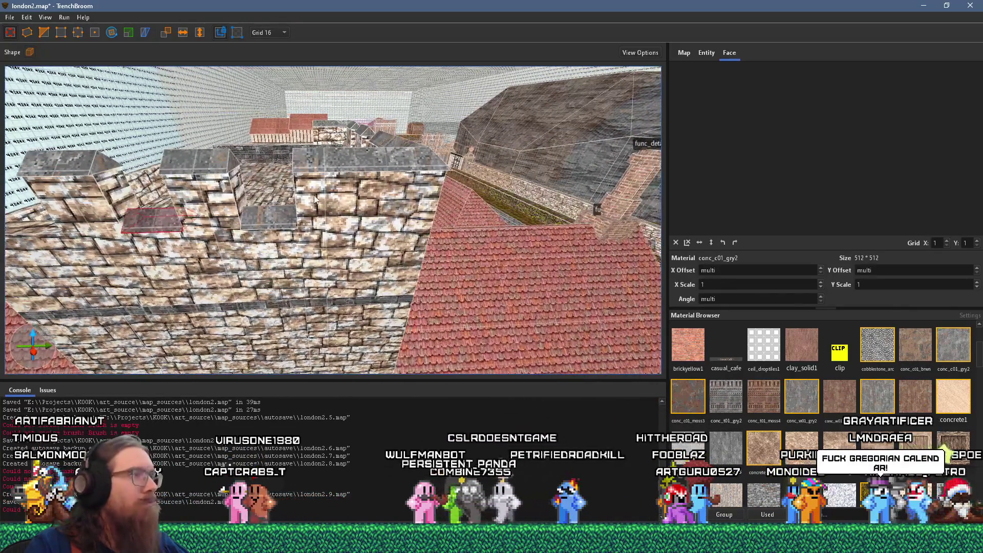
click(318, 179)
key(d)
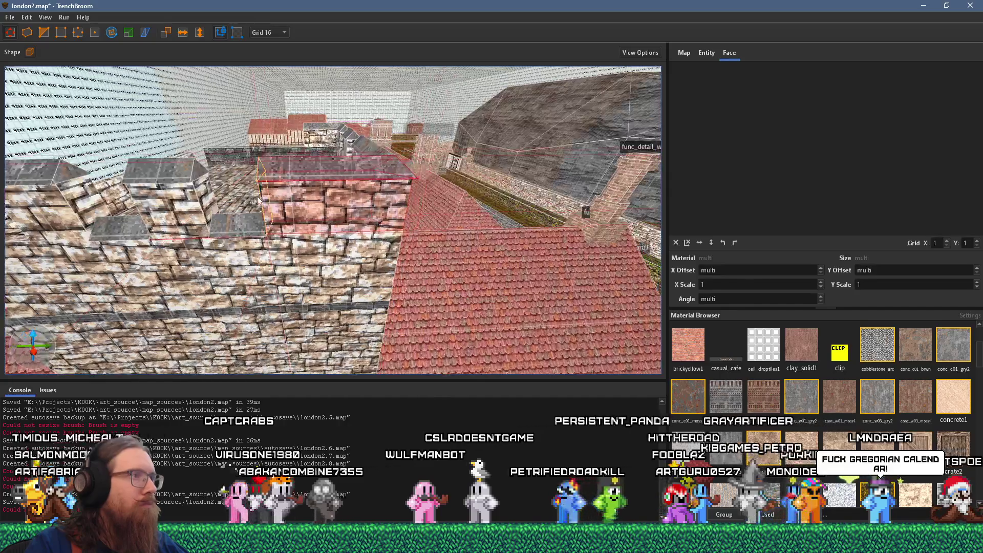
scroll(278, 206, down, 3)
click(384, 231)
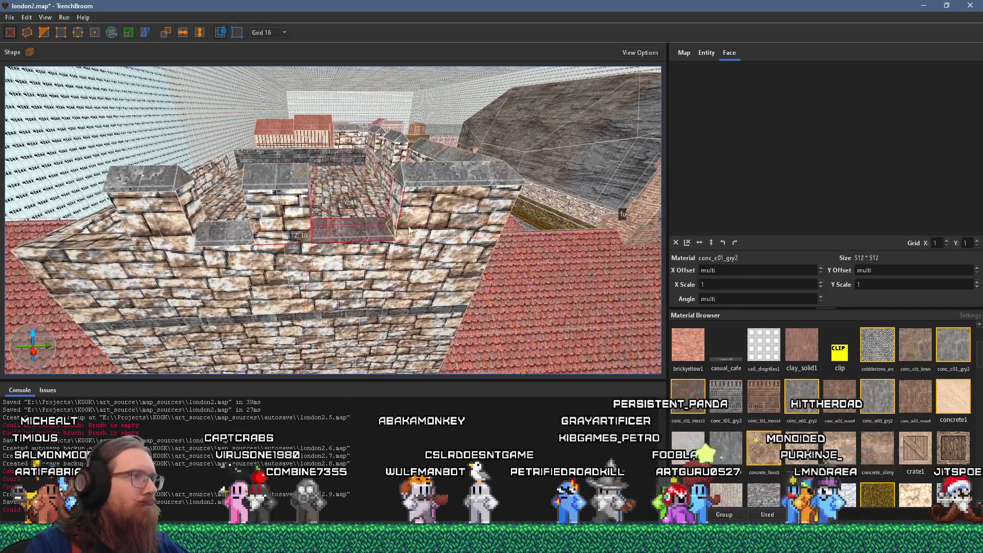
click(290, 181)
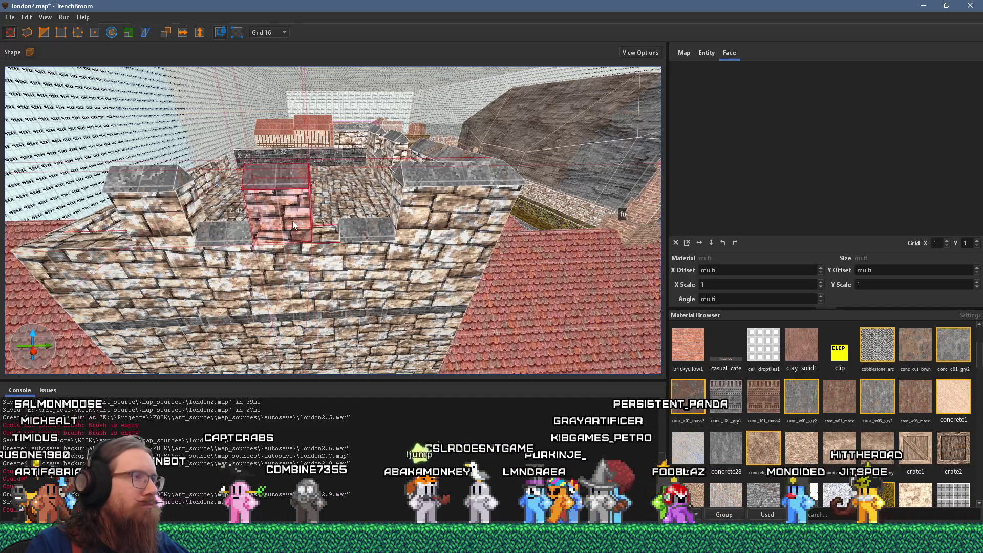
scroll(330, 219, up, 3)
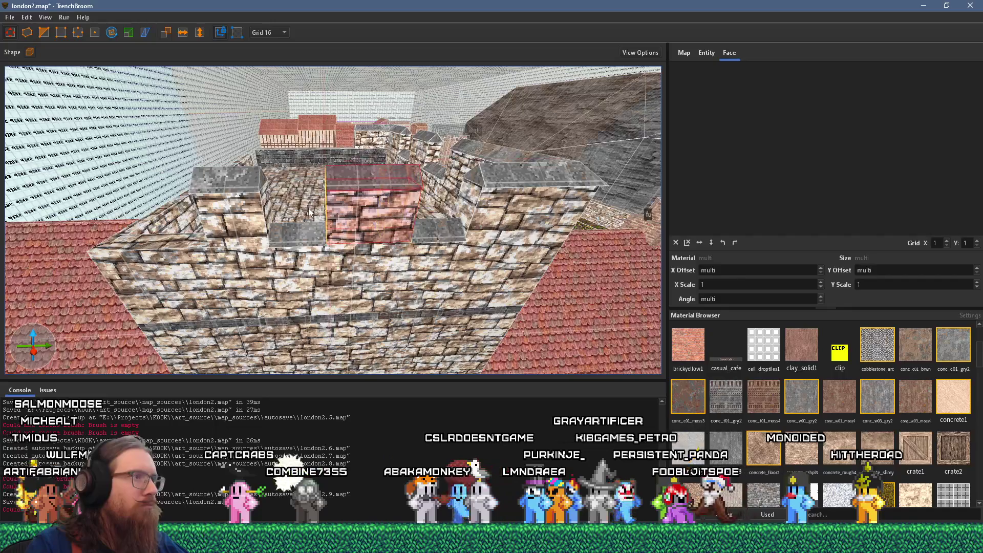
drag(309, 212, 317, 217)
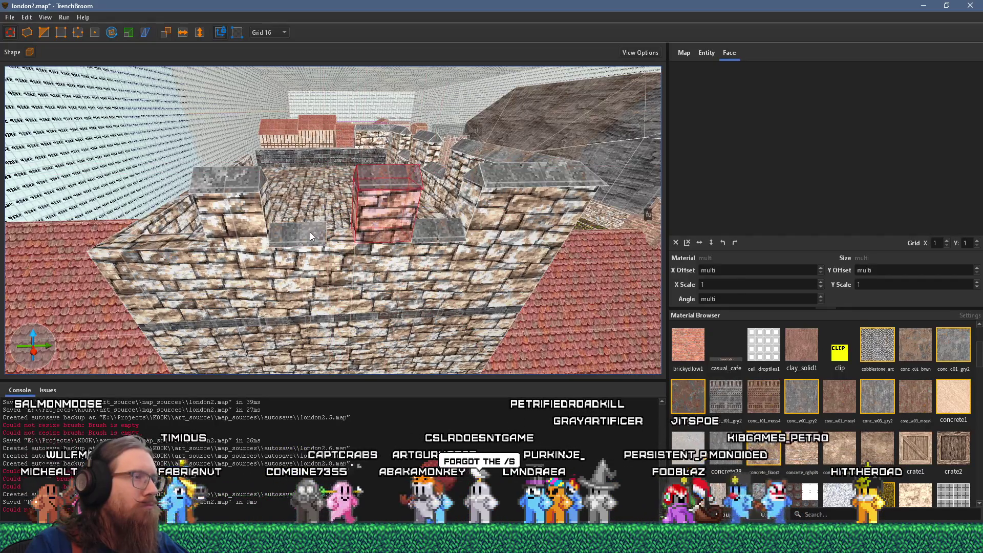
click(310, 232)
ctrl+click(263, 216)
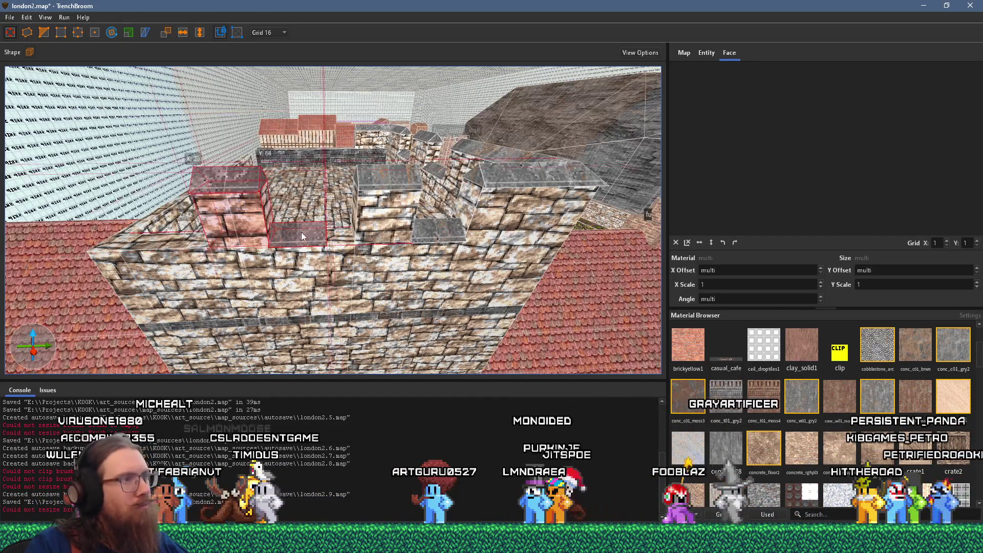
mouse_move(324, 235)
mouse_down()
mouse_move(315, 254)
mouse_move(372, 256)
mouse_move(410, 232)
mouse_move(310, 221)
mouse_move(315, 234)
mouse_move(262, 197)
mouse_move(382, 226)
mouse_move(344, 232)
mouse_move(367, 249)
mouse_move(319, 265)
mouse_move(325, 253)
mouse_move(345, 275)
mouse_move(379, 245)
mouse_move(337, 210)
mouse_up()
Select merlons and the right-hand wall brush along the parapet, then clear the selection.
key(Escape)
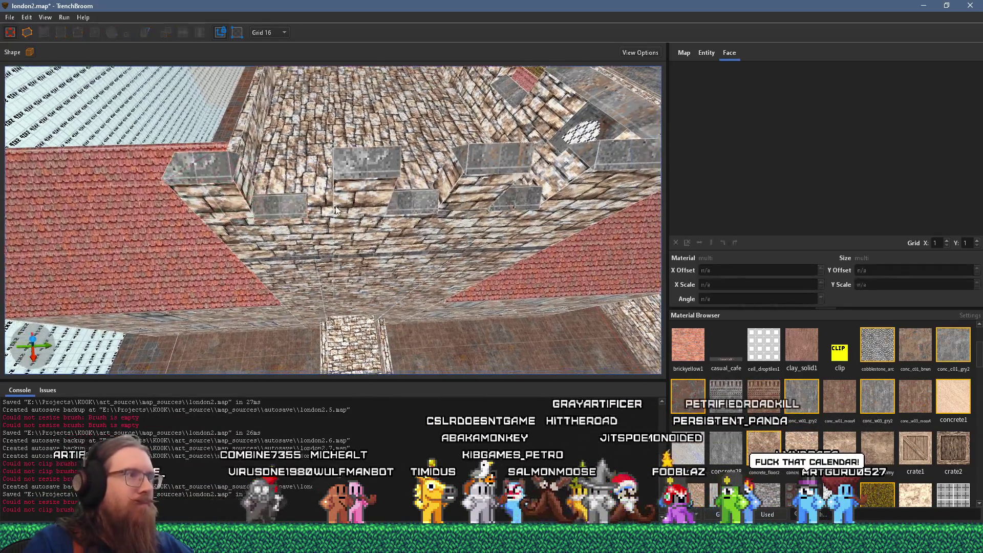
click(348, 147)
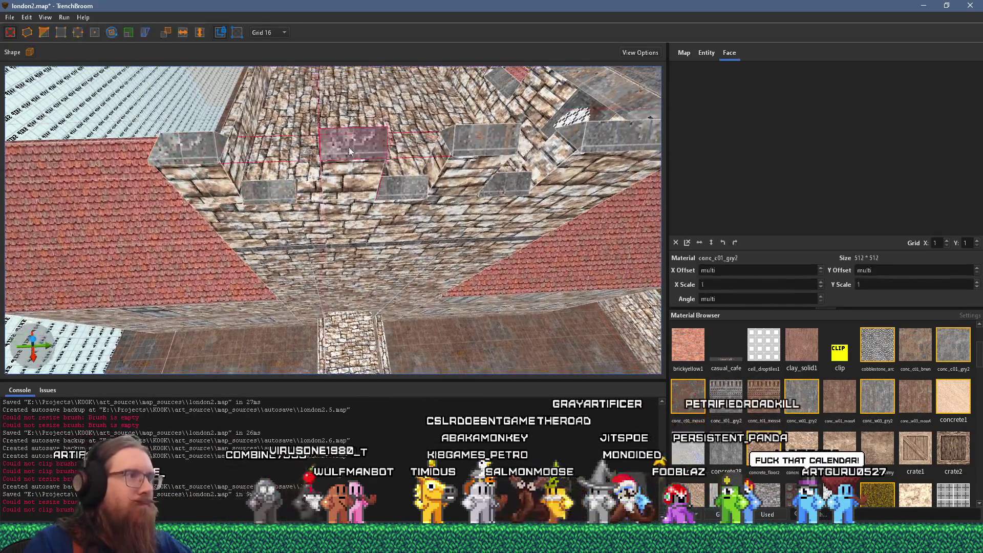
ctrl+click(480, 149)
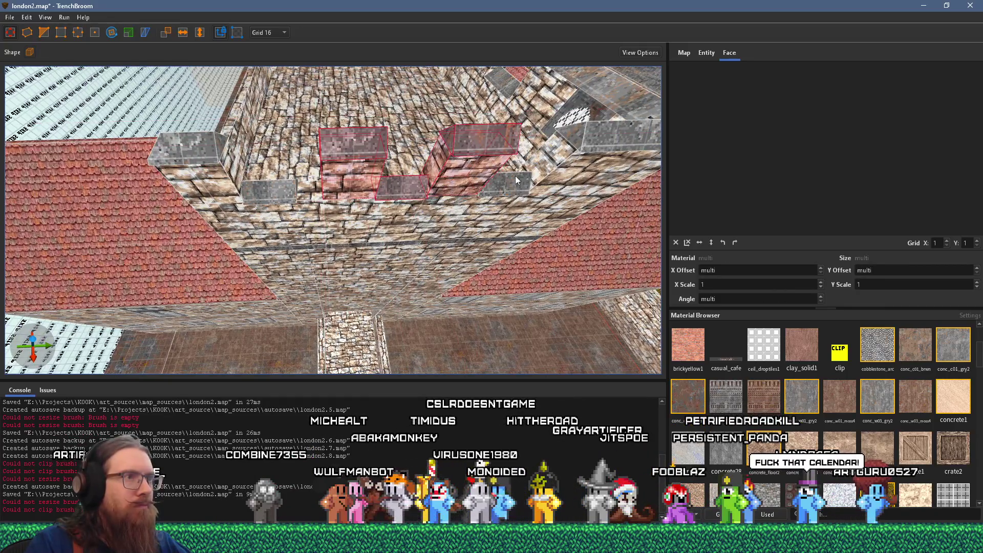
click(577, 151)
shift+click(575, 148)
click(574, 146)
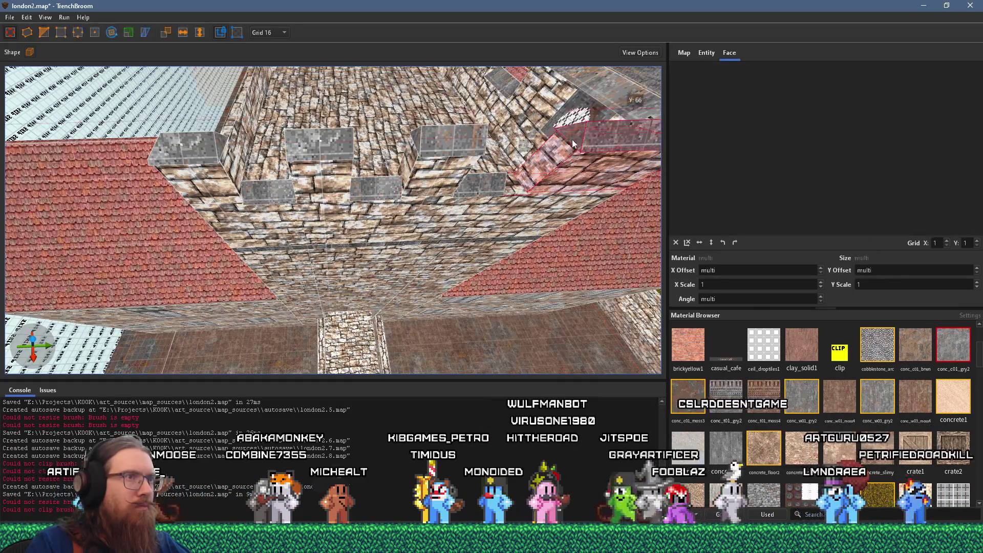
key(Escape)
scroll(573, 144, down, 5)
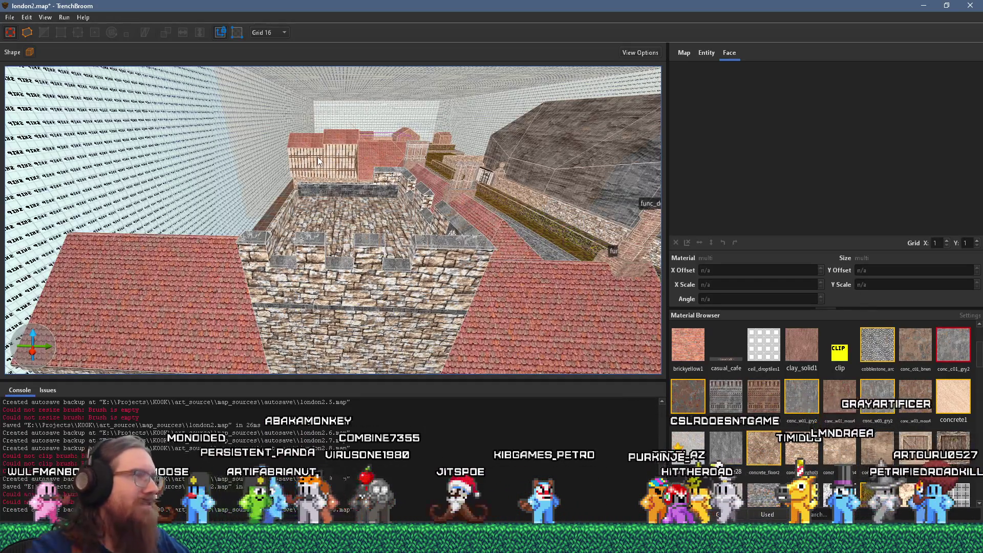
Inspect the tower's front wall and neighbouring merlon faces up close.
scroll(395, 253, up, 5)
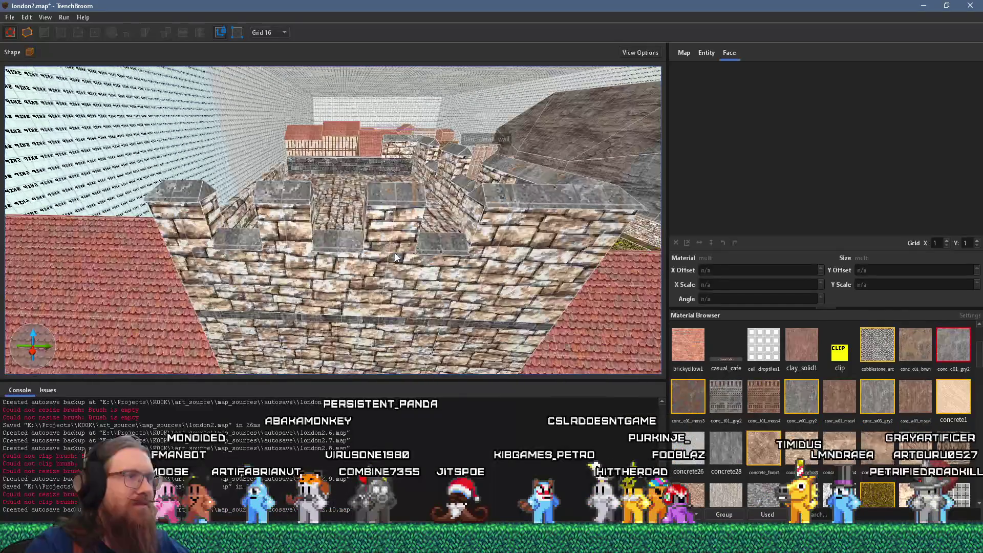
click(415, 278)
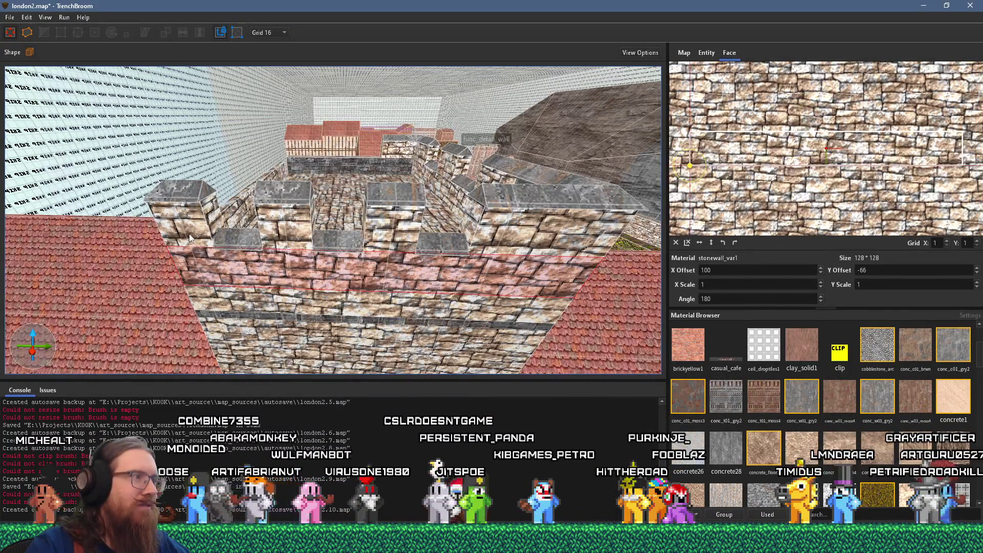
scroll(234, 245, up, 3)
click(268, 201)
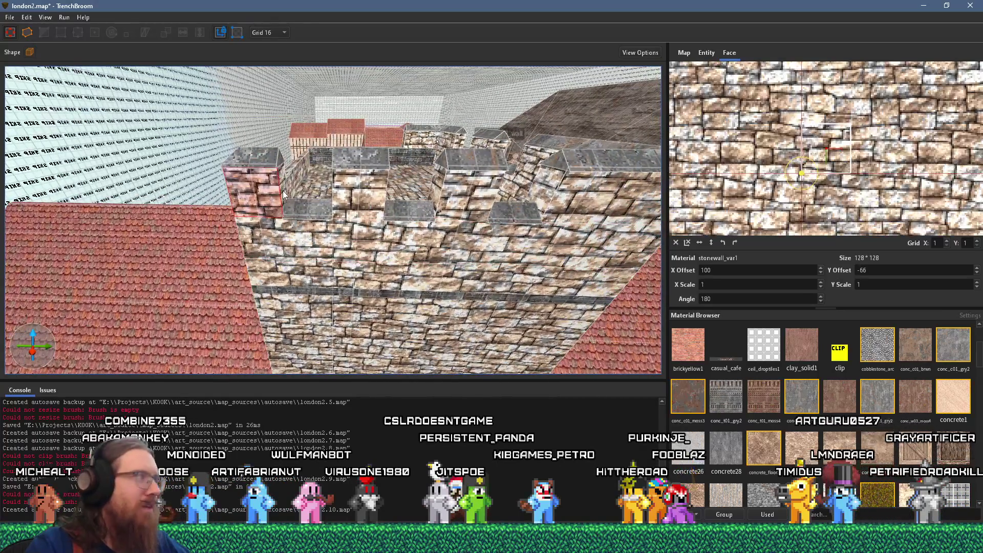
drag(340, 222, 278, 217)
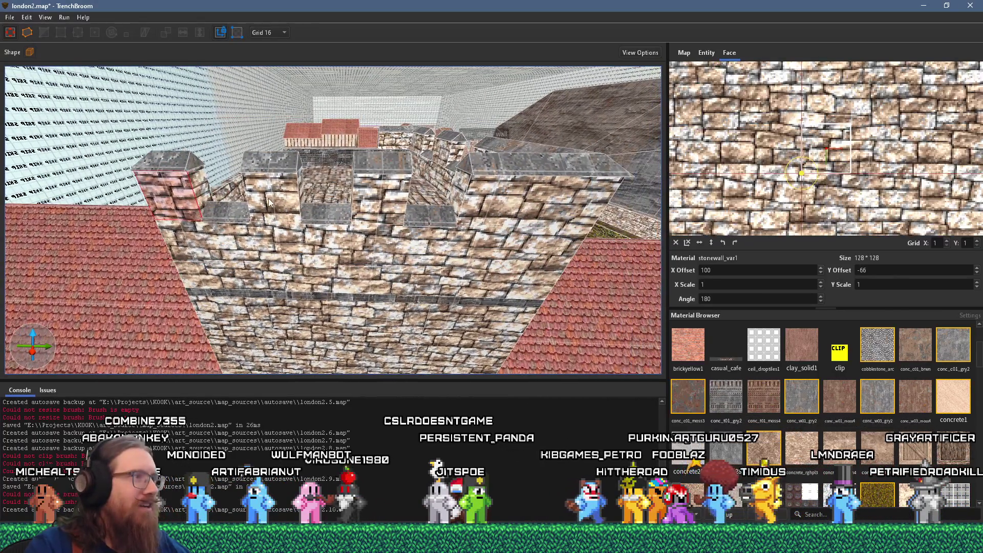
scroll(277, 207, up, 3)
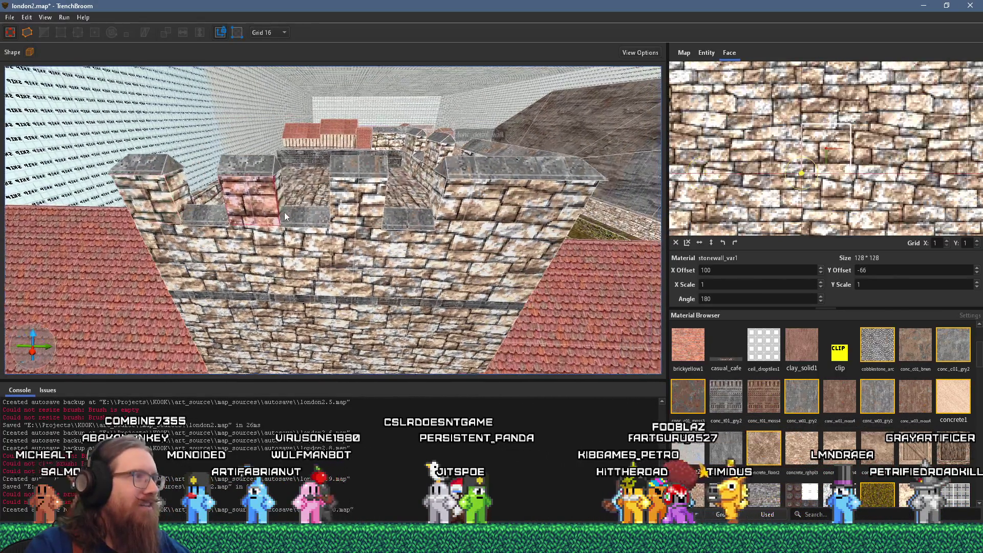
click(353, 217)
mouse_move(353, 214)
mouse_down()
mouse_move(509, 205)
mouse_move(305, 212)
mouse_move(493, 210)
mouse_up()
Select a grey cap face on the wall and reset its conc_c01_gry2 texture alignment.
click(476, 205)
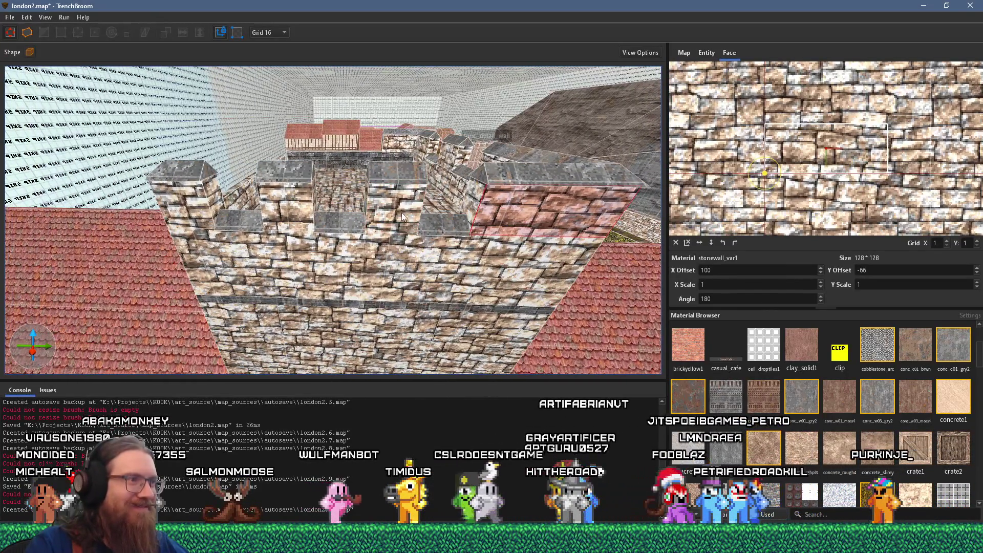
drag(401, 213, 430, 288)
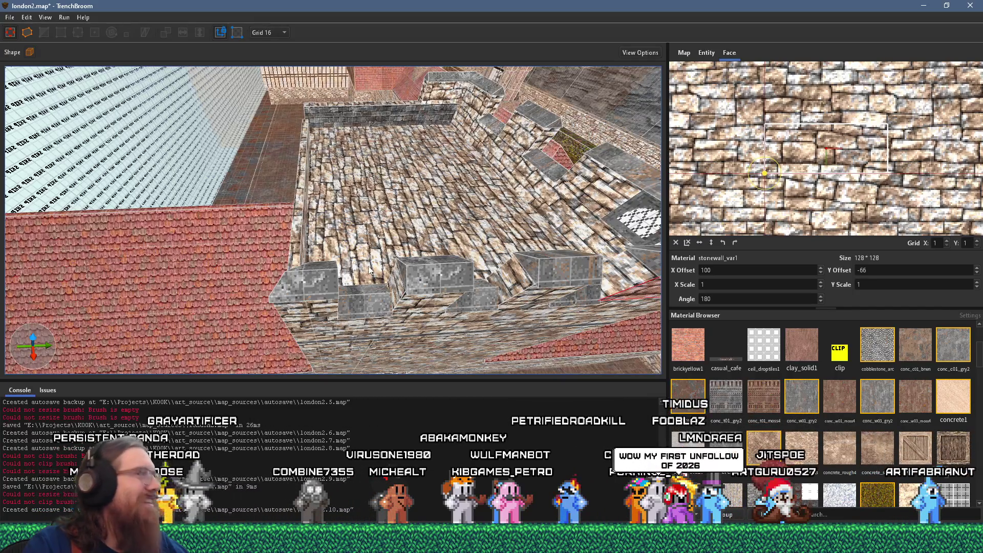
mouse_move(370, 269)
mouse_down()
mouse_move(433, 195)
mouse_move(278, 210)
mouse_move(350, 221)
mouse_up()
click(211, 230)
click(676, 243)
Reset the slanted grey cap face's texture offsets to zero and rotate it to -90°.
click(734, 243)
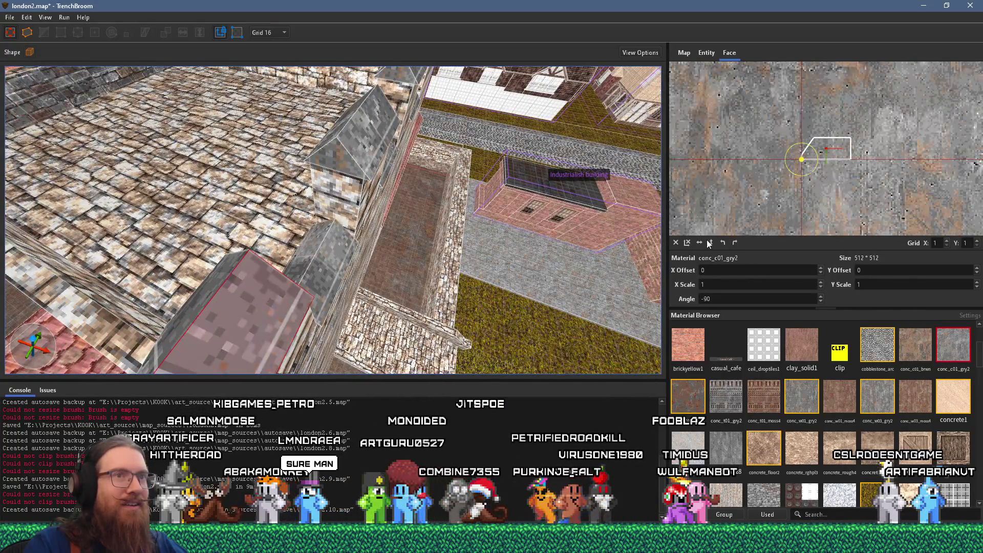
mouse_move(319, 262)
mouse_down()
mouse_move(490, 257)
mouse_move(507, 272)
mouse_move(353, 274)
mouse_up()
click(238, 239)
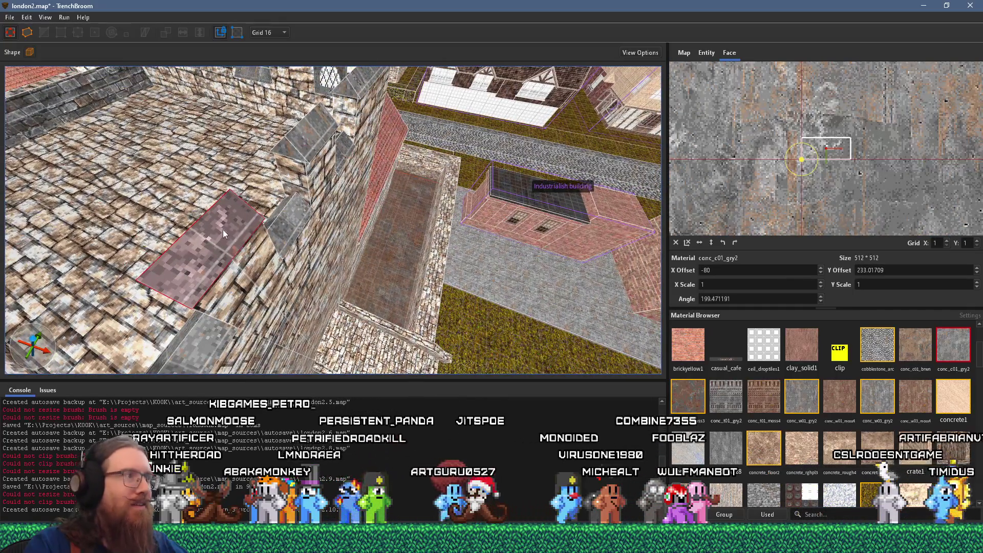
drag(236, 239, 223, 236)
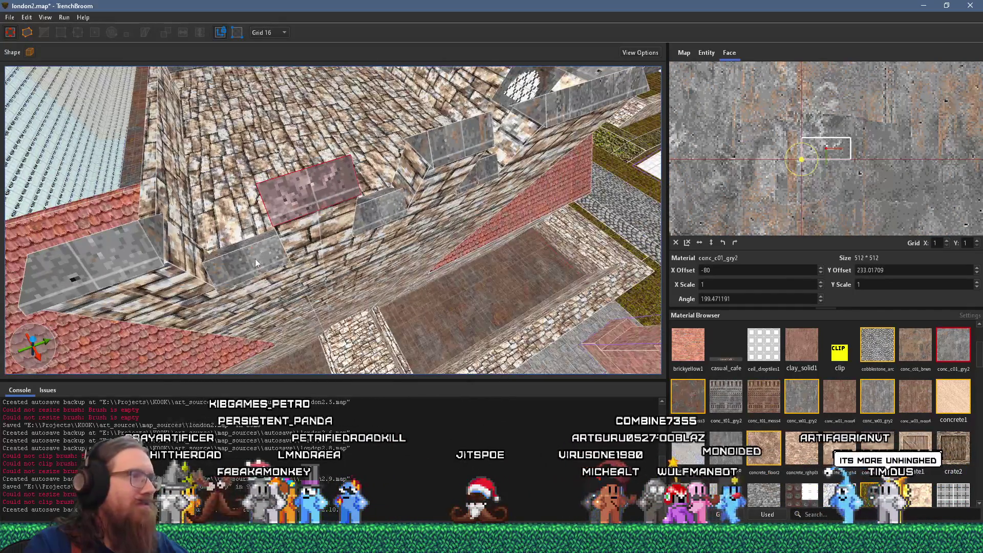
click(676, 242)
click(723, 242)
drag(512, 246, 450, 240)
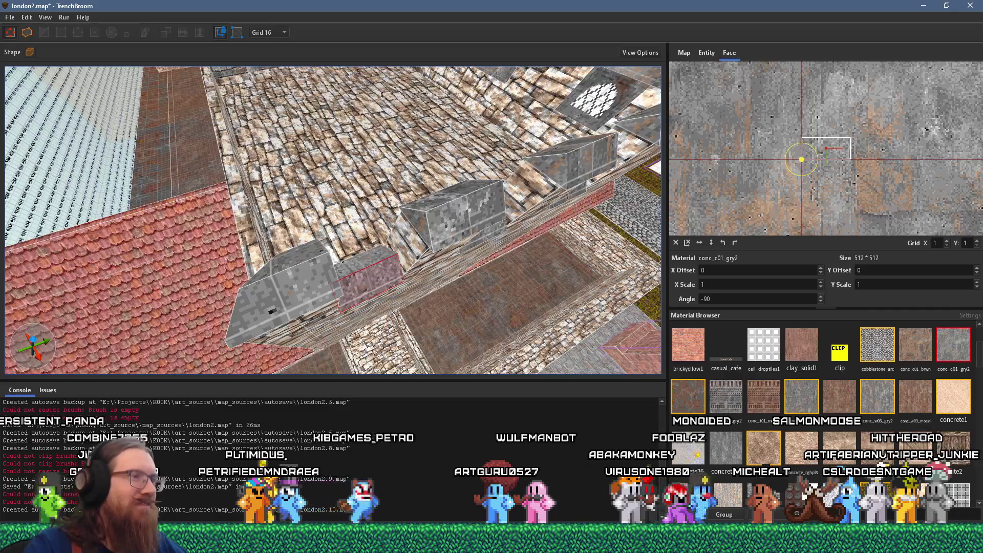
key(a)
key(a)
click(432, 265)
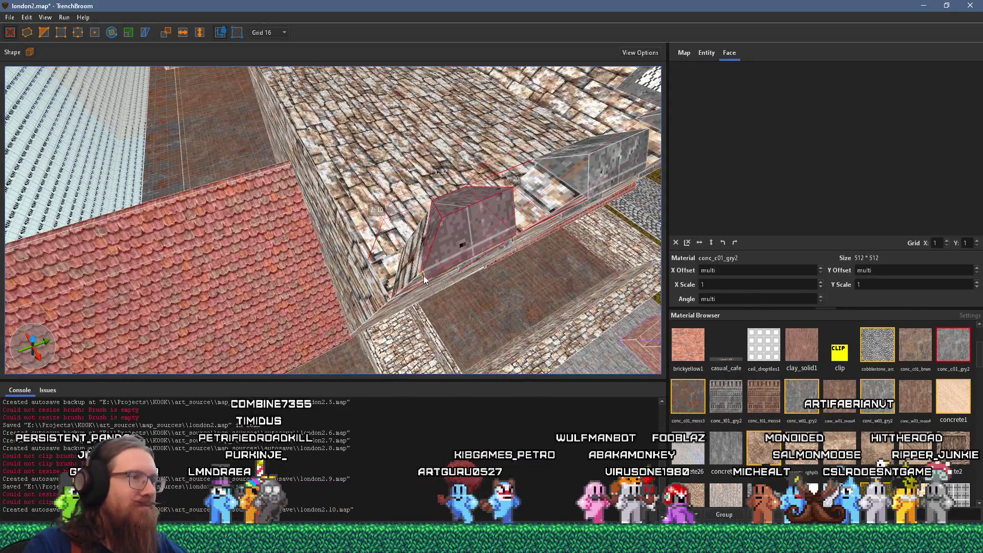
mouse_move(395, 291)
mouse_down()
mouse_move(297, 284)
mouse_move(439, 257)
mouse_move(459, 198)
mouse_move(480, 188)
mouse_up()
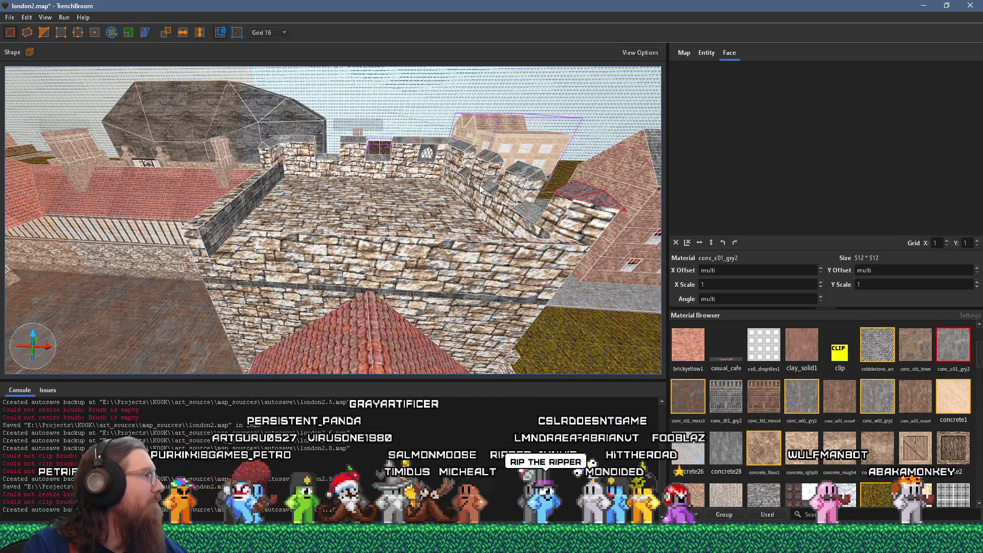
mouse_move(300, 229)
mouse_down()
mouse_move(352, 250)
mouse_move(418, 217)
mouse_move(555, 230)
mouse_move(408, 299)
mouse_up()
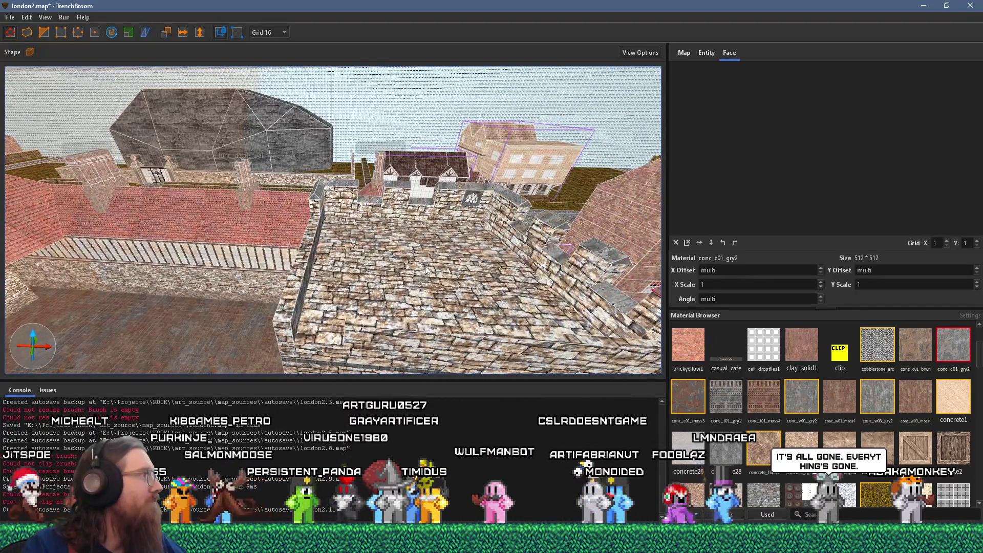
drag(459, 219, 382, 283)
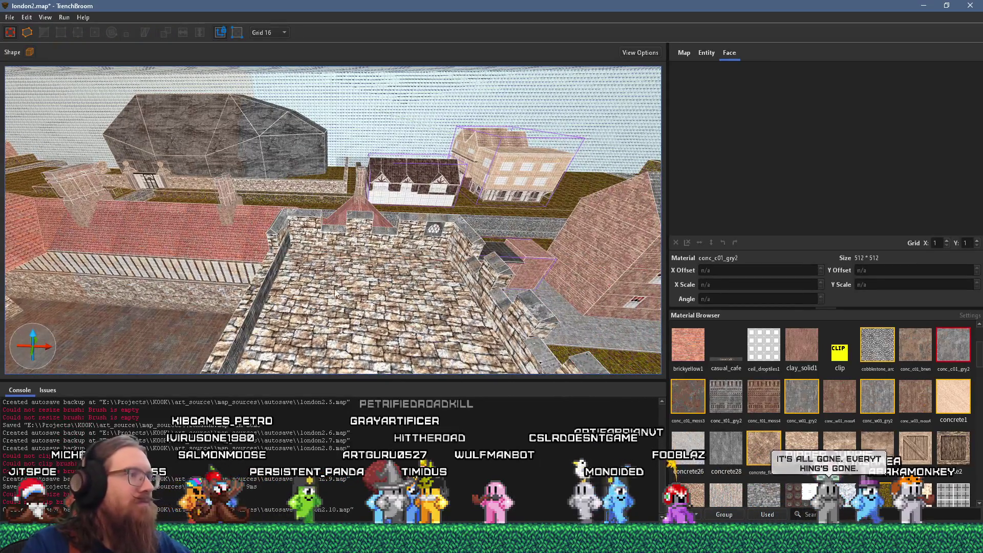
key(Escape)
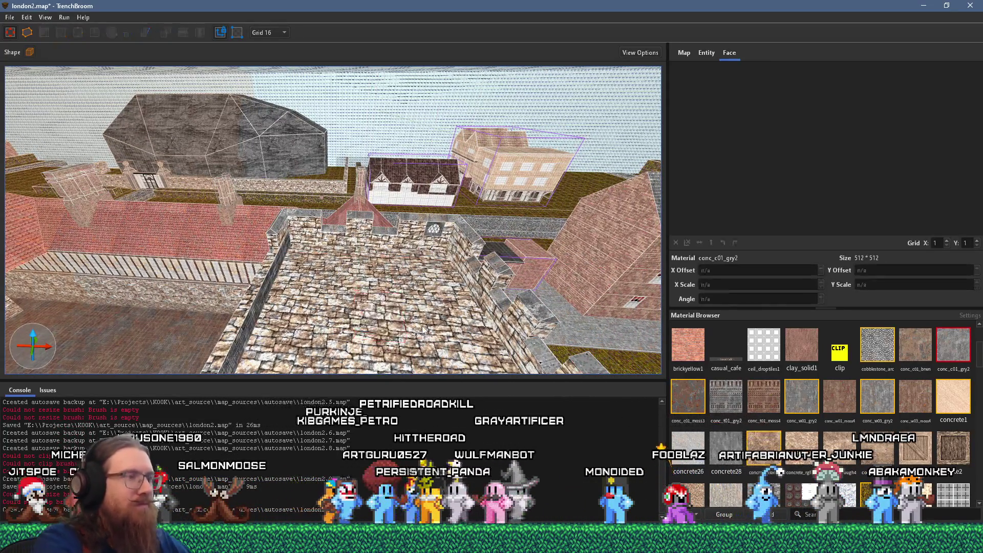
Select the rooftop floor brush, check its face's texture alignment, then deselect it.
right_click(395, 323)
click(363, 308)
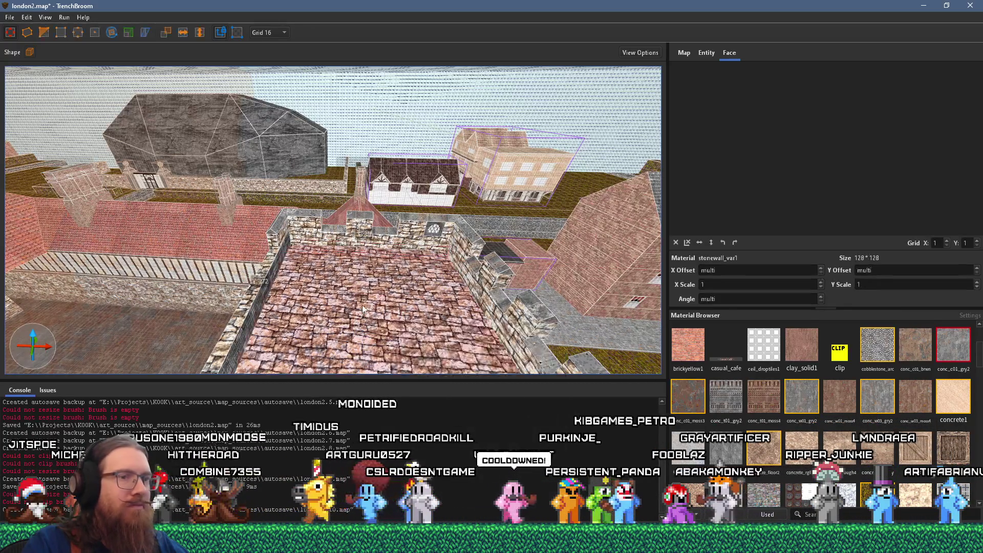
shift+click(382, 305)
key(Escape)
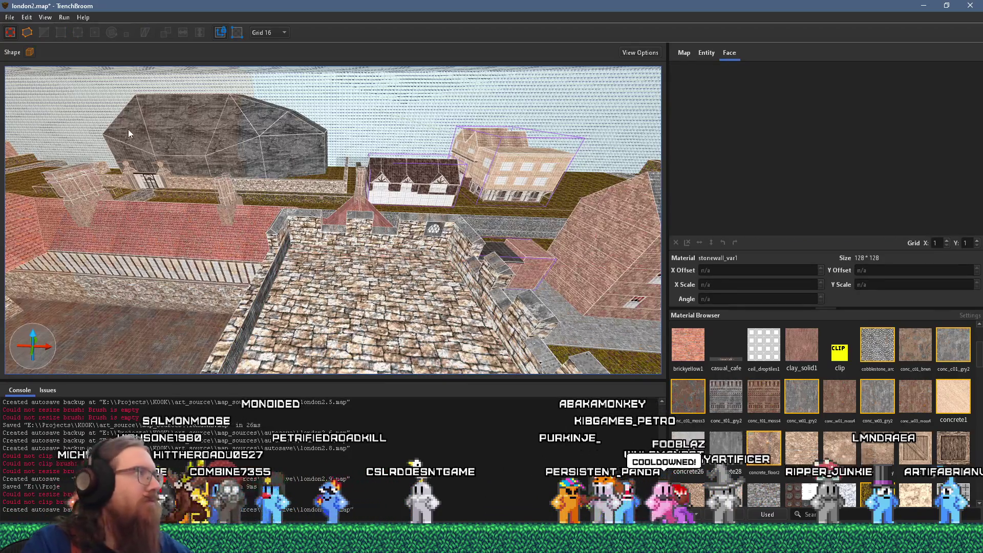
Draw an 8-sided cylinder brush on the stone roof and shift it toward the middle.
click(27, 34)
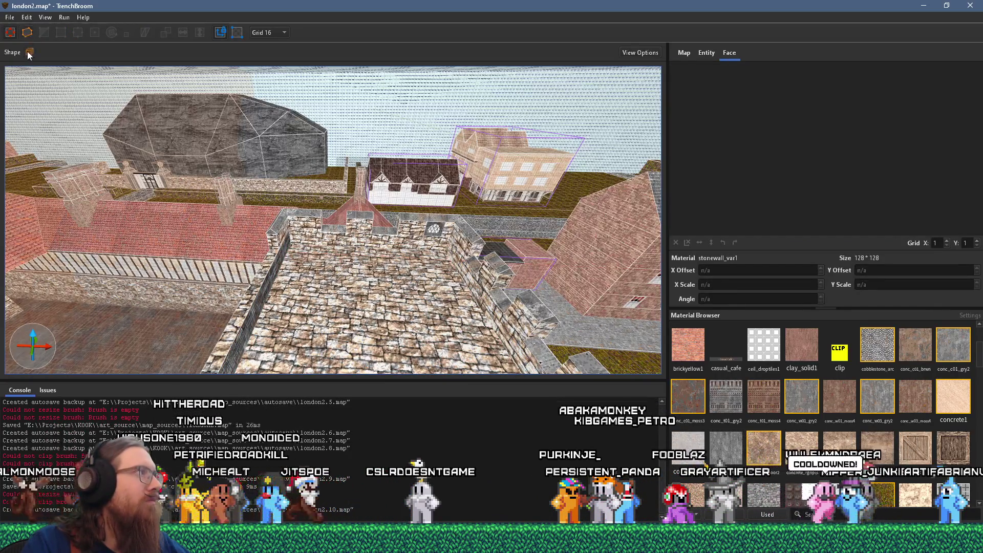
click(27, 51)
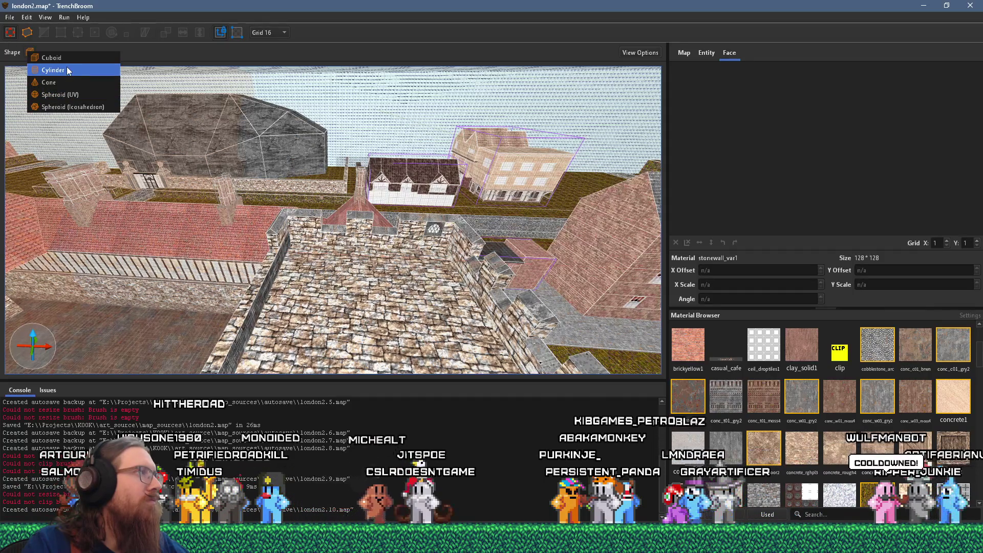
click(68, 70)
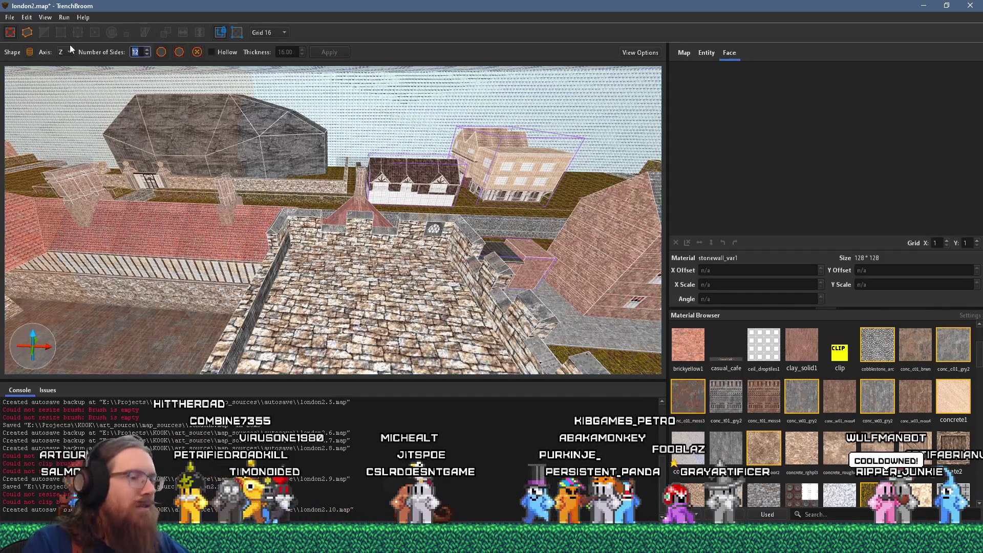
text(8)
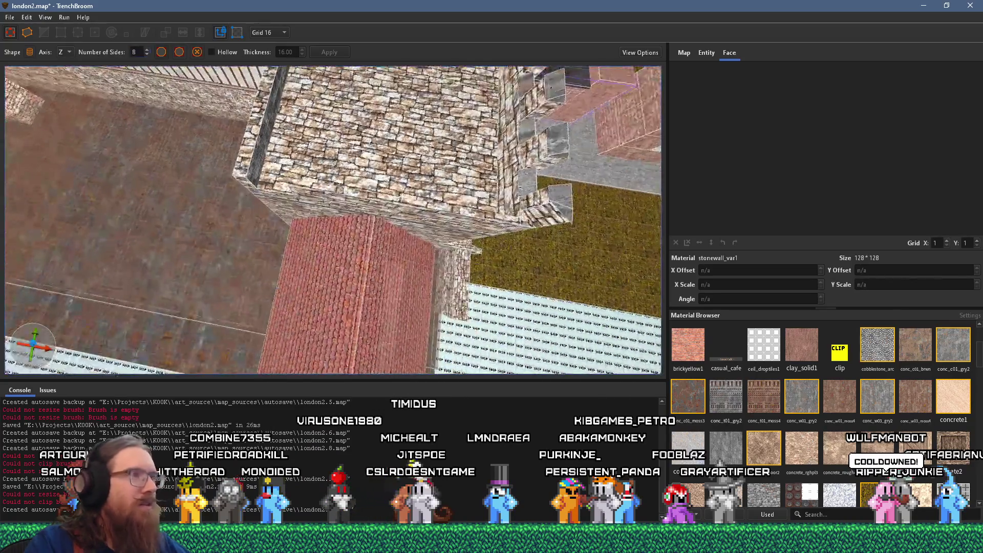
scroll(279, 301, down, 6)
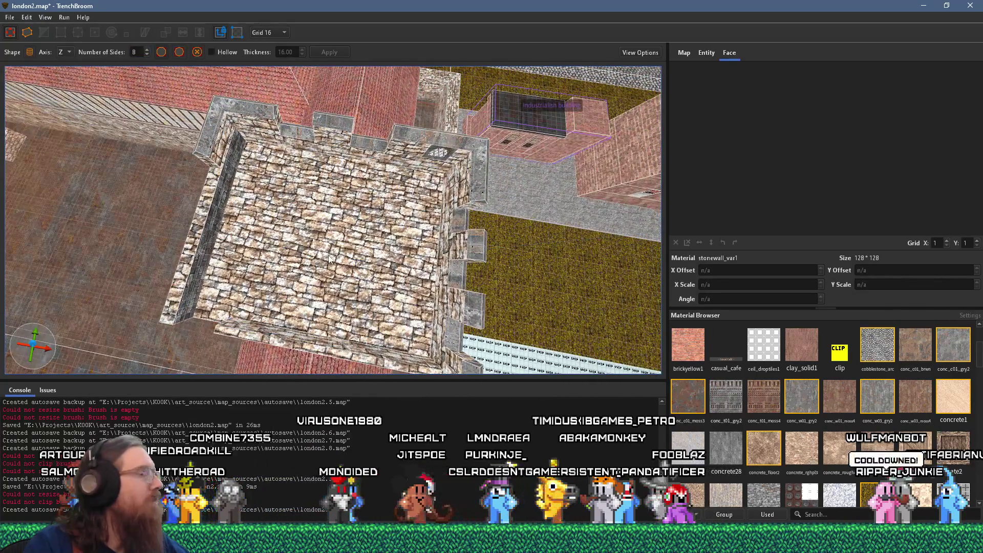
drag(302, 195, 376, 293)
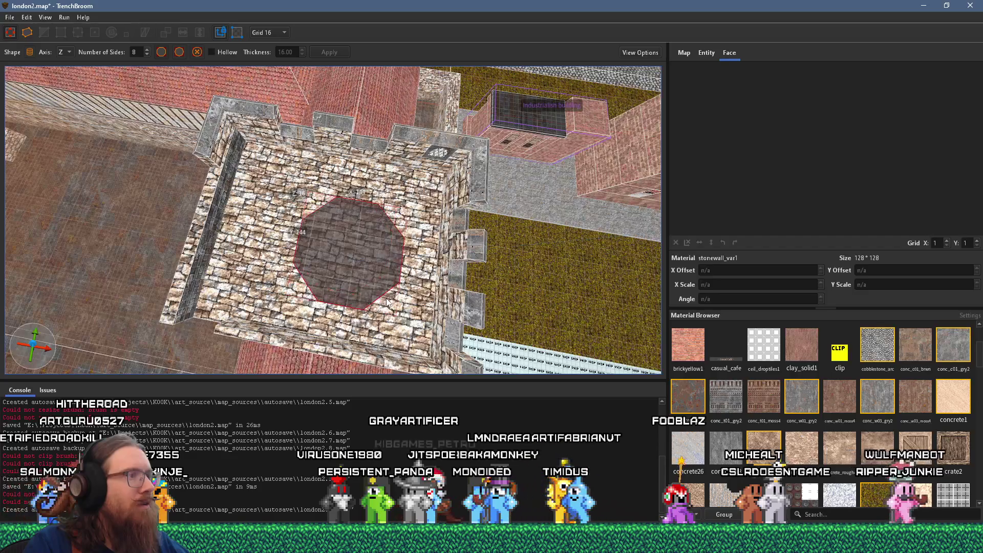
mouse_move(382, 295)
mouse_down()
mouse_move(329, 259)
mouse_move(342, 260)
mouse_move(340, 229)
mouse_move(361, 261)
mouse_move(240, 210)
mouse_move(228, 185)
mouse_move(399, 110)
mouse_move(290, 195)
mouse_move(312, 160)
mouse_move(362, 207)
mouse_move(336, 259)
mouse_up()
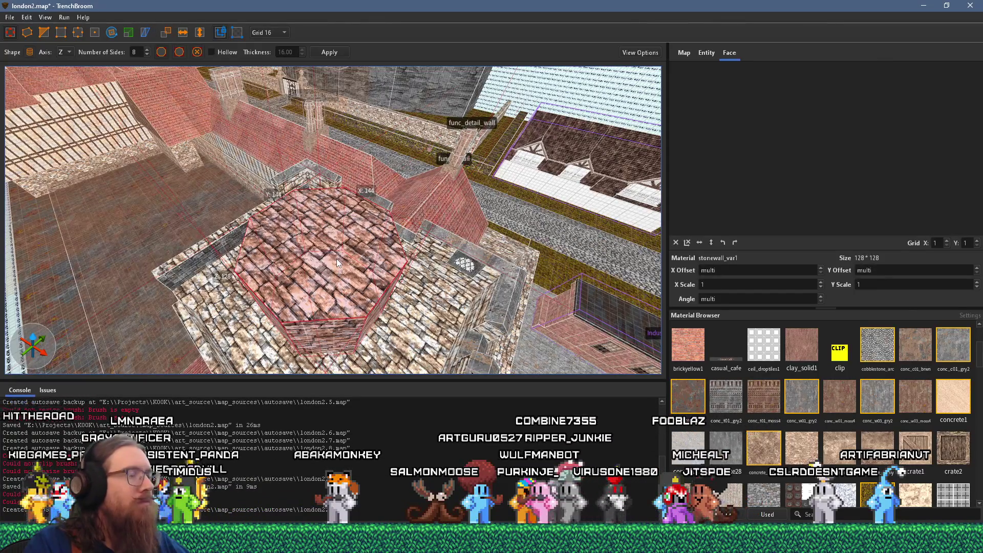
Extrude the octagon taller, set the grid to 4 units, and lower it onto the roof.
mouse_move(336, 262)
mouse_down()
mouse_move(339, 244)
mouse_move(340, 253)
mouse_up()
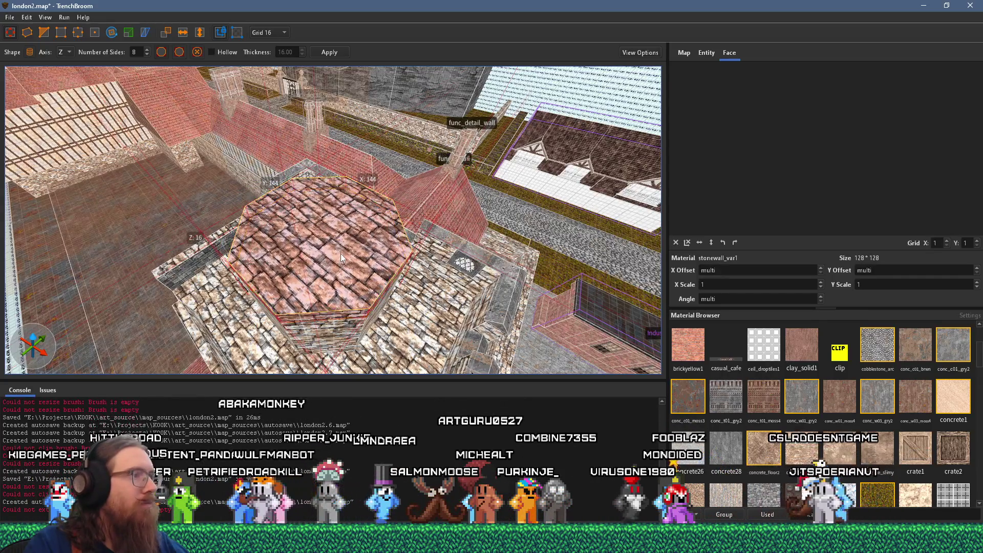
key(t)
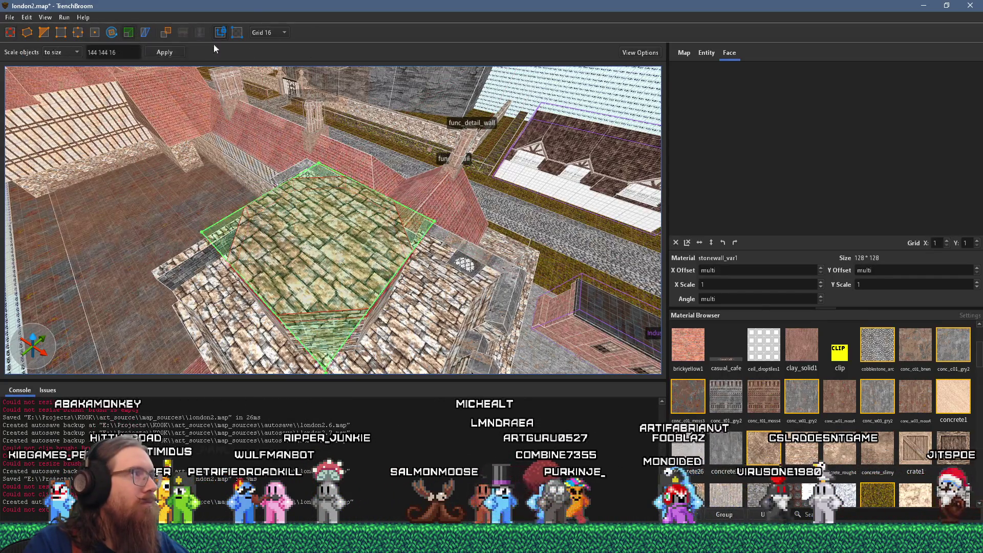
click(269, 32)
click(277, 69)
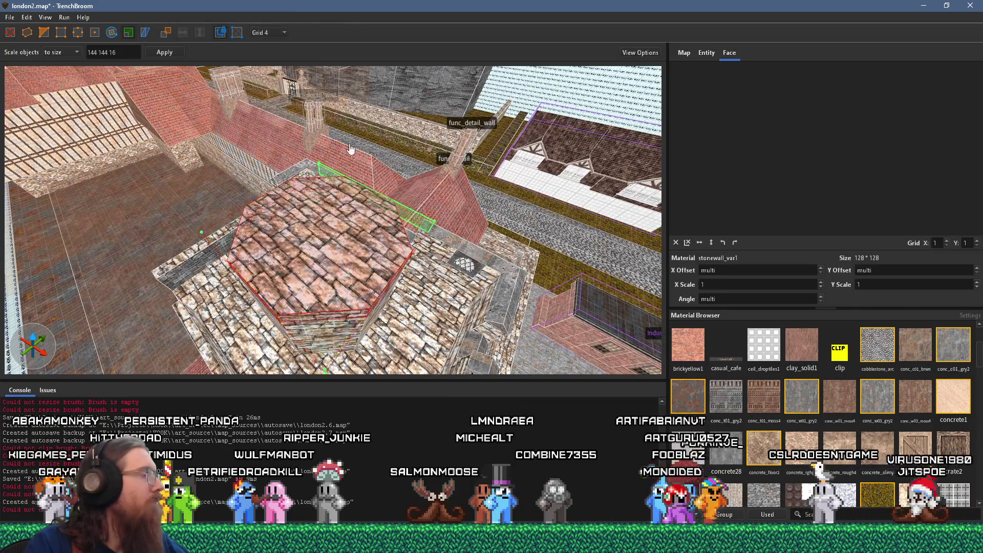
drag(296, 154, 299, 163)
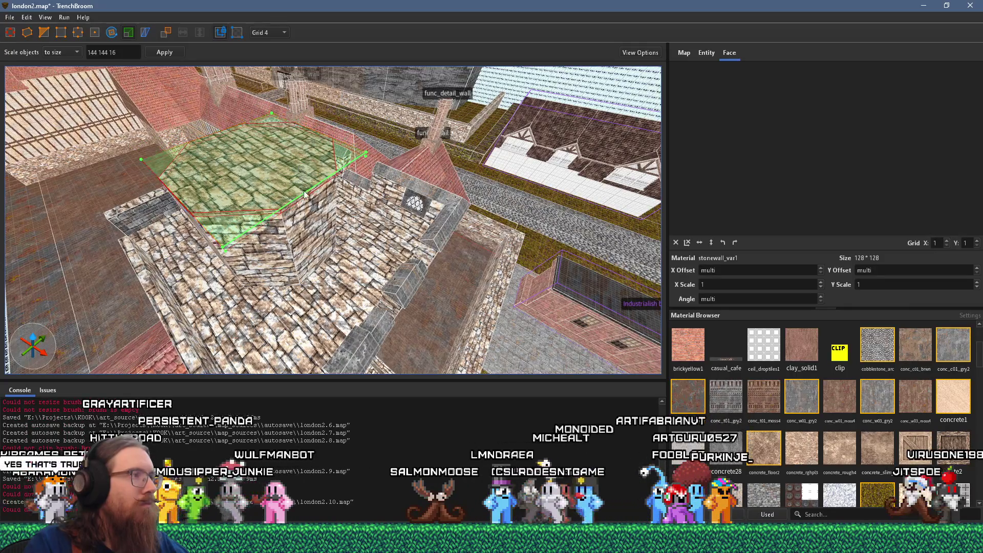
Extrude the octagon's top face higher again to make the block taller.
mouse_move(299, 172)
mouse_down()
mouse_move(336, 140)
mouse_move(315, 187)
mouse_move(293, 205)
mouse_move(164, 227)
mouse_move(262, 158)
mouse_move(245, 178)
mouse_move(228, 156)
mouse_move(238, 152)
mouse_move(392, 133)
mouse_move(404, 168)
mouse_up()
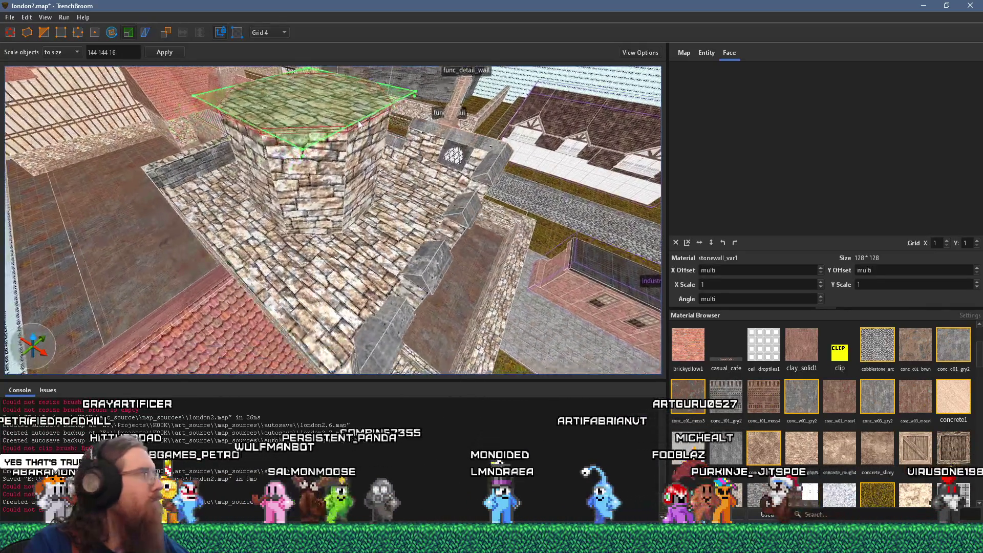
shift+click(262, 158)
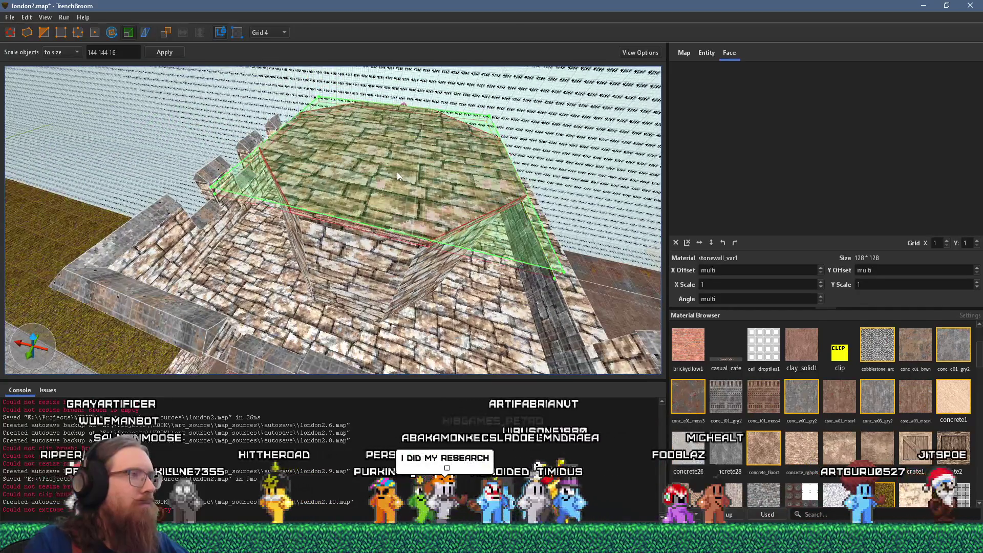
key(p)
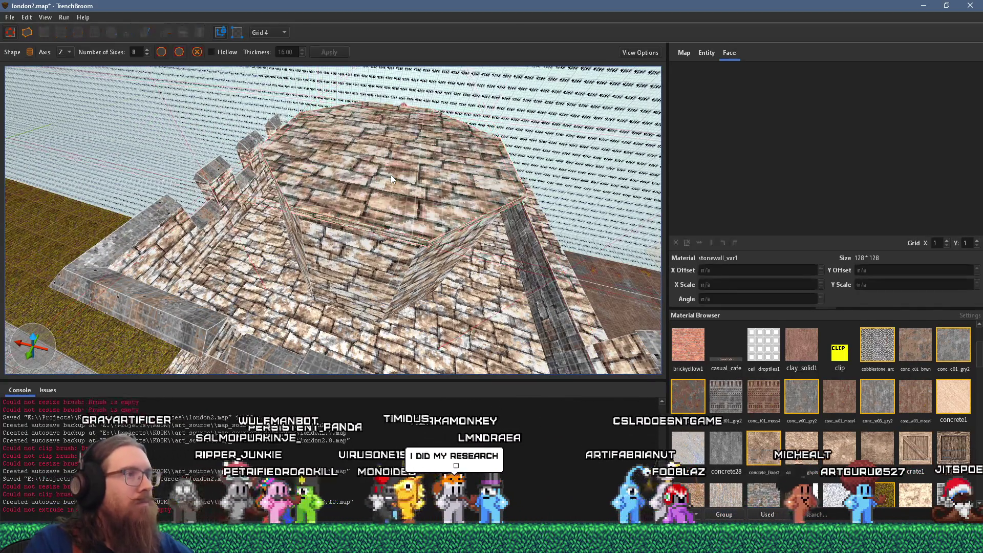
mouse_move(396, 163)
mouse_down()
mouse_move(394, 123)
mouse_move(388, 196)
mouse_move(450, 216)
mouse_move(430, 180)
mouse_up()
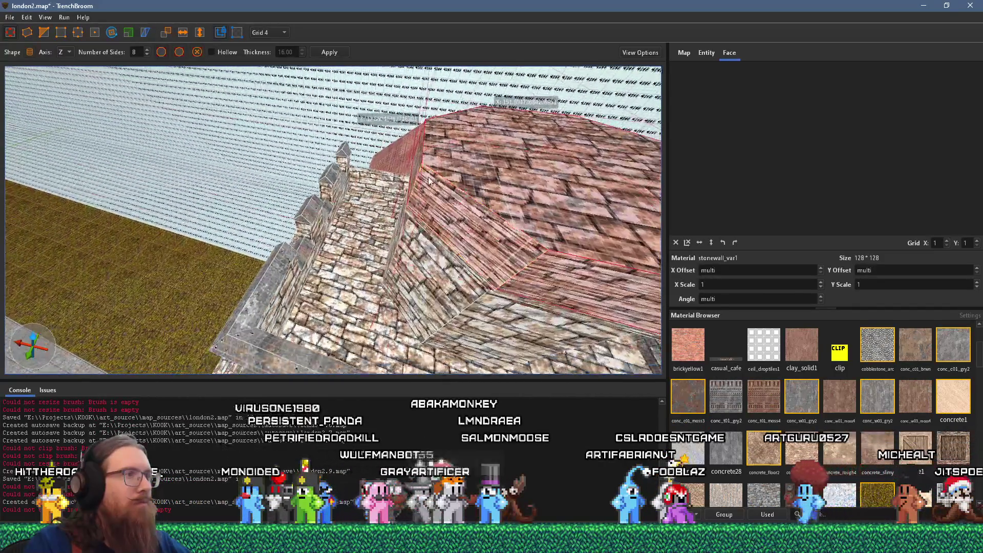
scroll(313, 166, down, 5)
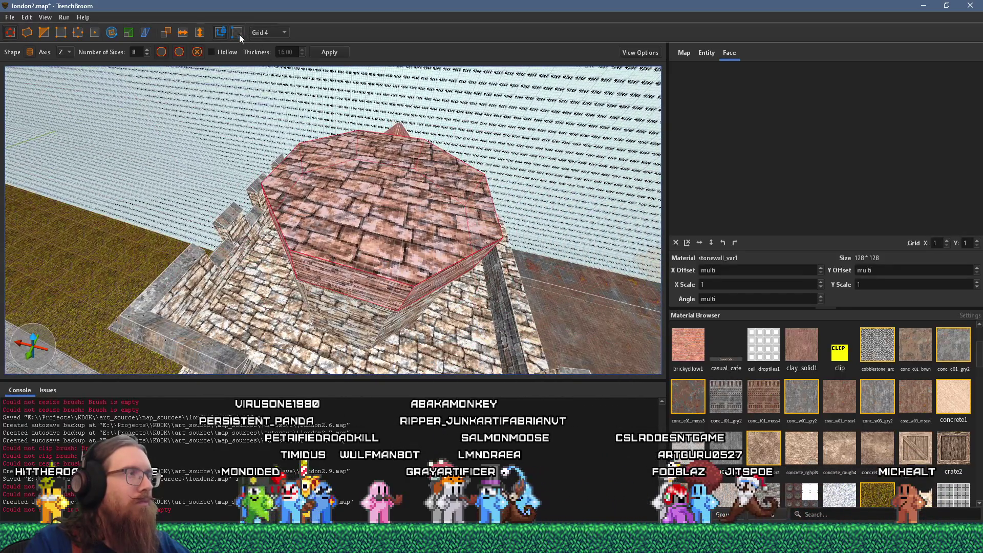
click(128, 32)
Stretch the octagon wider from its side face, then cancel an extra top extrusion.
scroll(272, 169, down, 2)
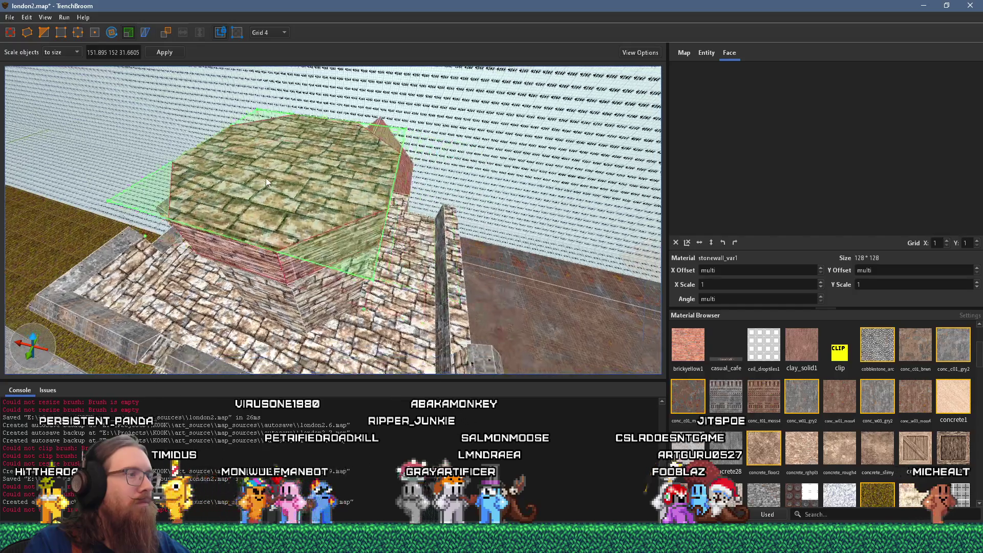
mouse_move(251, 253)
mouse_down()
mouse_move(275, 224)
mouse_move(223, 234)
mouse_move(290, 222)
mouse_move(256, 219)
mouse_move(111, 261)
mouse_move(294, 192)
mouse_move(187, 162)
mouse_move(174, 167)
mouse_move(182, 246)
mouse_move(263, 281)
mouse_move(253, 279)
mouse_move(241, 273)
mouse_move(405, 196)
mouse_move(356, 281)
mouse_move(300, 232)
mouse_up()
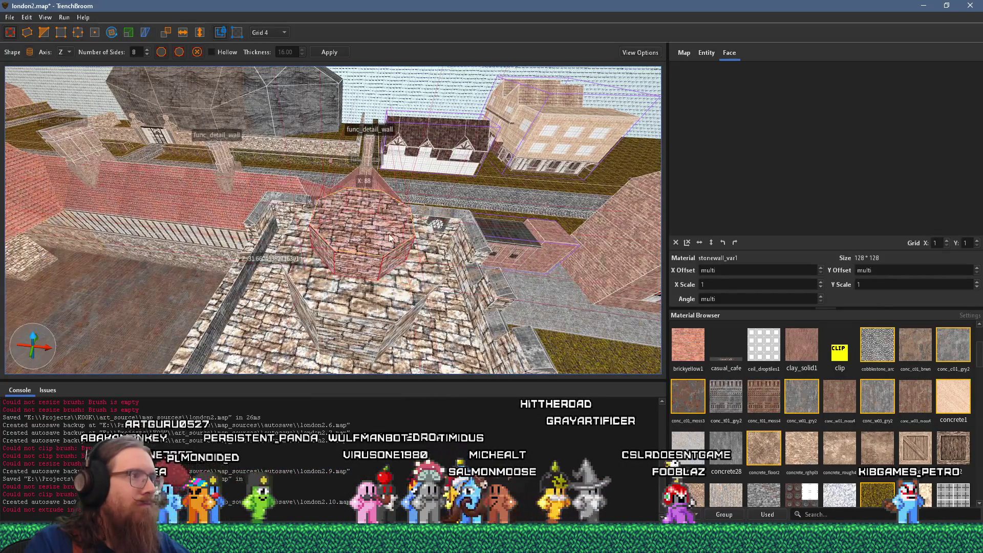
key(b)
drag(385, 196, 385, 192)
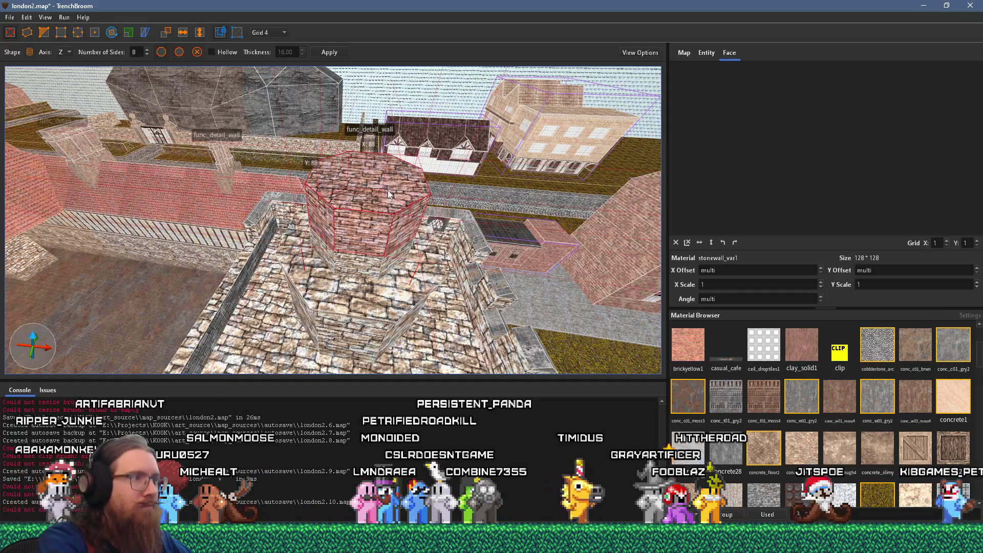
key(Escape)
mouse_move(404, 209)
mouse_down()
mouse_move(365, 304)
mouse_move(361, 289)
mouse_up()
scroll(362, 289, up, 2)
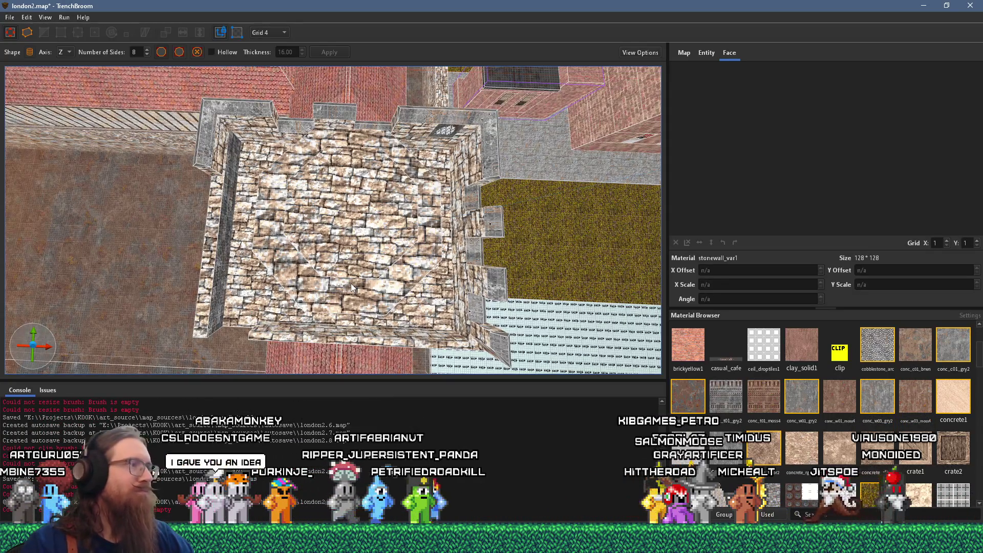
Split the octagonal roof brush into a base and a shorter top prism.
mouse_move(365, 277)
mouse_down()
mouse_move(328, 112)
mouse_move(319, 148)
mouse_move(333, 233)
mouse_move(324, 212)
mouse_move(440, 136)
mouse_move(346, 202)
mouse_move(303, 135)
mouse_move(259, 192)
mouse_up()
click(331, 189)
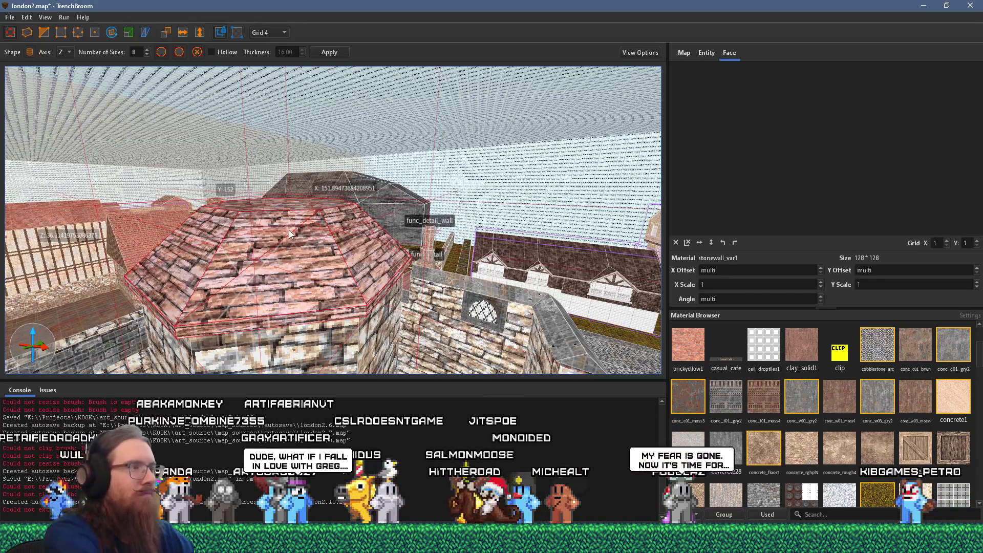
key(ctrl+z)
drag(291, 213, 287, 297)
Try merging base and prism into one roof, undo it, then select and deselect both pieces.
key(ctrl+j)
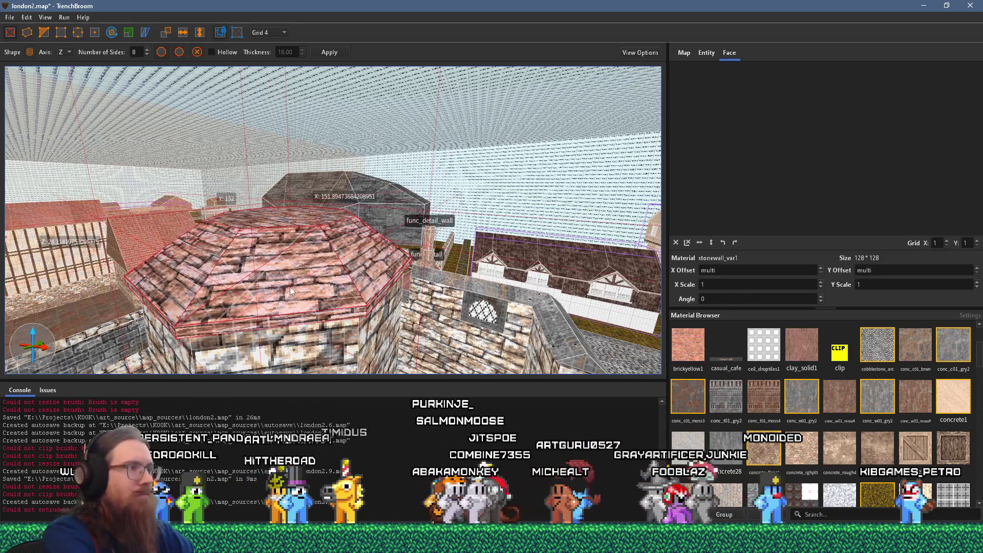
key(ctrl+z)
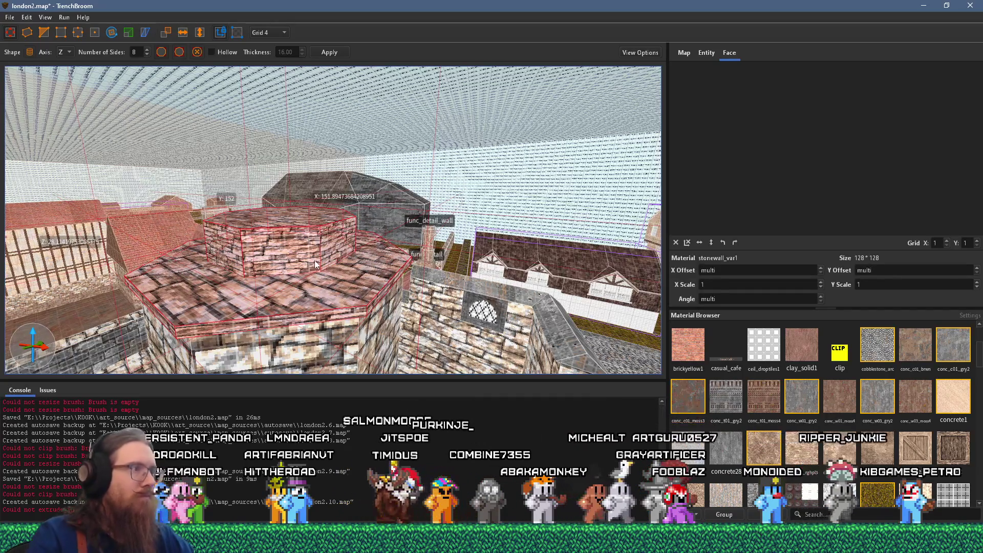
click(302, 220)
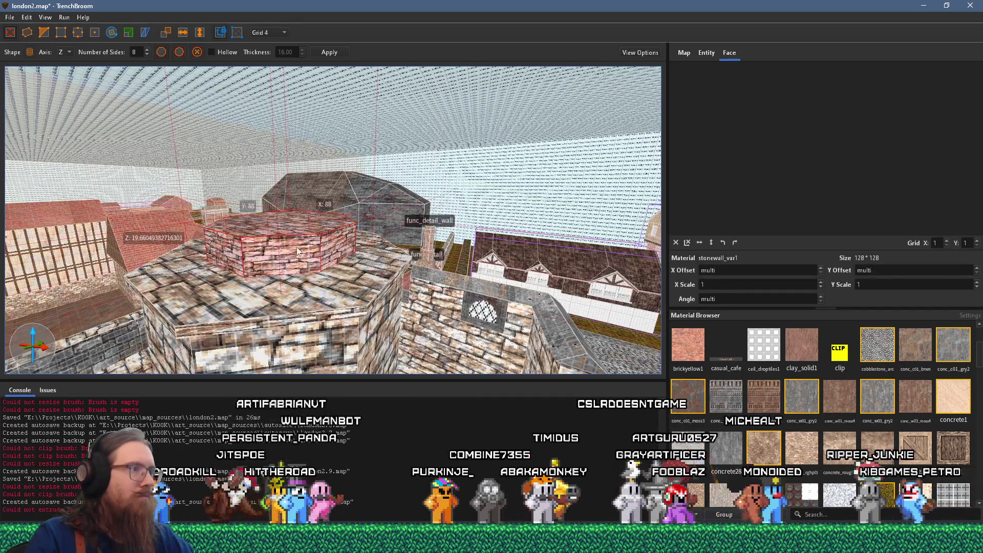
ctrl+click(293, 291)
scroll(293, 291, down, 5)
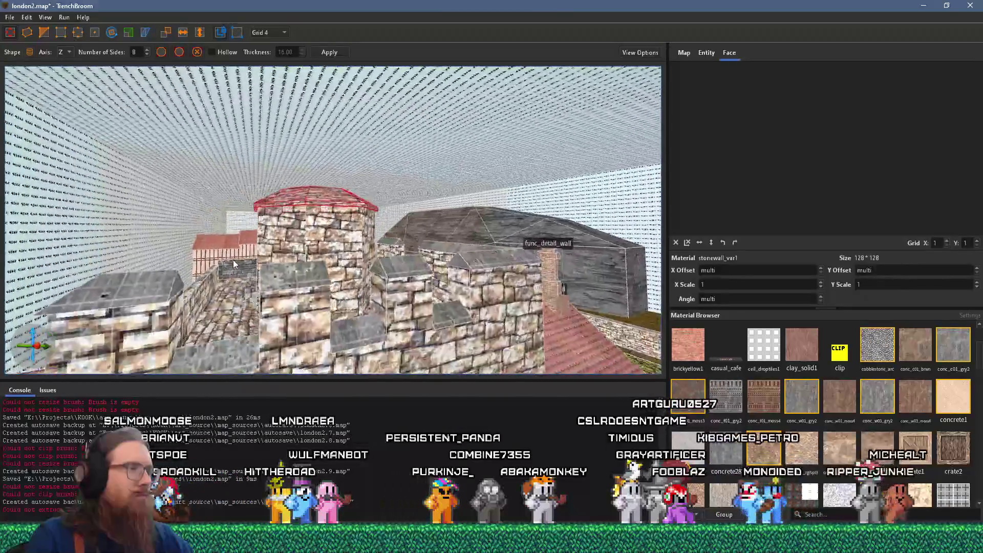
scroll(277, 246, up, 6)
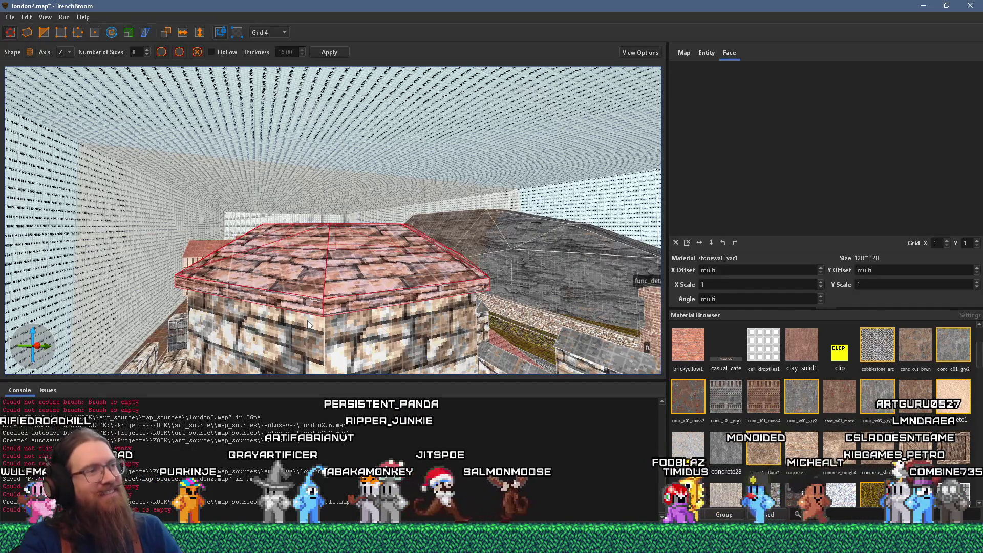
scroll(322, 301, up, 5)
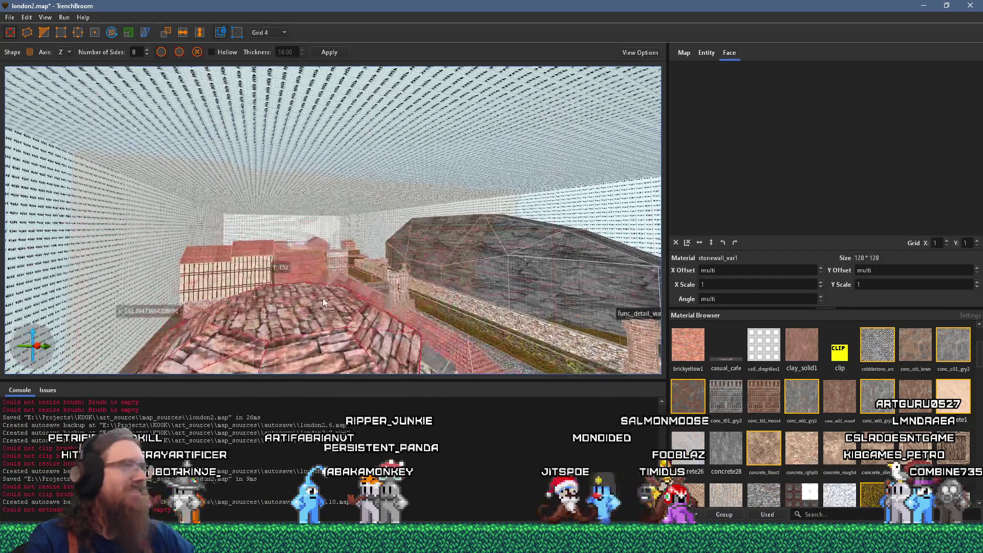
scroll(323, 301, up, 4)
key(Escape)
scroll(312, 276, up, 3)
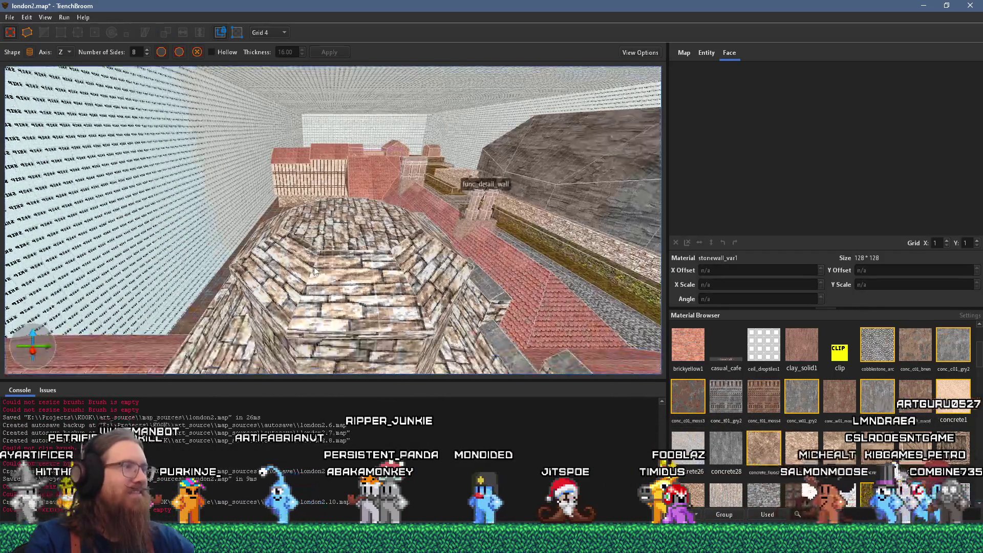
scroll(314, 272, up, 5)
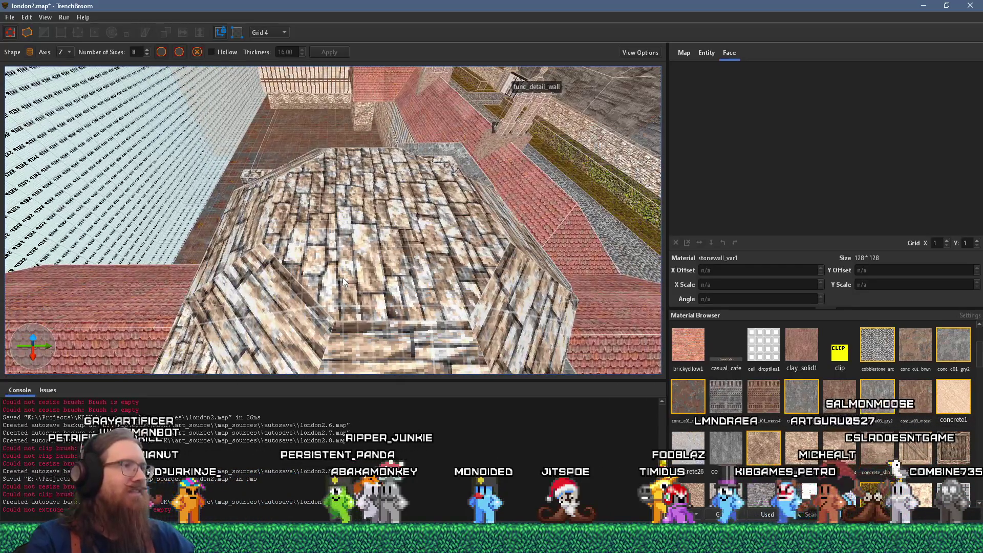
Drag out an 8-sided Cone brush across the roof top and centre it on the octagon.
click(30, 51)
click(46, 72)
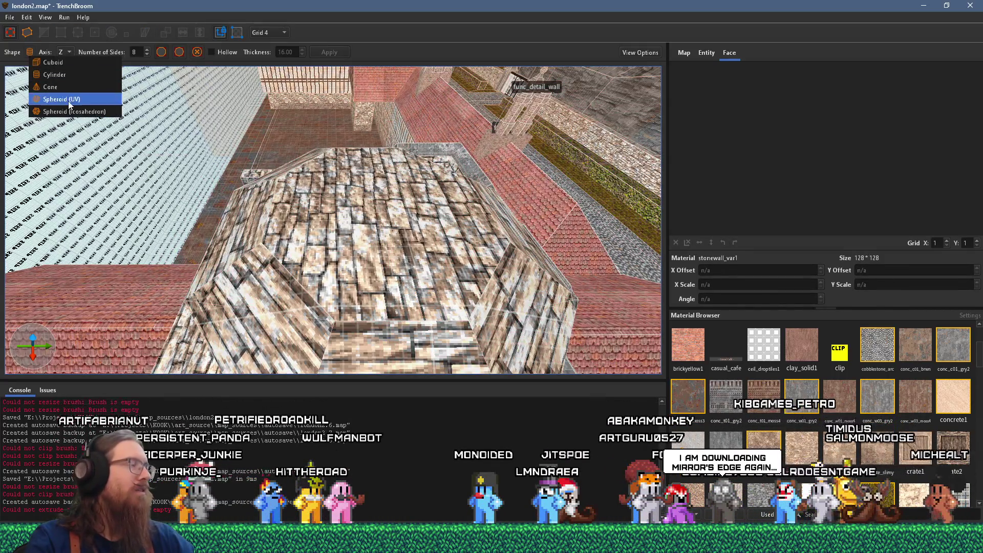
click(50, 87)
scroll(308, 252, up, 3)
scroll(271, 234, up, 2)
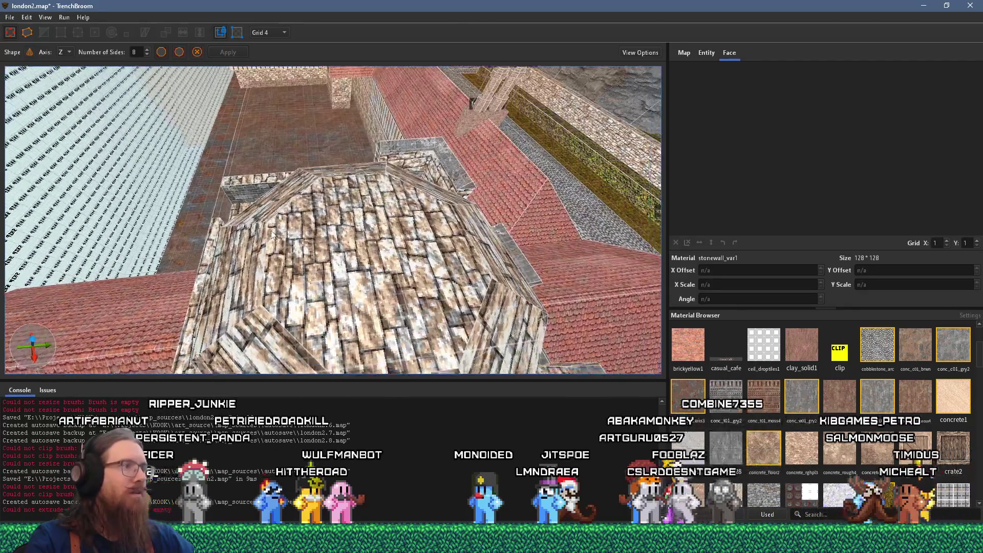
mouse_move(268, 231)
mouse_down()
mouse_move(412, 318)
mouse_move(525, 349)
mouse_up()
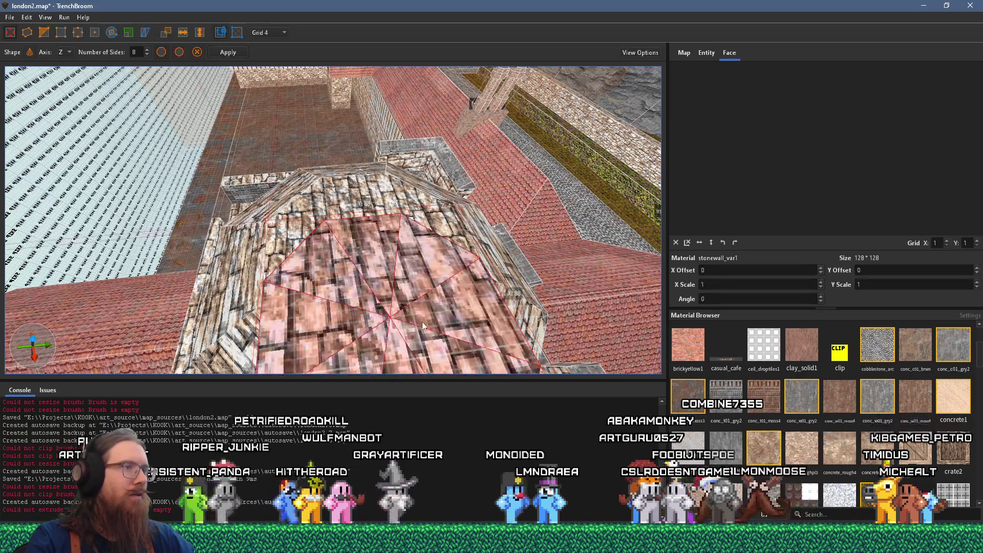
mouse_move(423, 326)
mouse_down()
mouse_move(401, 255)
mouse_move(389, 257)
mouse_move(381, 136)
mouse_move(369, 128)
mouse_up()
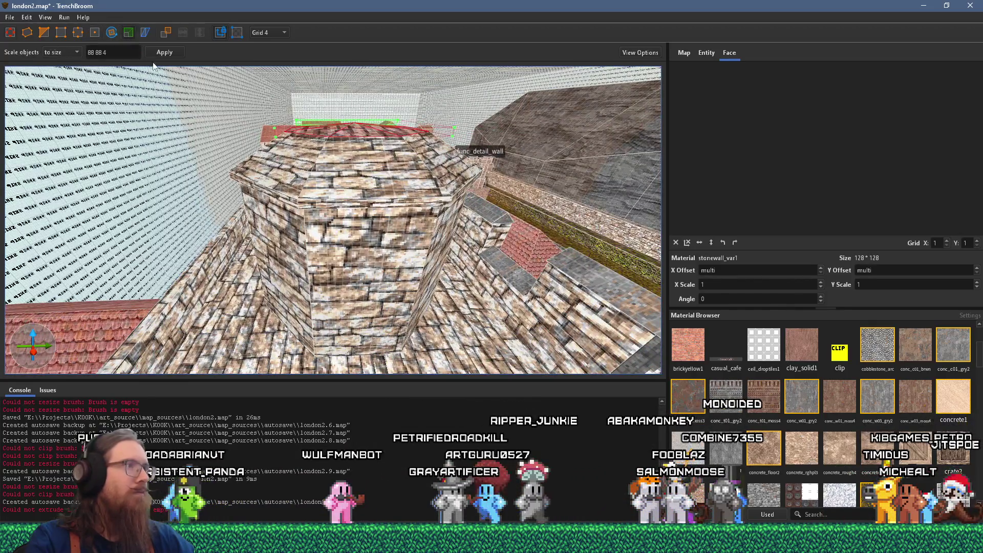
Scale the flat cone upward into a tall pointed spire.
click(128, 33)
drag(327, 207, 307, 111)
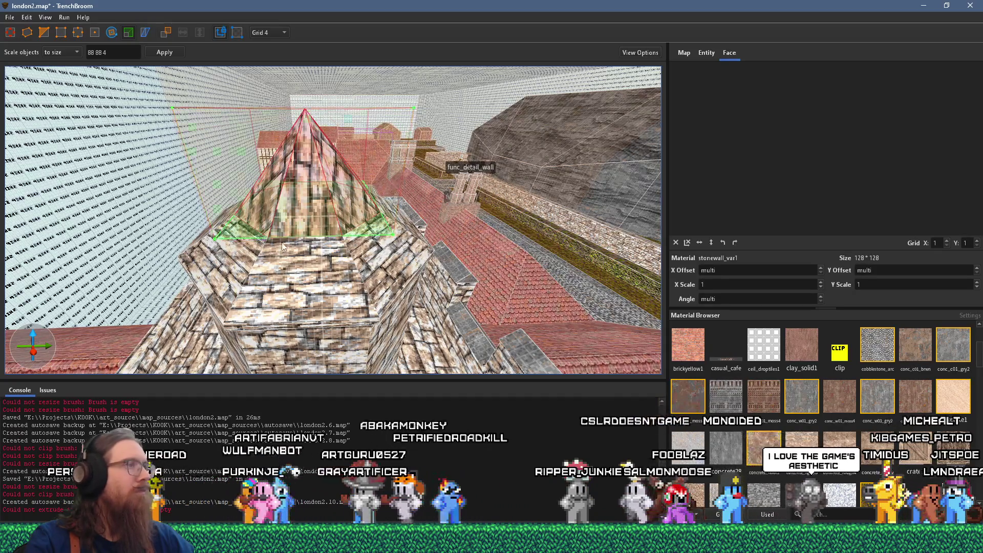
mouse_move(307, 111)
mouse_down()
mouse_move(435, 201)
mouse_move(306, 124)
mouse_move(324, 178)
mouse_up()
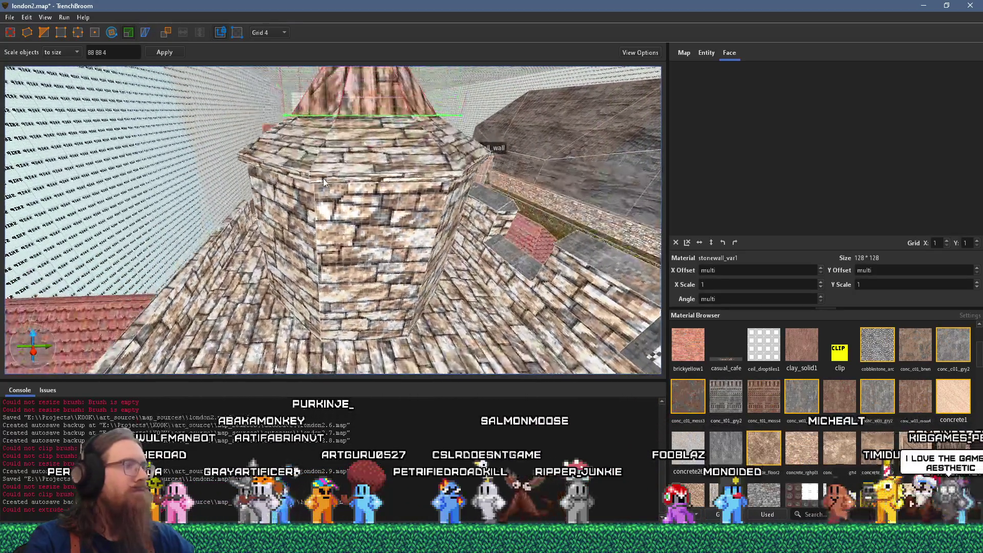
key(Escape)
Reset the texture offsets and rotation on the tower's wall faces.
drag(370, 244, 509, 249)
shift+click(510, 250)
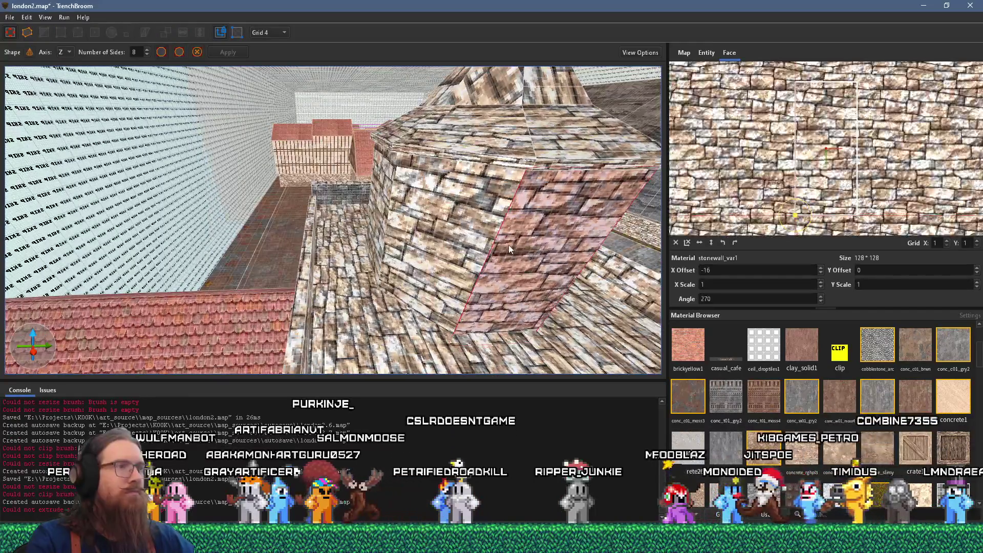
click(676, 243)
mouse_move(490, 241)
mouse_down()
mouse_move(265, 201)
mouse_move(128, 242)
mouse_up()
shift+click(127, 242)
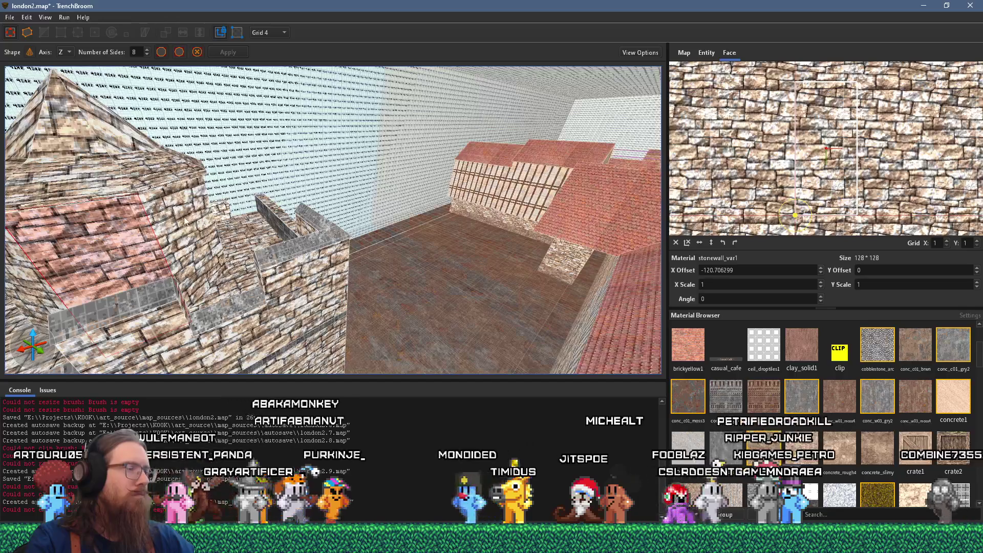
mouse_move(185, 220)
mouse_down()
mouse_move(307, 235)
mouse_move(278, 238)
mouse_move(301, 243)
mouse_move(286, 265)
mouse_move(240, 288)
mouse_move(364, 184)
mouse_up()
shift+click(322, 233)
shift+click(287, 239)
Select the tower roof with the Scale tool active and zoom around it.
click(398, 154)
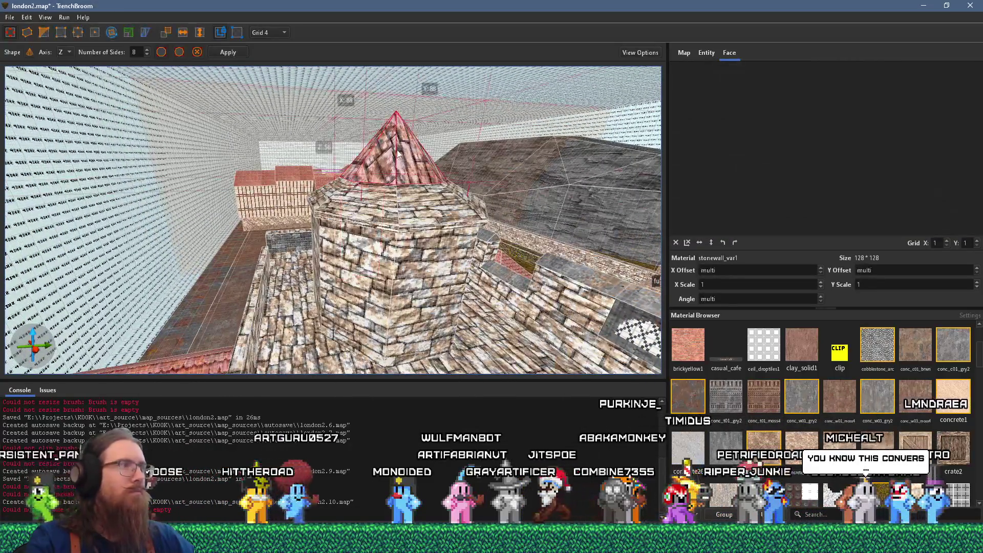
key(t)
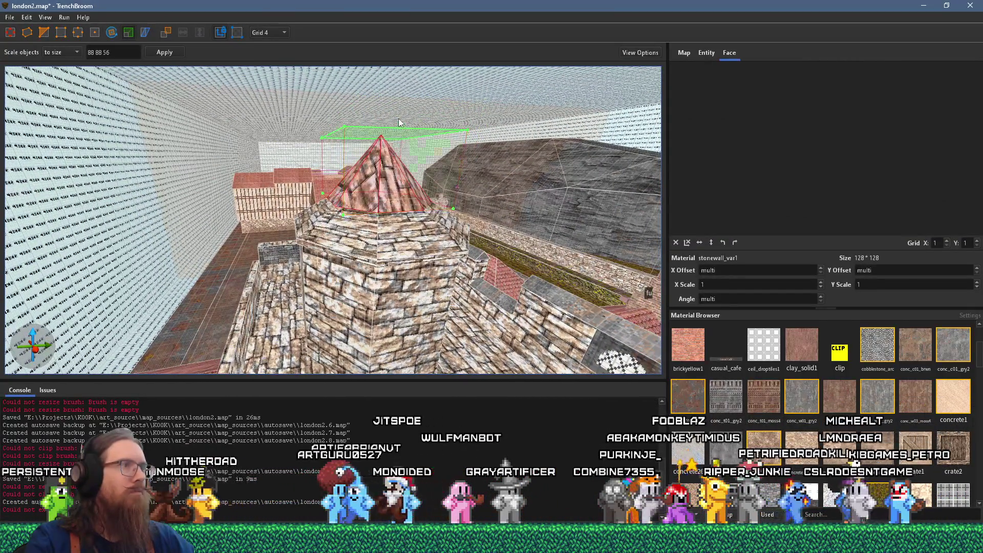
scroll(328, 199, up, 3)
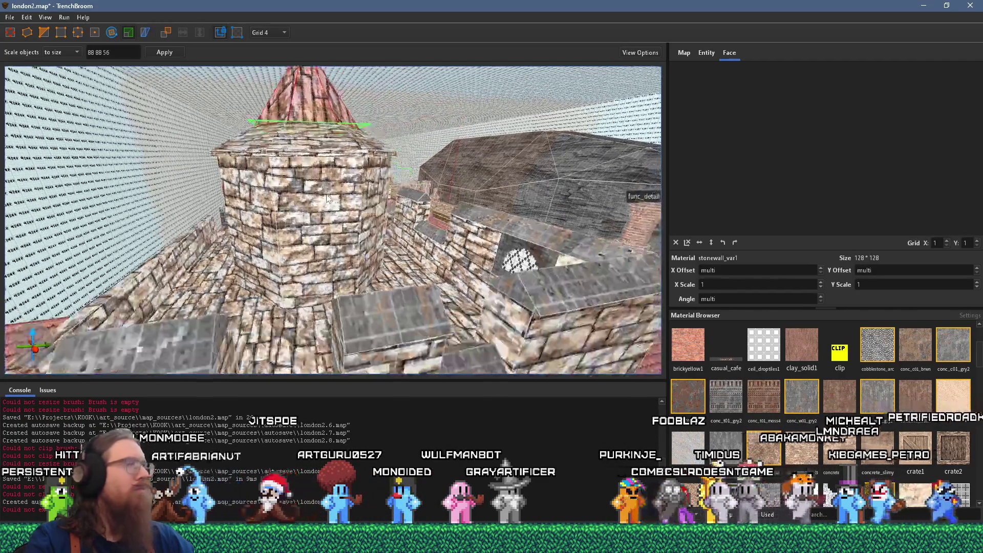
scroll(327, 198, down, 10)
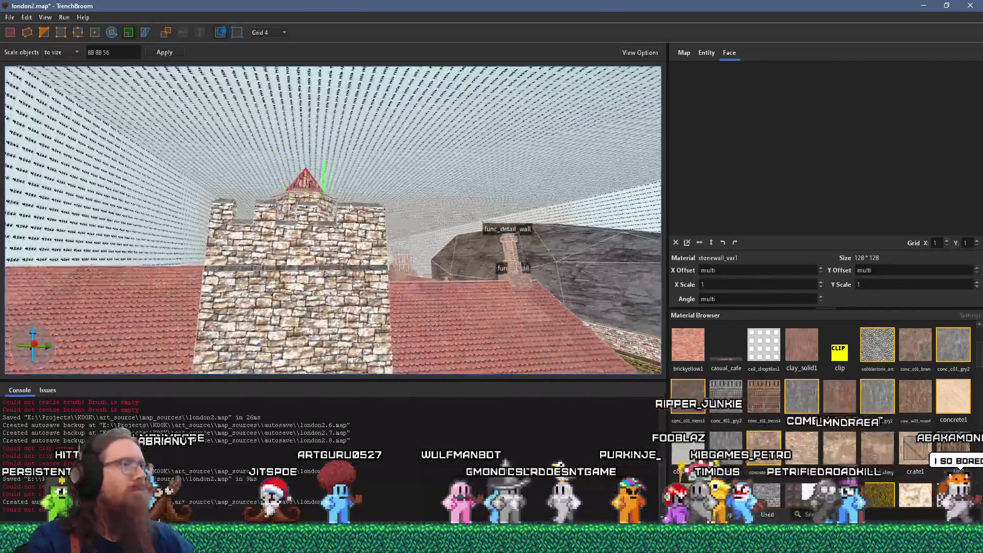
scroll(351, 208, down, 10)
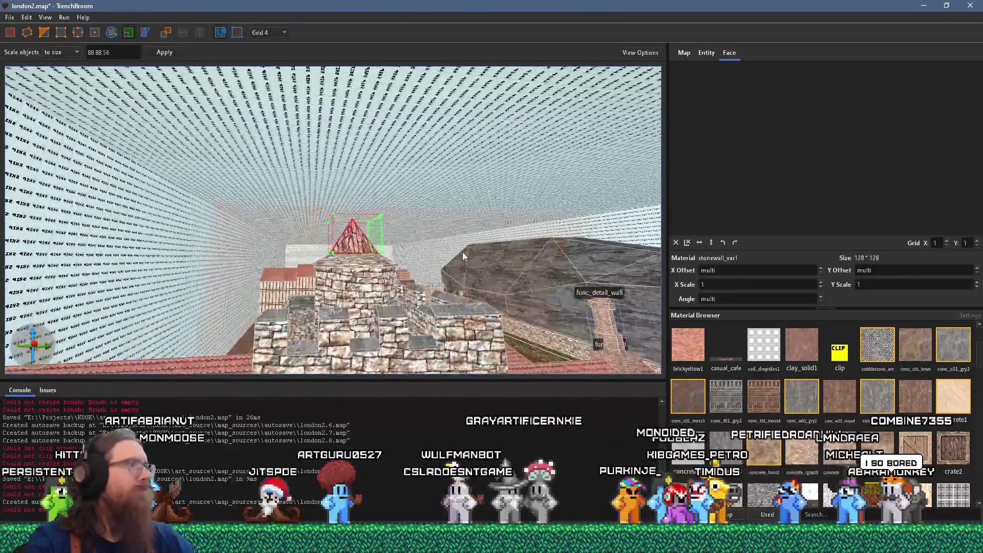
scroll(463, 252, up, 5)
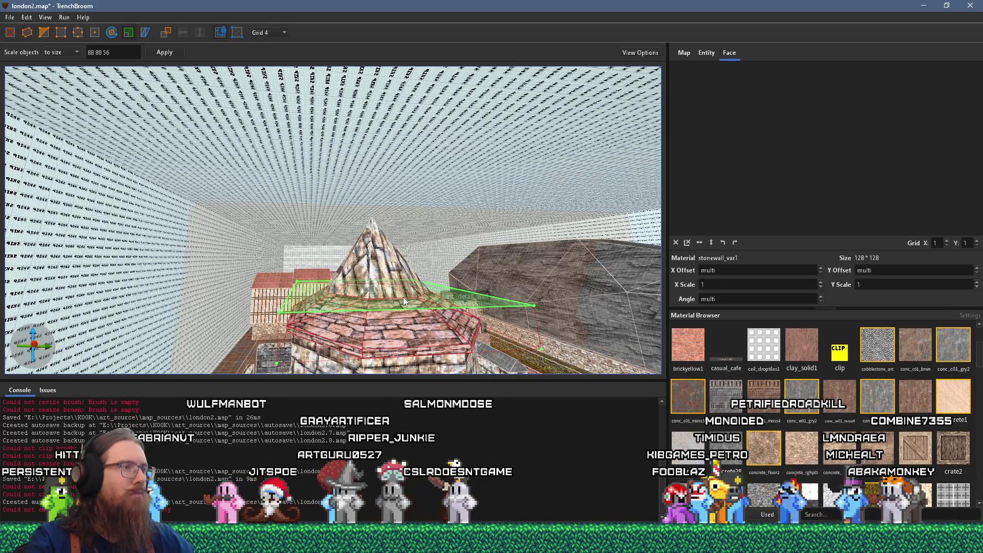
scroll(403, 297, up, 5)
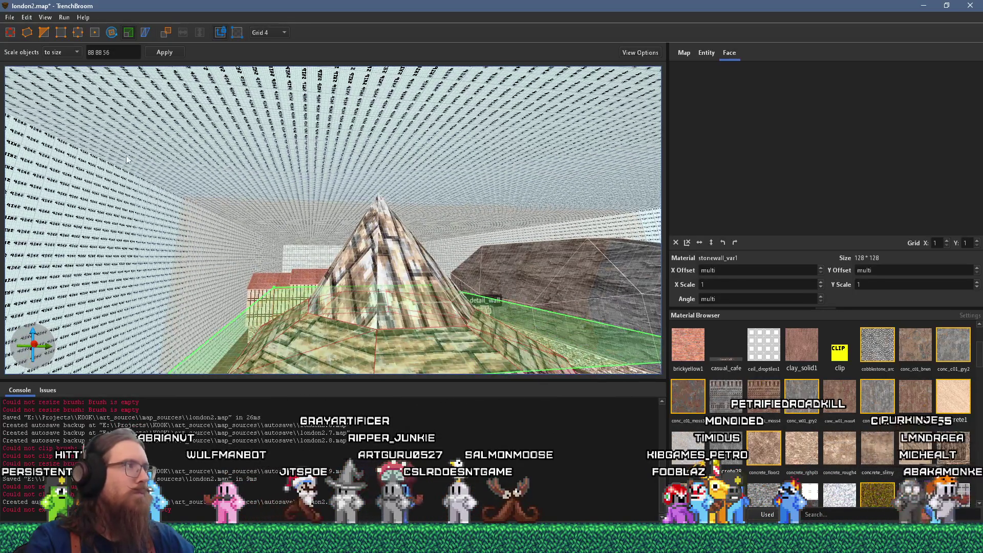
Put the pyramid roof into vertex editing to show its corner handles.
click(392, 213)
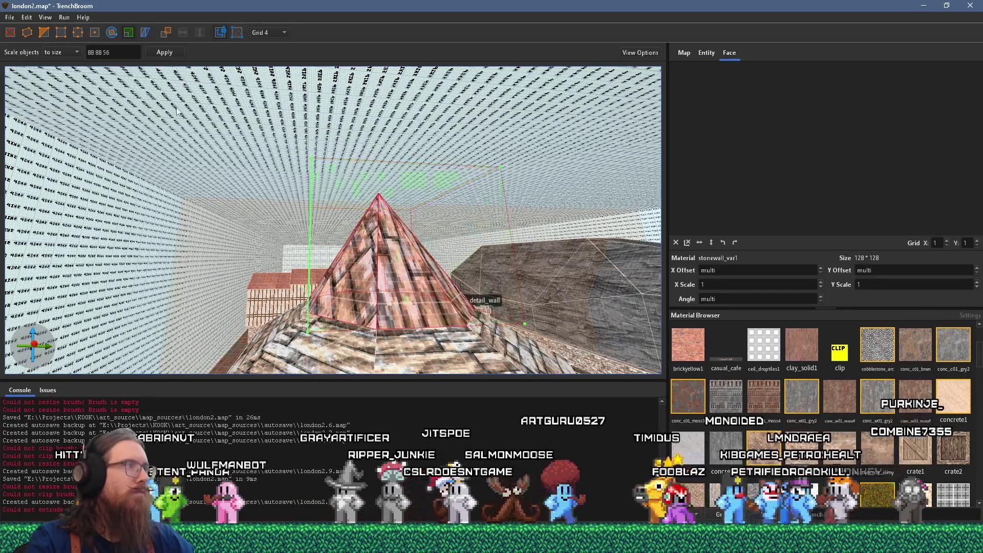
key(v)
drag(292, 207, 264, 185)
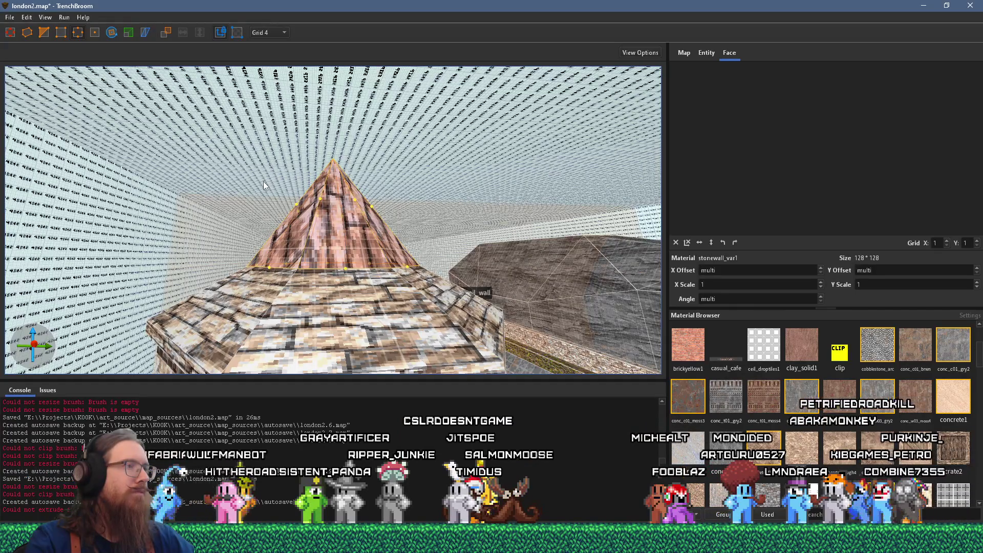
drag(264, 182, 378, 254)
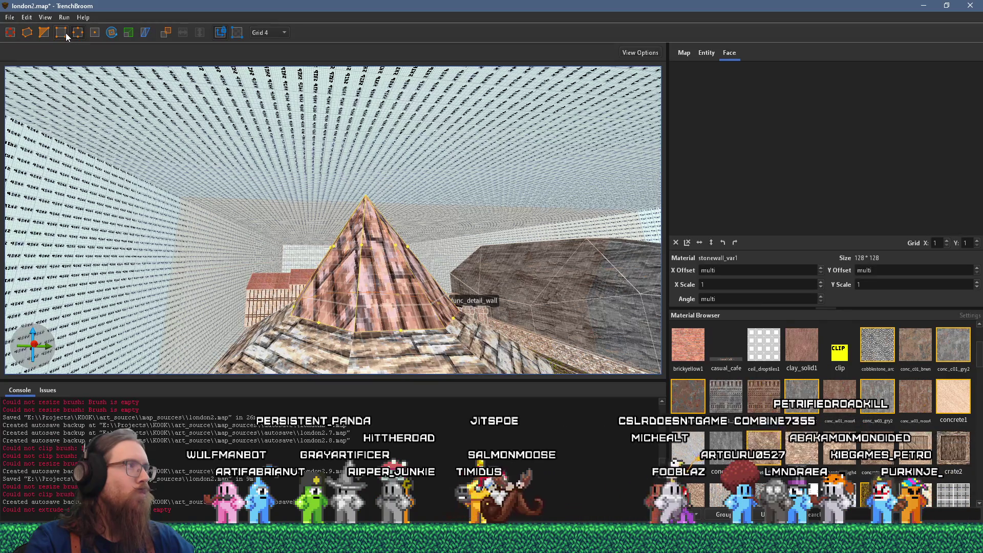
Select the lower roof and spire, raise the base edge slightly and pull the apex high.
drag(265, 179, 346, 249)
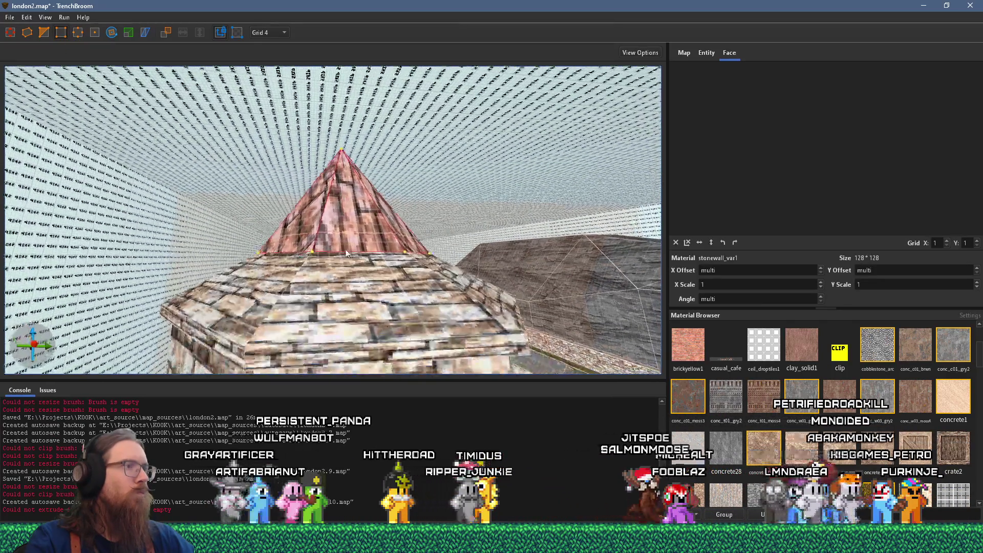
click(353, 251)
ctrl+click(350, 242)
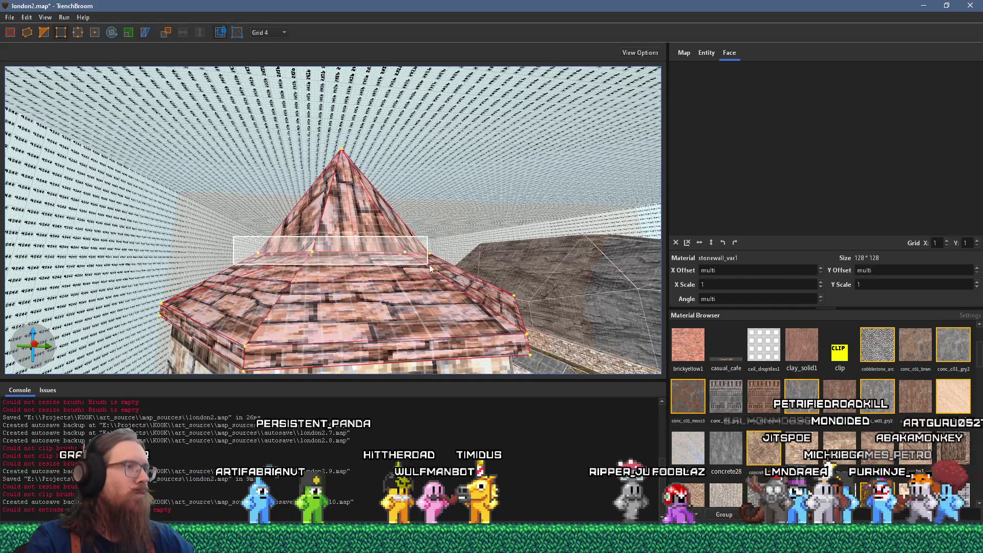
drag(405, 257, 404, 233)
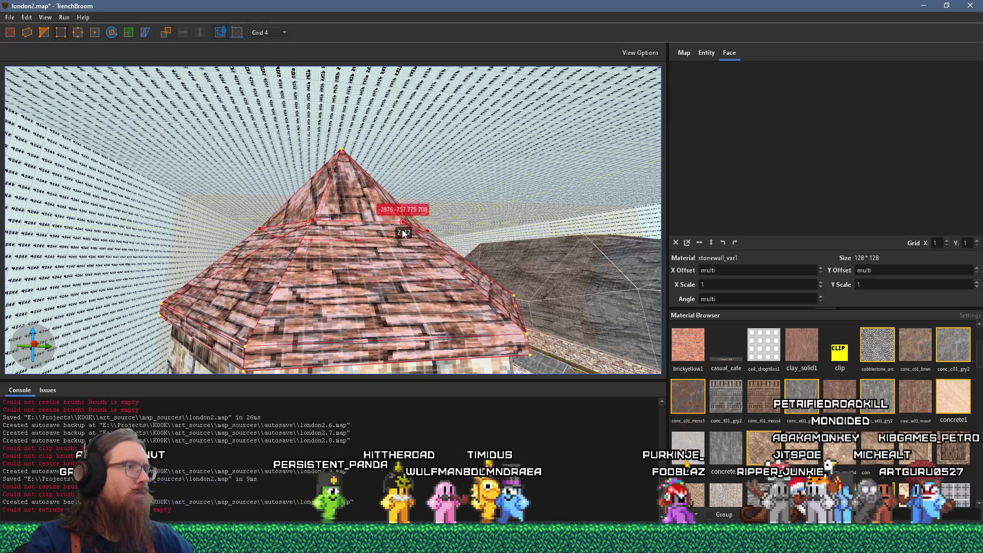
drag(345, 153, 345, 82)
scroll(398, 277, down, 5)
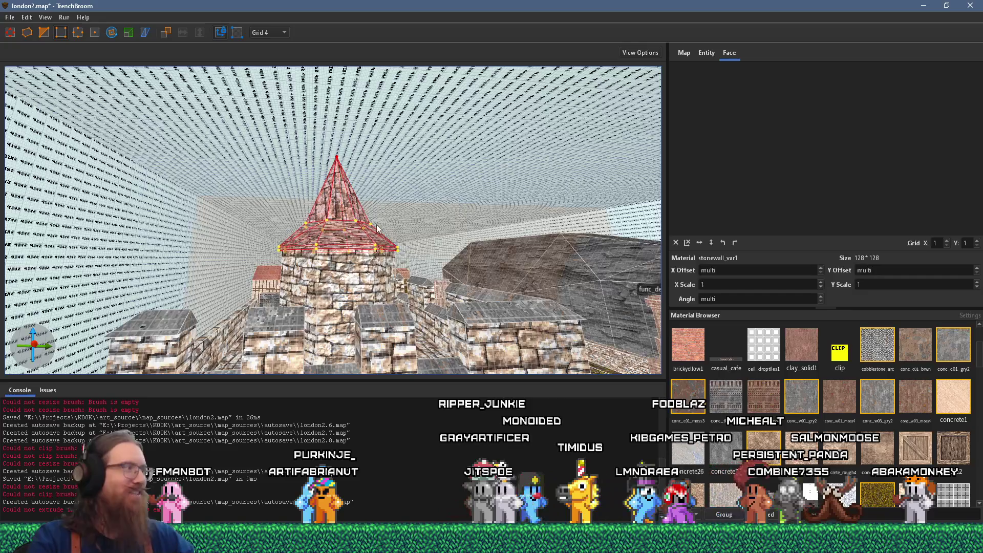
scroll(376, 222, up, 5)
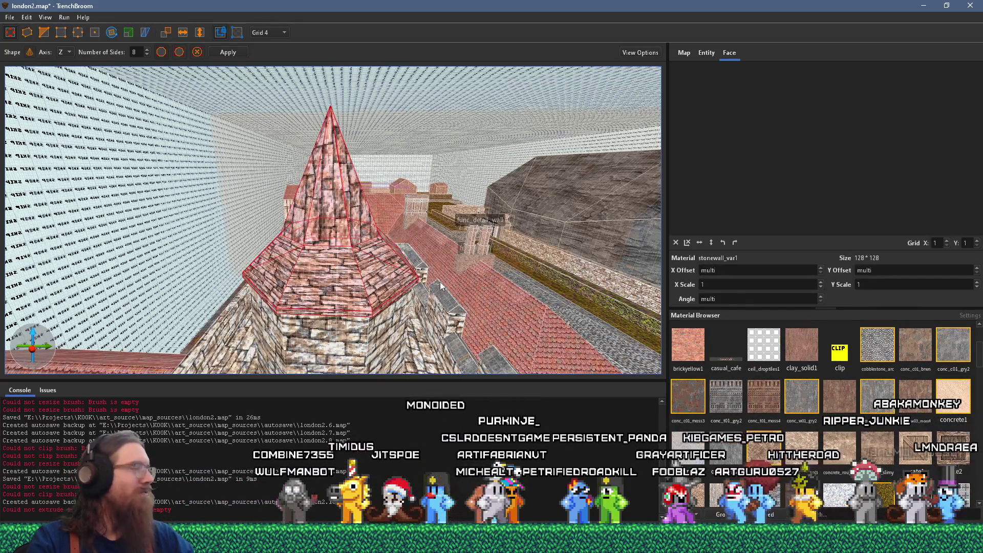
Apply metal_01_iron3 to the spire and select its lower front face.
scroll(766, 389, down, 3)
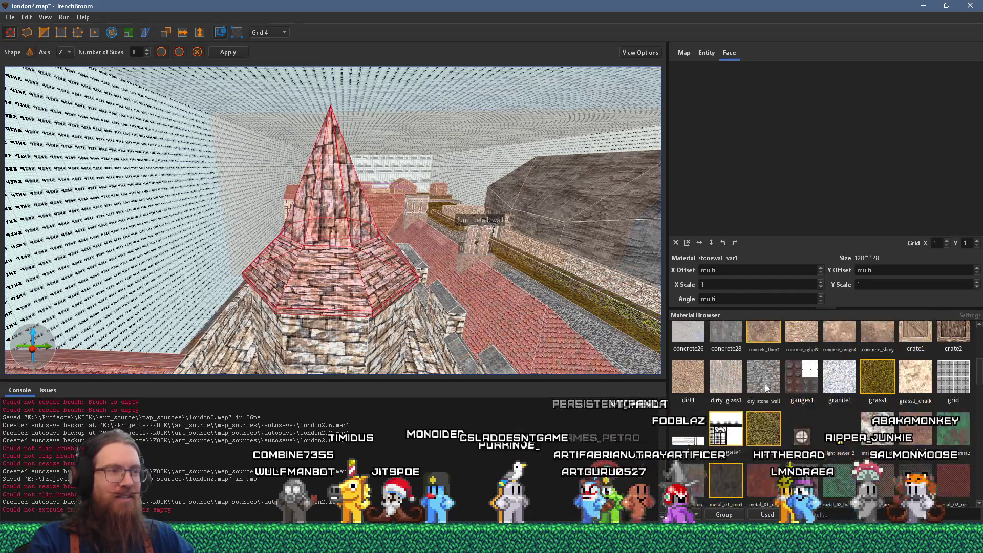
scroll(431, 141, up, 5)
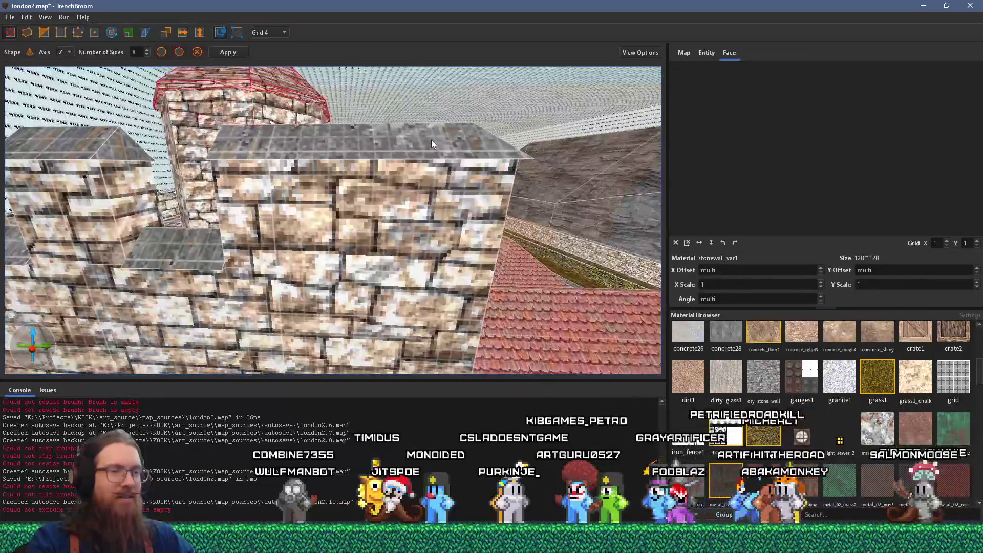
scroll(431, 140, up, 3)
scroll(732, 420, down, 1)
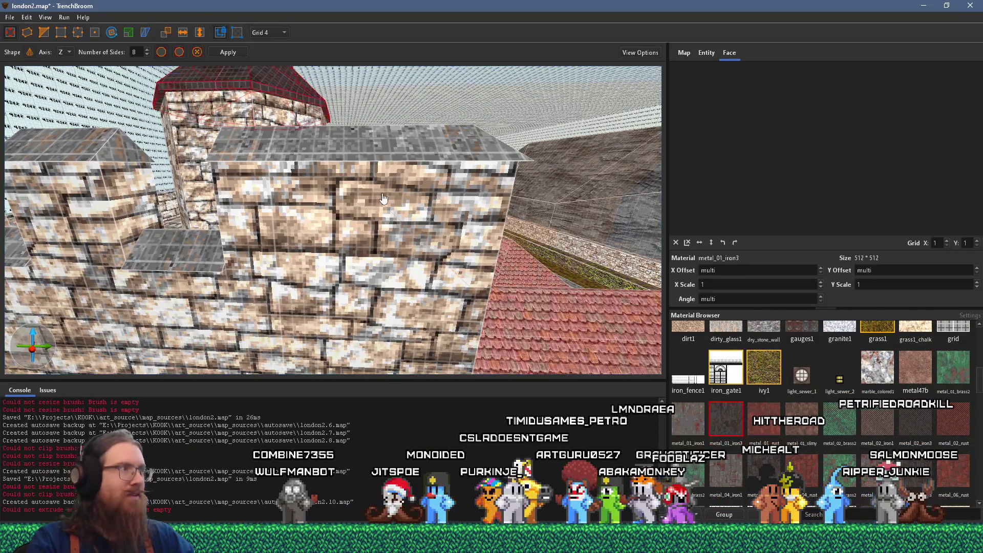
scroll(383, 199, down, 5)
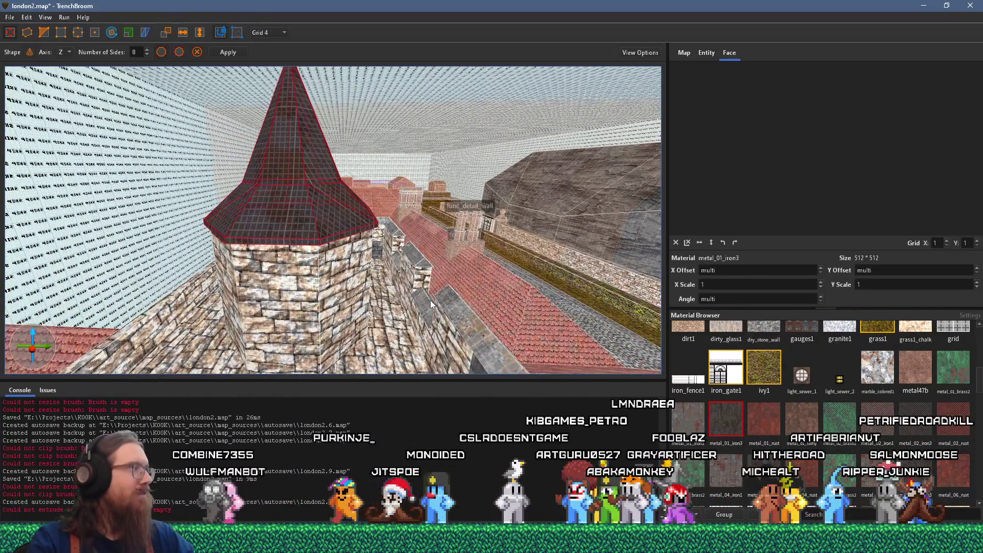
drag(430, 300, 454, 321)
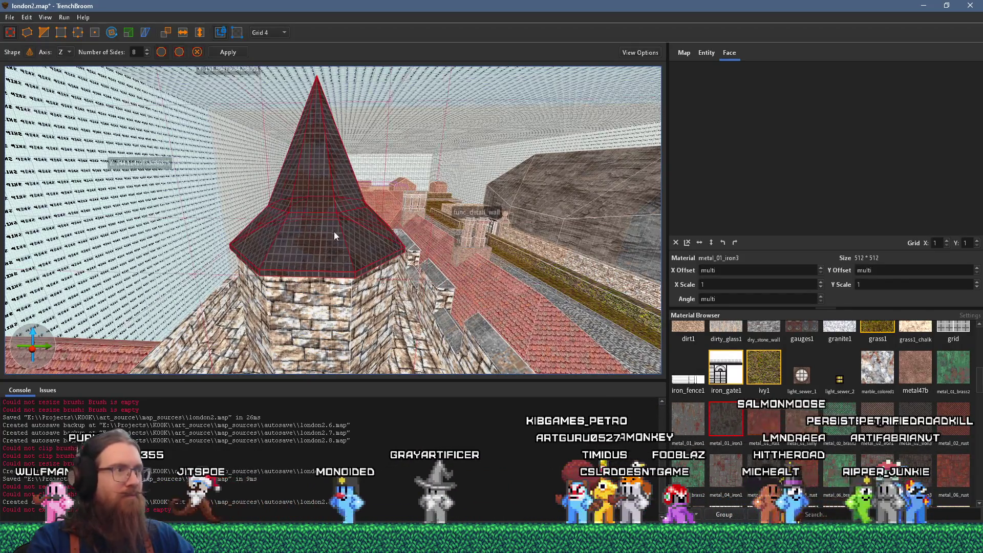
shift+click(326, 245)
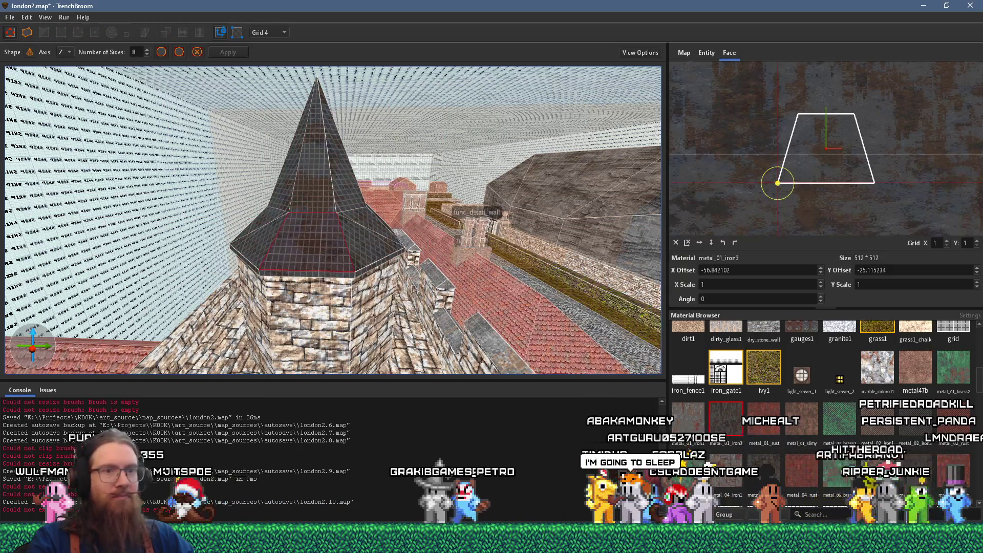
Clad a spire face in metal_02_brass2 tiles with zero offsets, rotated a quarter turn.
click(851, 426)
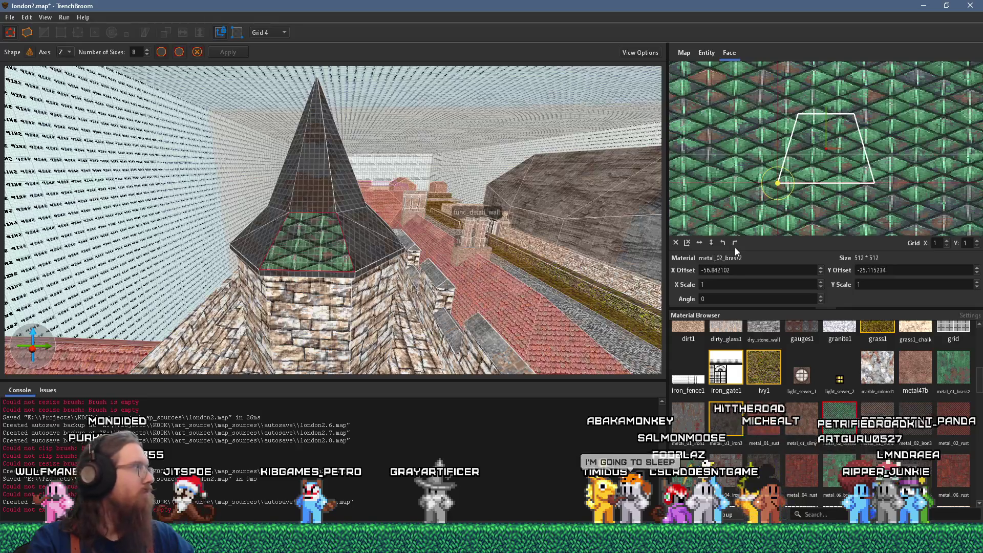
click(726, 470)
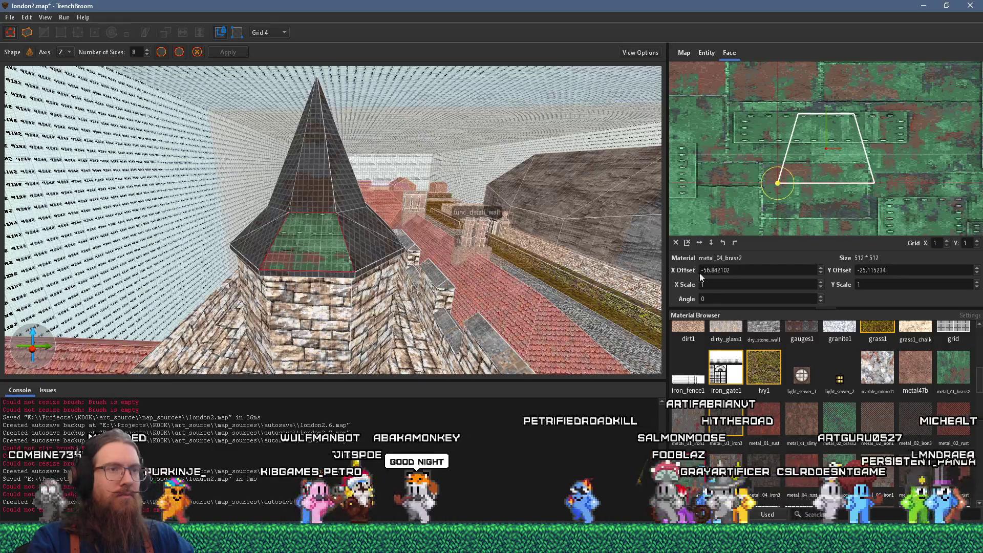
click(675, 243)
click(838, 427)
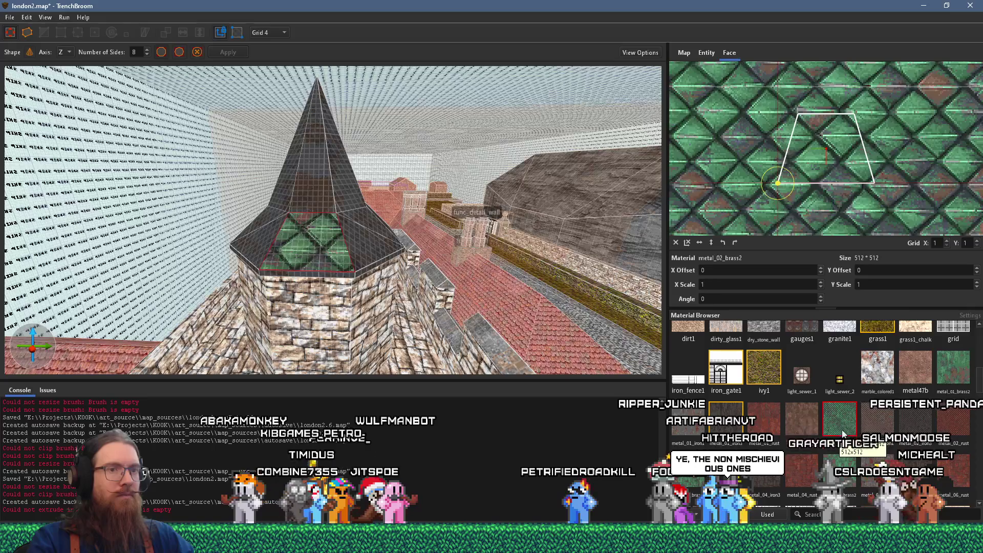
click(916, 470)
click(839, 428)
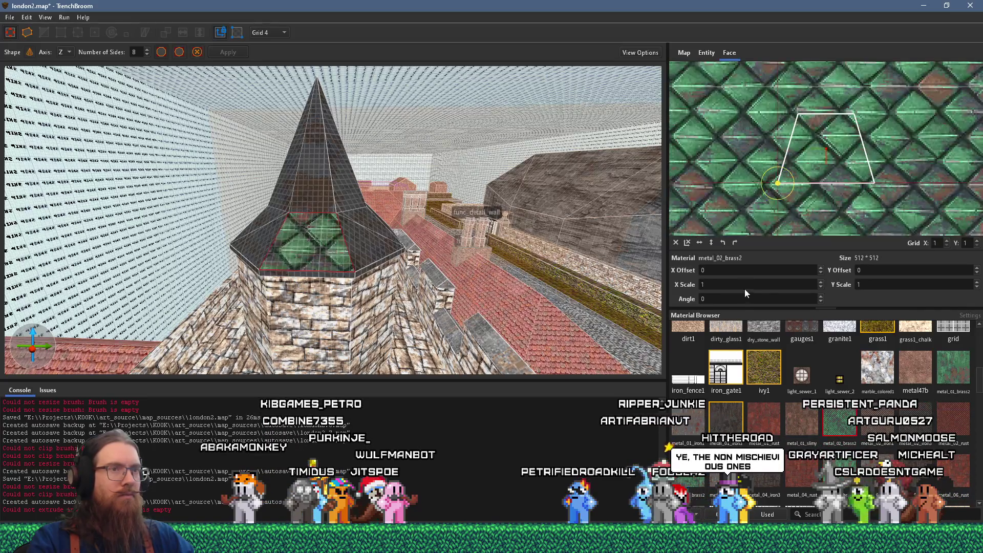
click(735, 242)
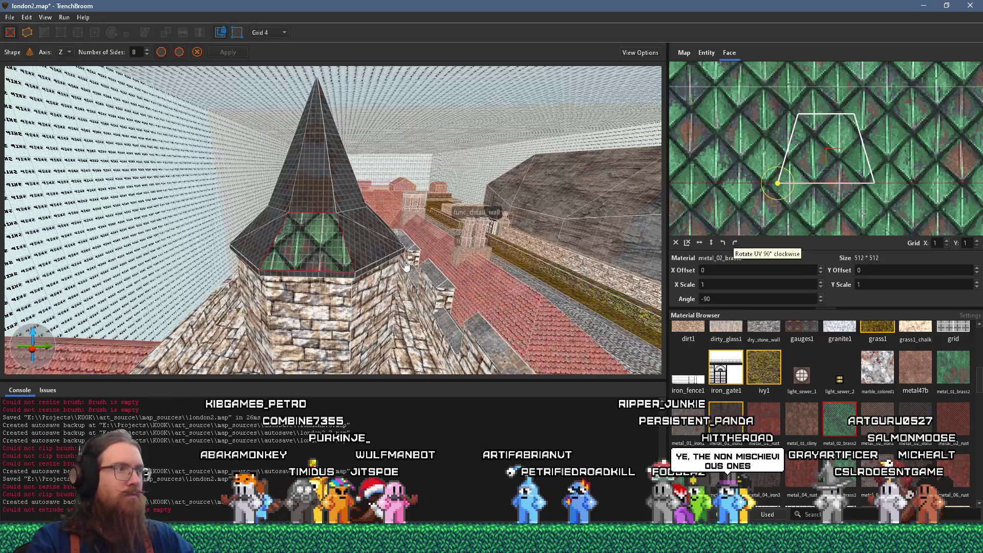
Orbit around to inspect the green spire face, then select the whole spire brush.
mouse_move(405, 266)
mouse_down()
mouse_move(333, 249)
mouse_move(341, 246)
mouse_move(287, 189)
mouse_move(312, 179)
mouse_up()
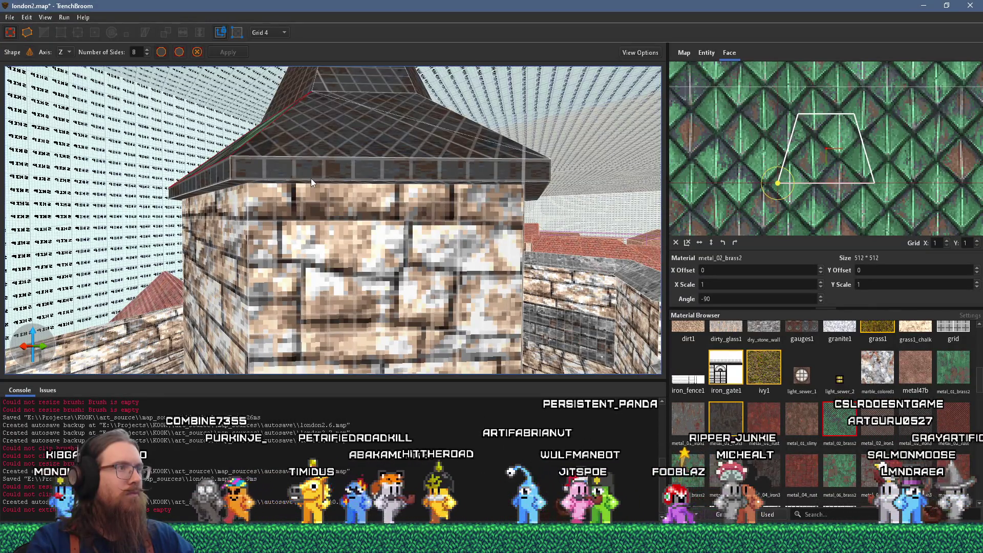
mouse_move(312, 178)
mouse_down()
mouse_move(308, 215)
mouse_move(321, 248)
mouse_move(403, 263)
mouse_move(331, 266)
mouse_move(539, 290)
mouse_move(447, 296)
mouse_move(458, 309)
mouse_move(412, 327)
mouse_up()
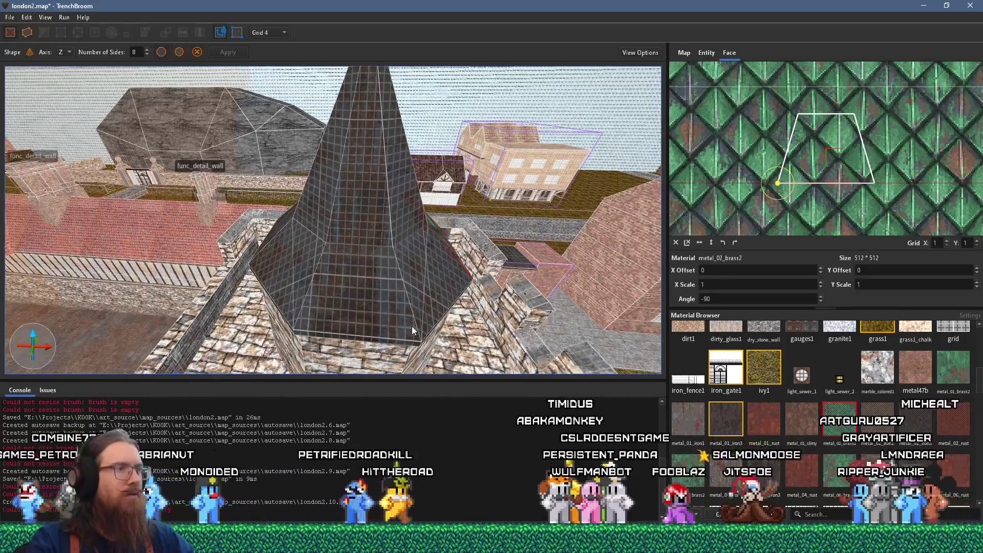
scroll(411, 327, up, 5)
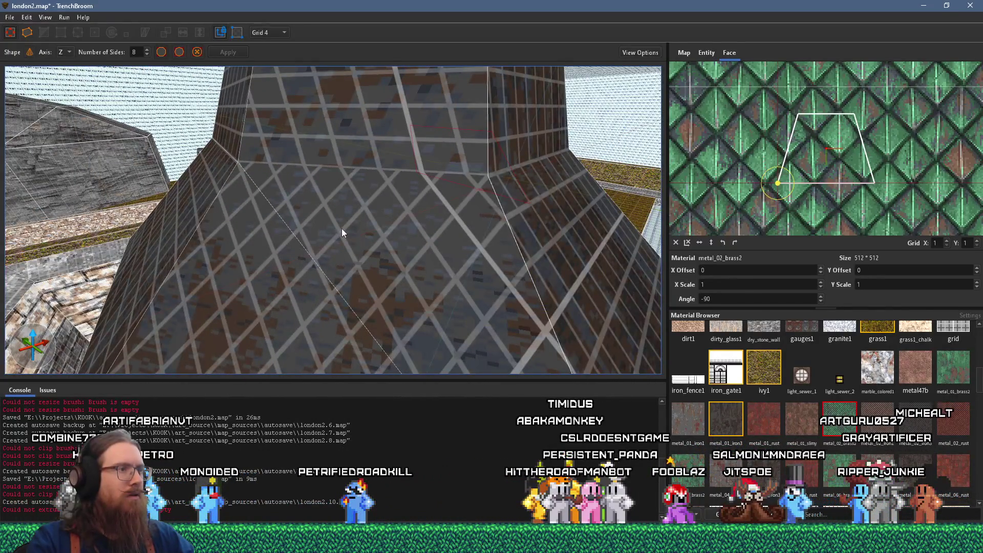
scroll(342, 228, down, 4)
mouse_move(327, 251)
mouse_down()
mouse_move(335, 214)
mouse_move(389, 258)
mouse_move(387, 288)
mouse_move(324, 307)
mouse_move(271, 282)
mouse_up()
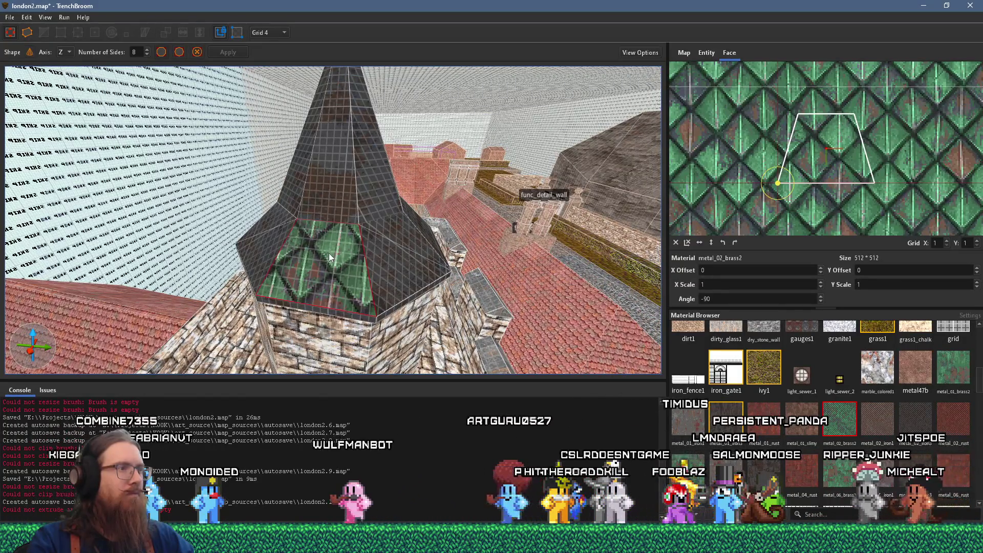
mouse_move(325, 257)
mouse_down()
mouse_move(335, 238)
mouse_move(351, 238)
mouse_move(299, 174)
mouse_move(318, 206)
mouse_move(366, 235)
mouse_up()
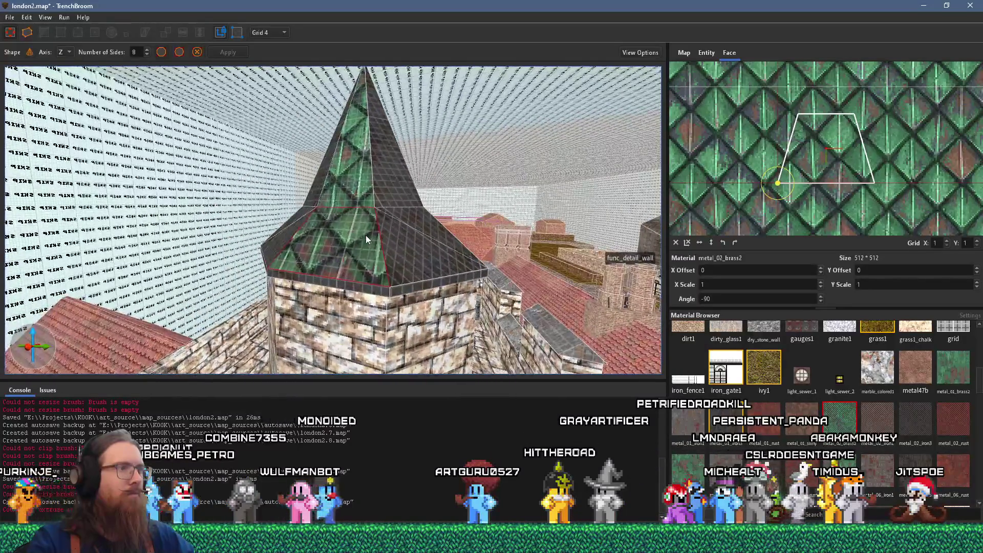
click(394, 252)
drag(423, 223, 334, 252)
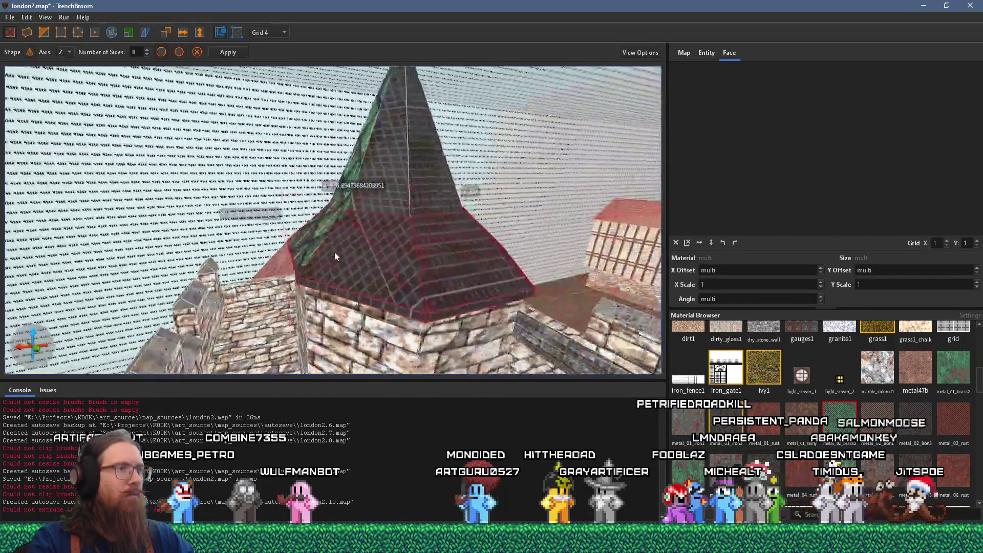
Reset a lower-roof face and clad it in metal_02_brass2, rotated to line up with the face.
shift+click(364, 253)
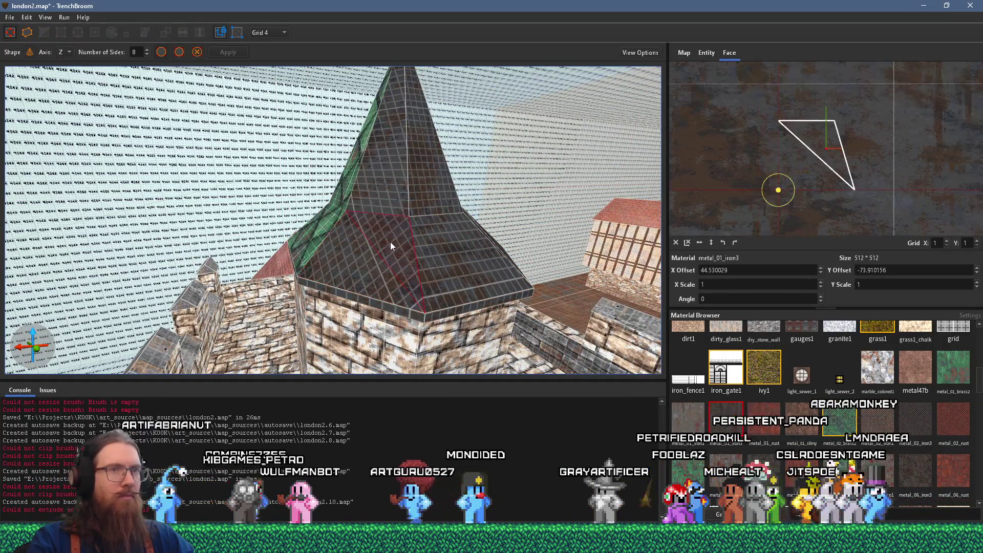
click(374, 250)
shift+click(371, 259)
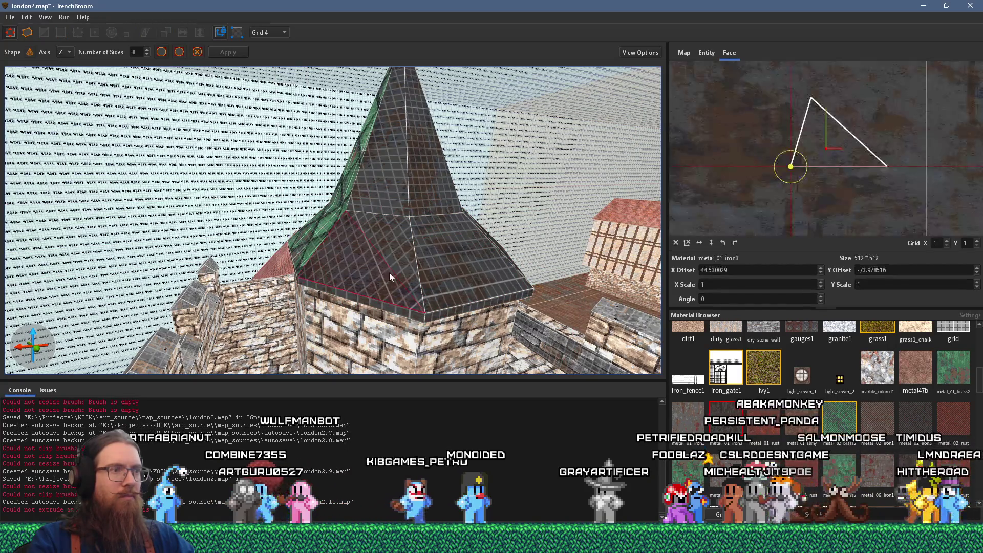
click(677, 242)
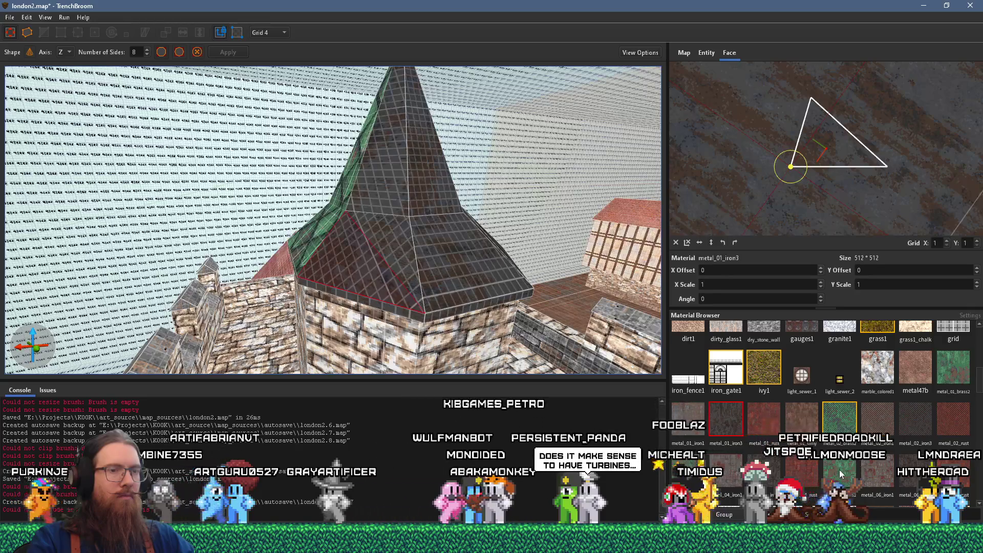
click(840, 419)
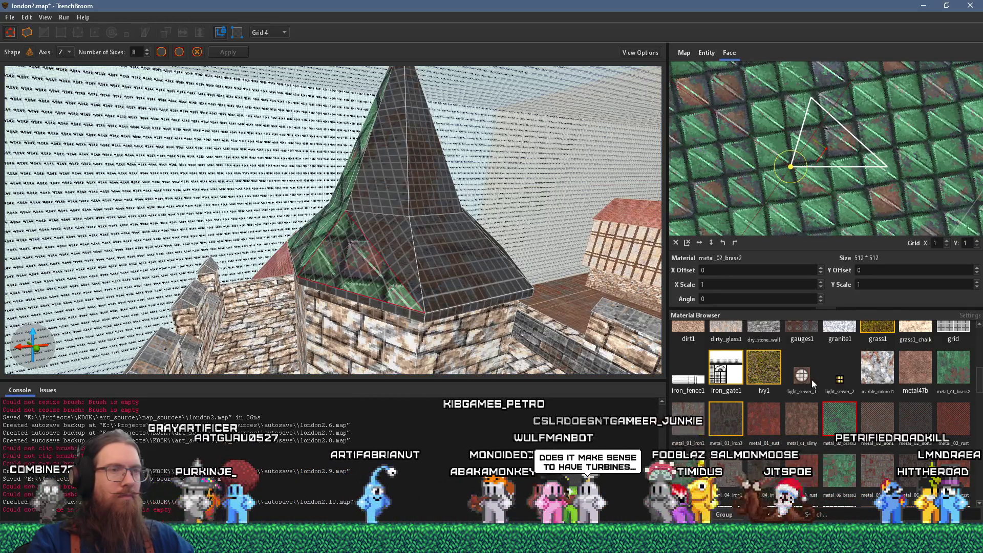
click(735, 243)
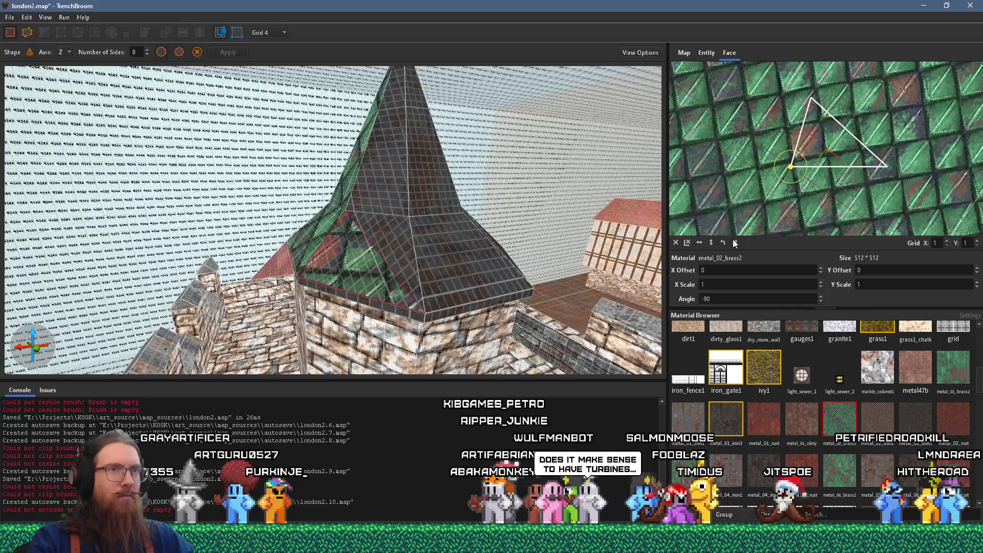
drag(803, 159, 795, 152)
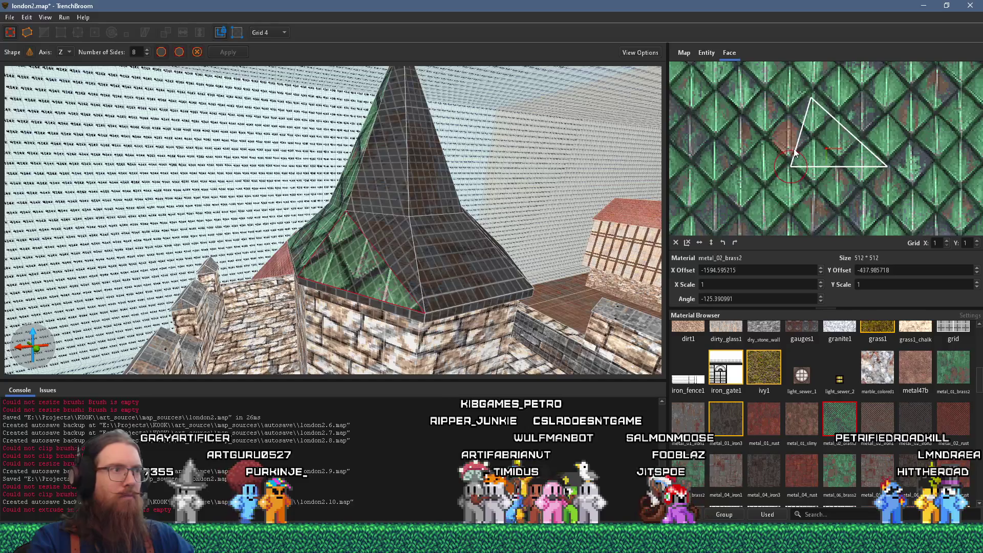
Paint green metal_02_brass2 onto two more tower roof faces, flipping the second vertically.
mouse_move(589, 215)
mouse_down()
mouse_move(451, 230)
mouse_move(506, 238)
mouse_up()
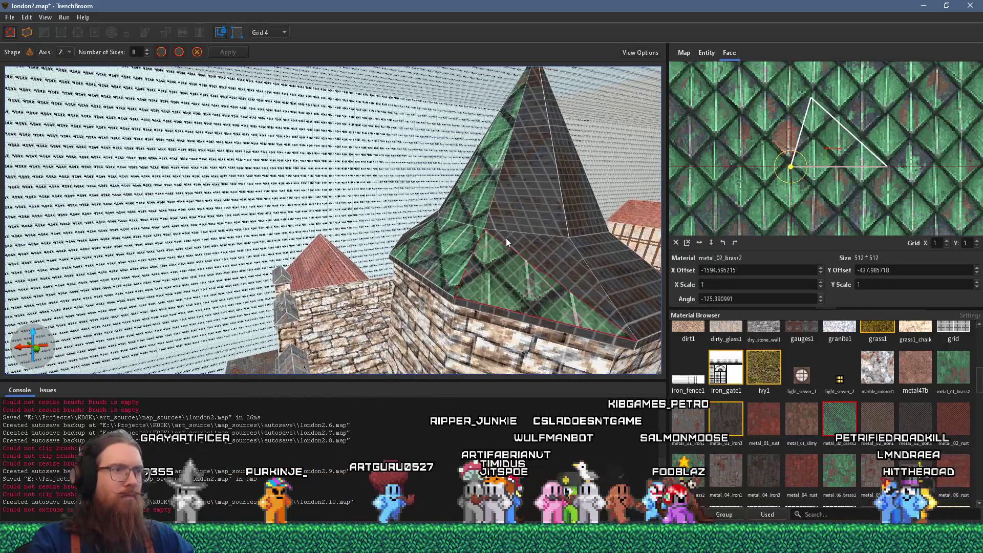
alt+shift+click(523, 200)
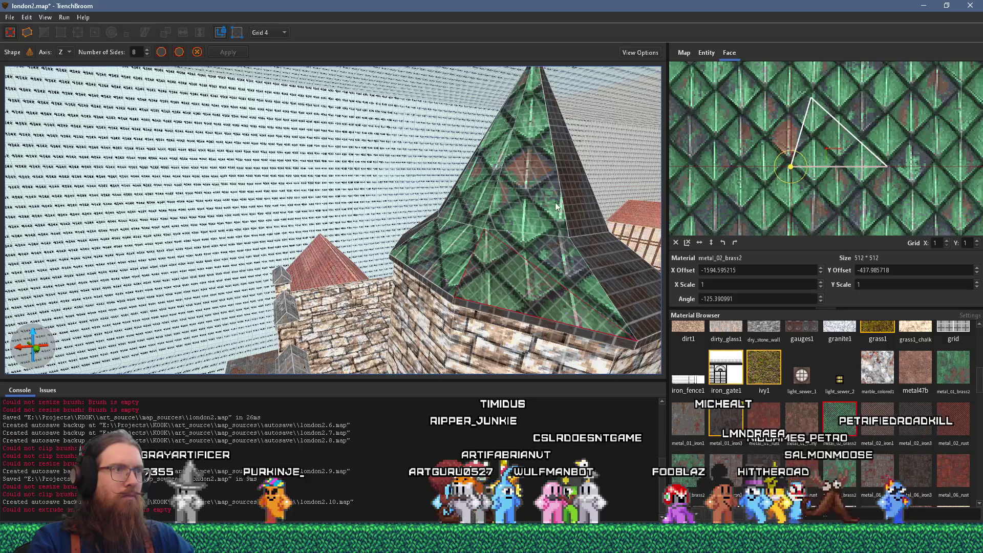
mouse_move(555, 202)
mouse_down()
mouse_move(451, 234)
mouse_move(500, 62)
mouse_move(486, 61)
mouse_move(372, 223)
mouse_move(285, 279)
mouse_move(395, 202)
mouse_up()
click(396, 202)
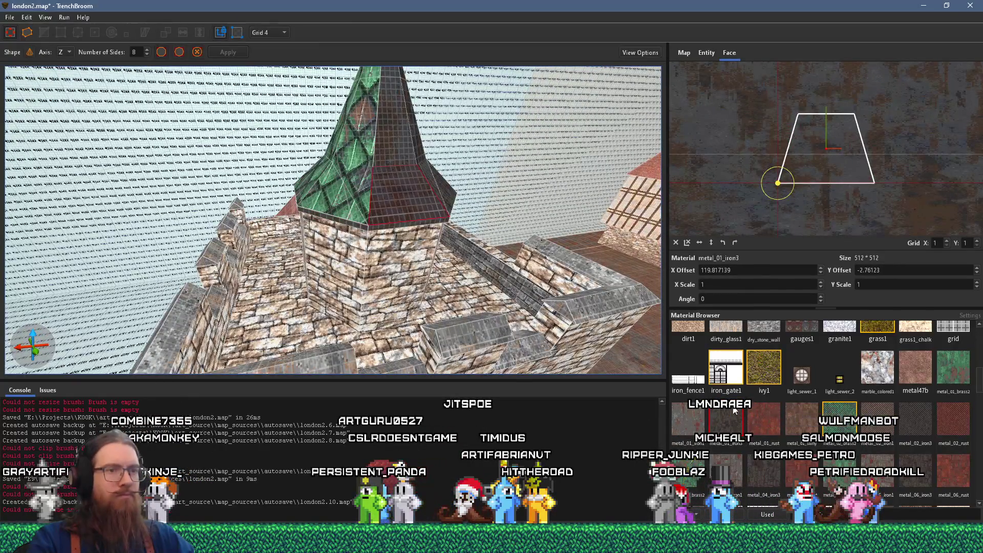
click(840, 417)
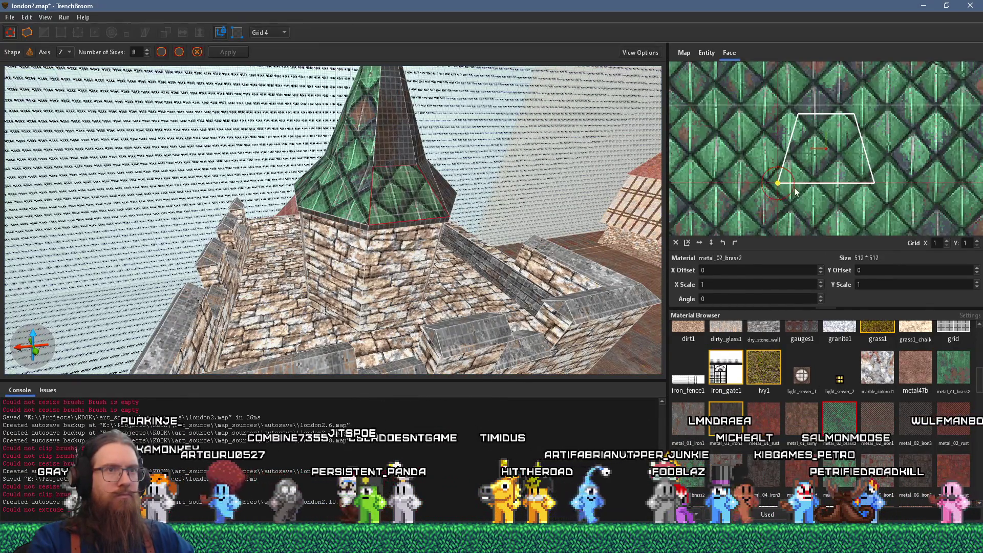
click(711, 242)
Apply the green tiles to another spire face and rotate them to follow its slope.
scroll(355, 266, down, 5)
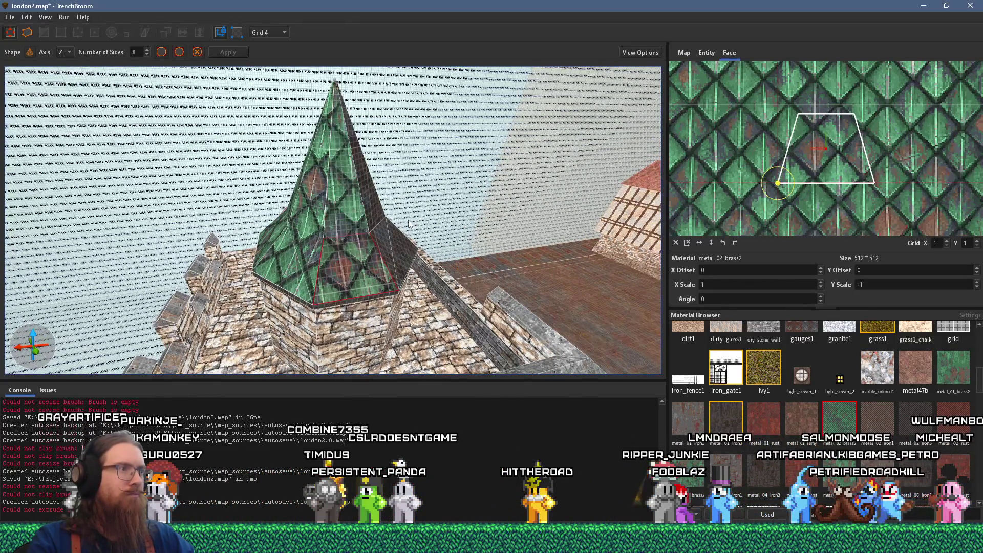
drag(410, 224, 259, 256)
click(256, 266)
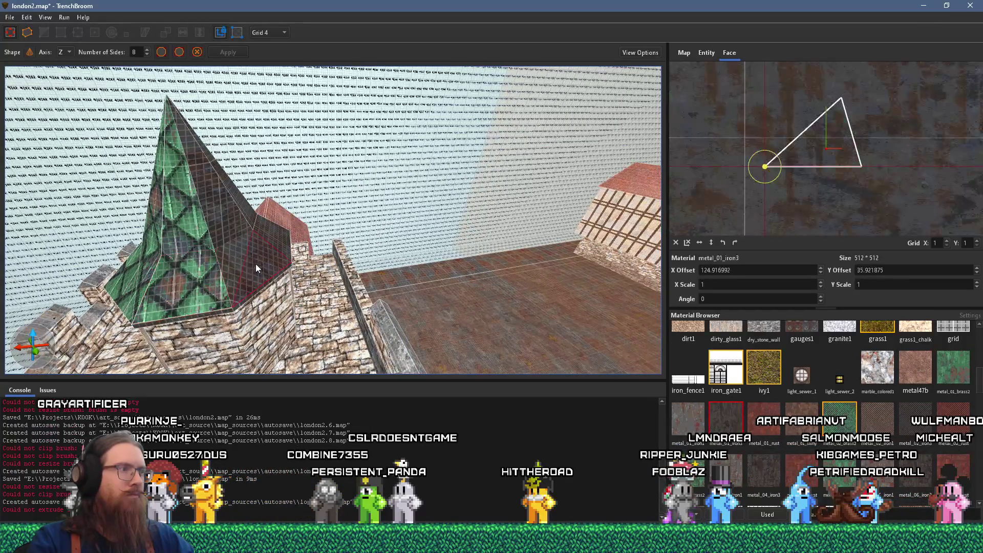
click(676, 242)
mouse_move(787, 170)
mouse_down()
mouse_move(744, 139)
mouse_move(661, 161)
mouse_move(481, 242)
mouse_move(515, 423)
mouse_move(705, 436)
mouse_move(660, 423)
mouse_move(771, 422)
mouse_move(730, 427)
mouse_up()
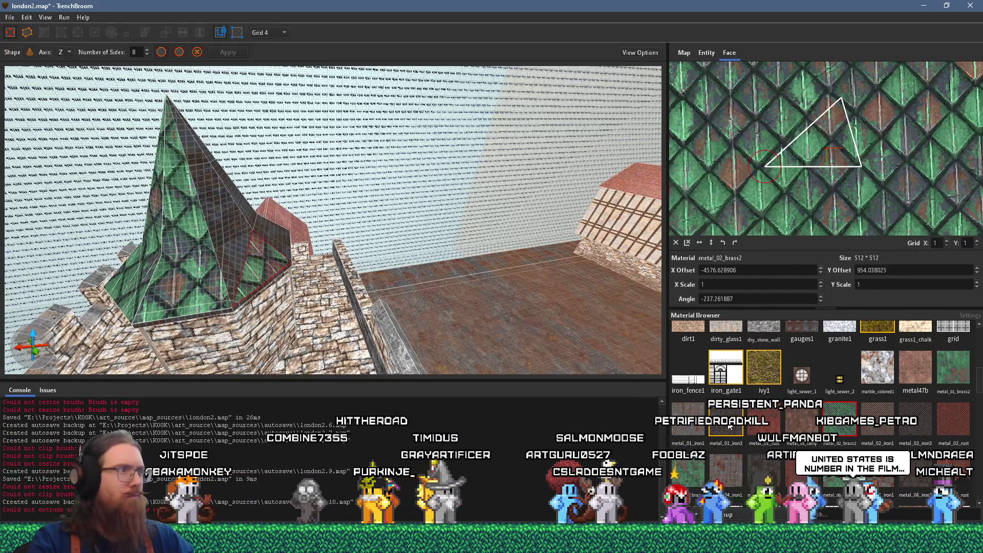
Clad a further spire face in metal_02_brass2 and rotate its texture two quarter turns.
drag(312, 326, 240, 301)
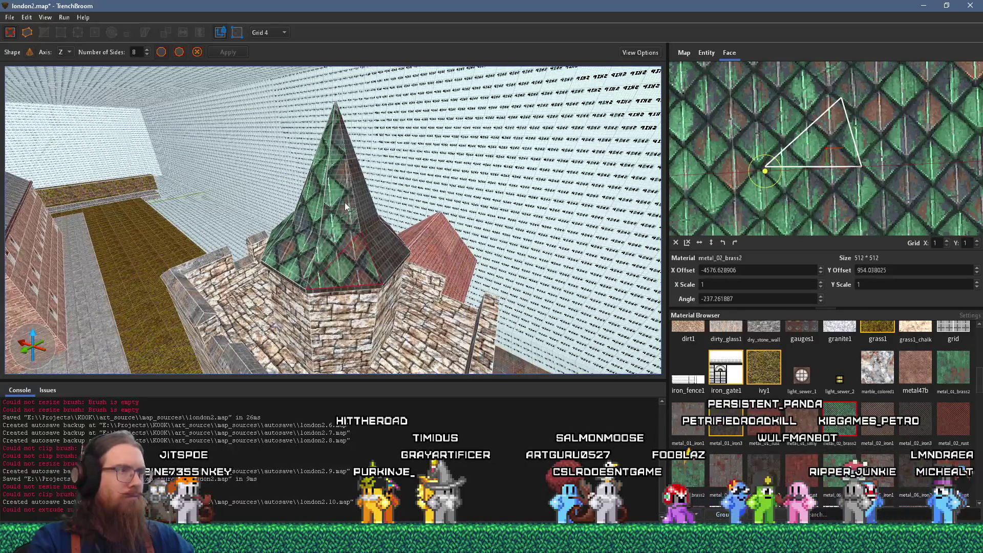
drag(387, 224, 213, 226)
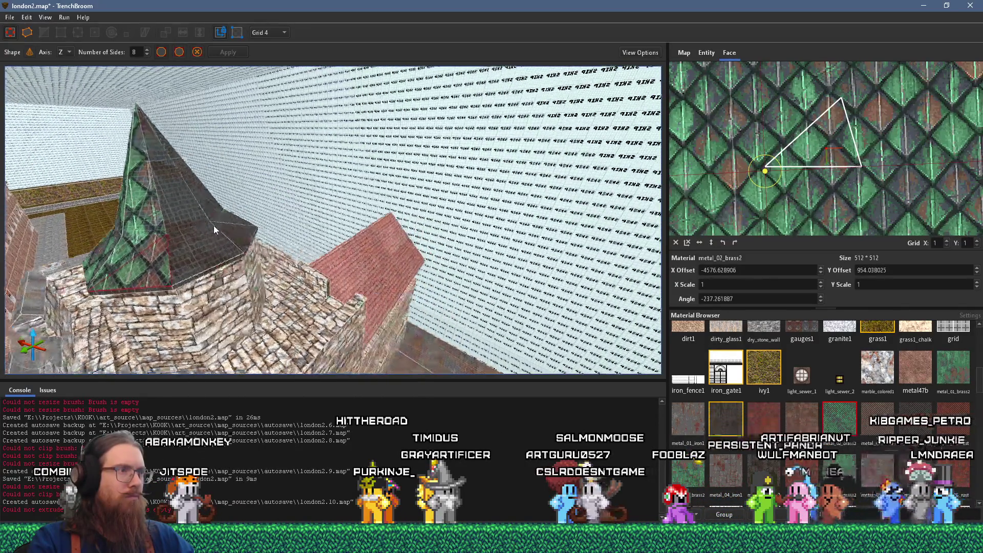
shift+click(219, 254)
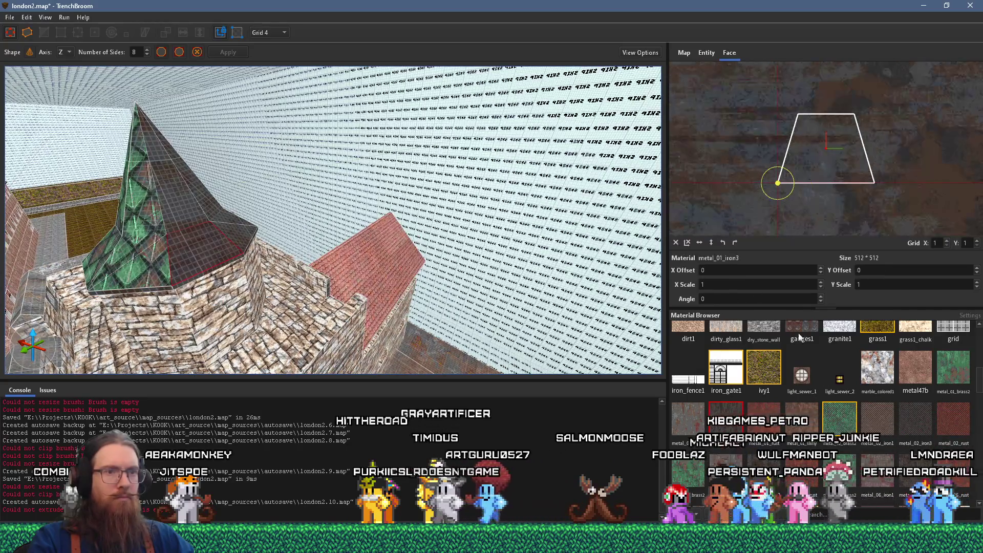
click(839, 418)
click(736, 242)
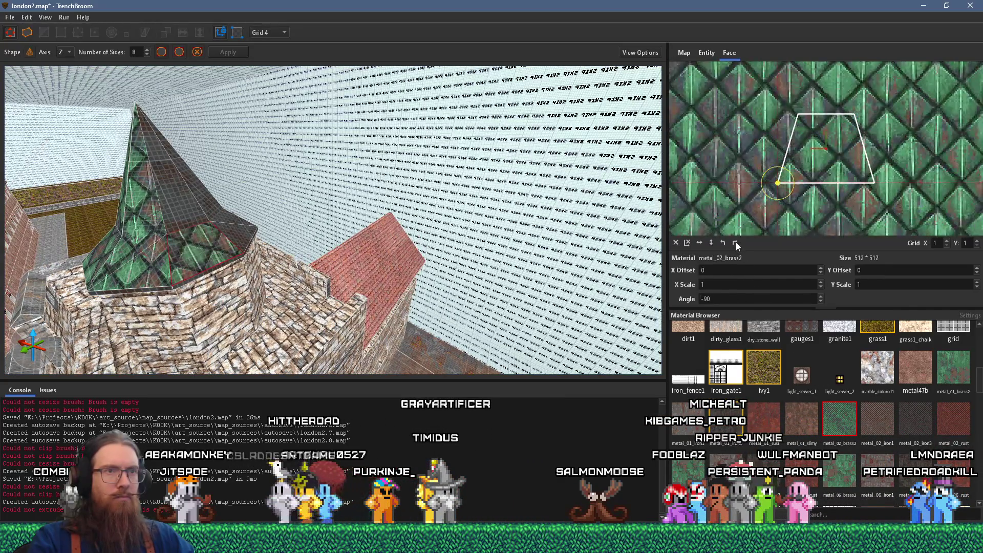
click(736, 241)
click(736, 242)
Reset a triangular spire face, clad it in metal_02_brass2 and rotate the tiles to its slope.
drag(512, 220, 304, 216)
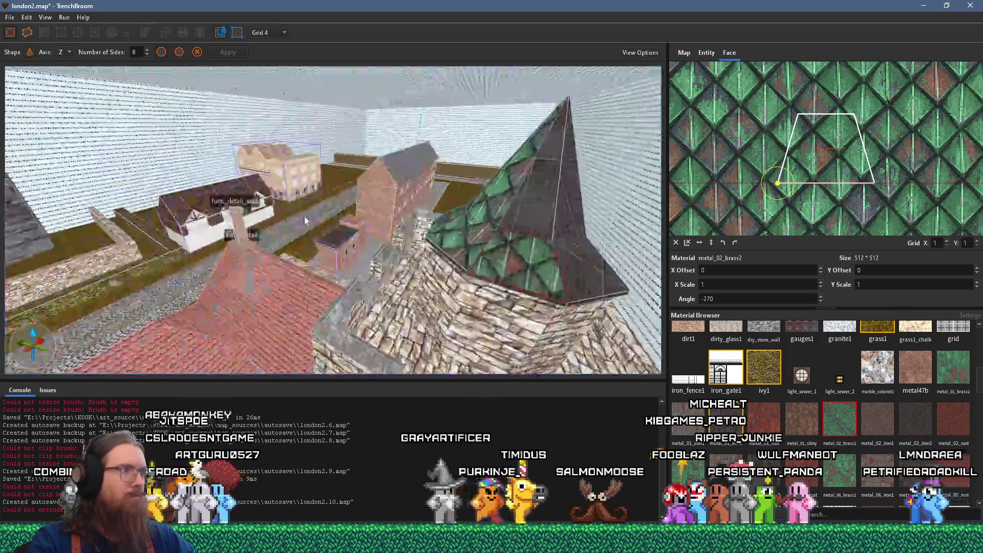
drag(552, 225, 282, 241)
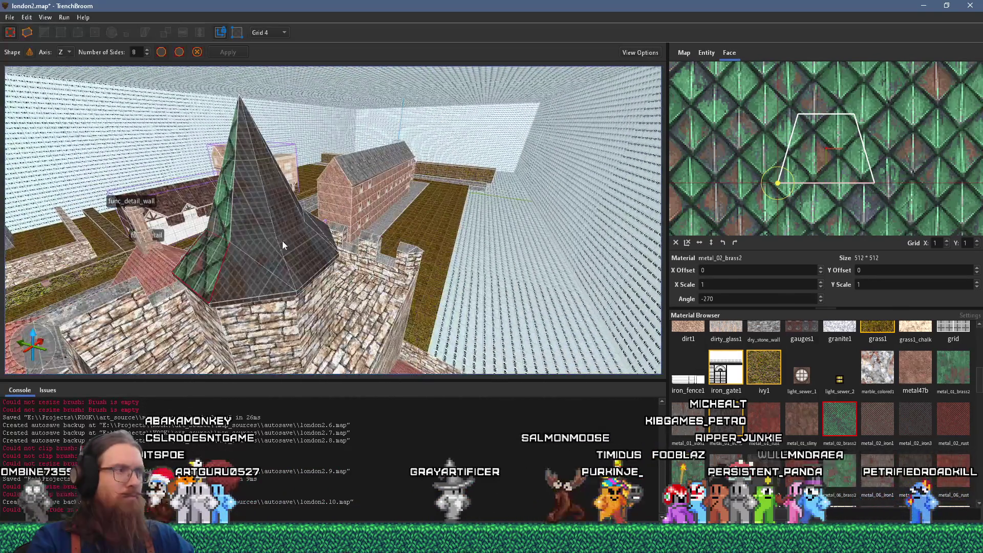
shift+click(252, 273)
click(677, 243)
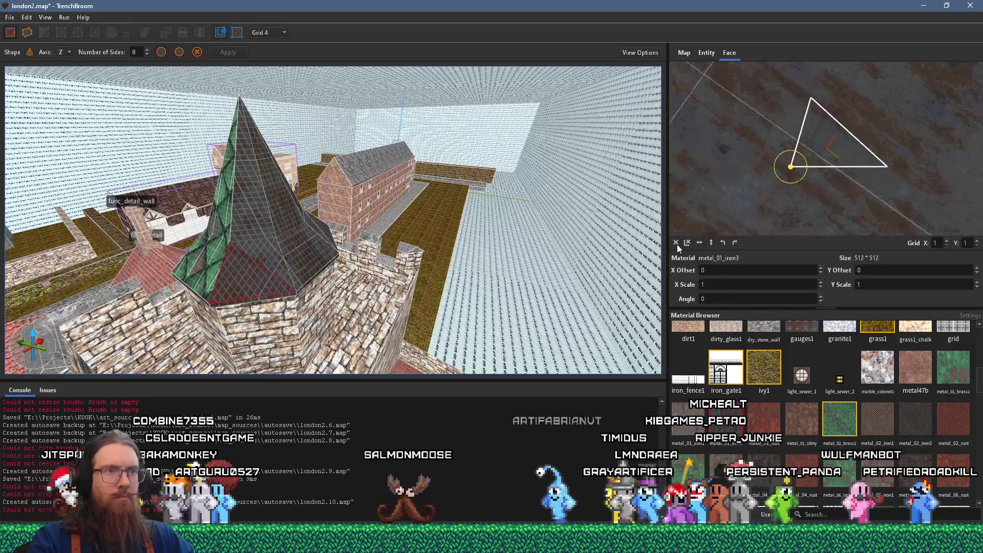
click(839, 419)
drag(803, 157, 828, 178)
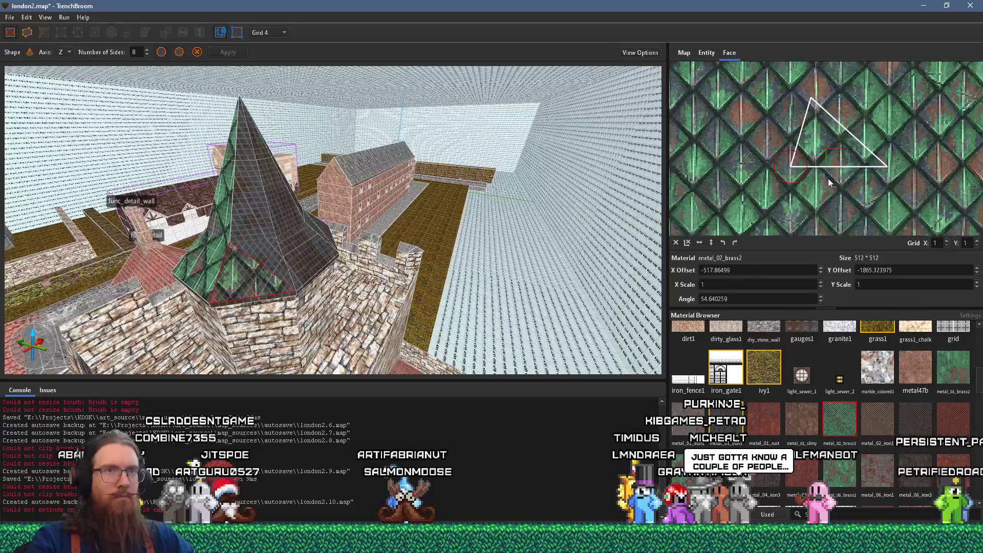
key(ctrl+u)
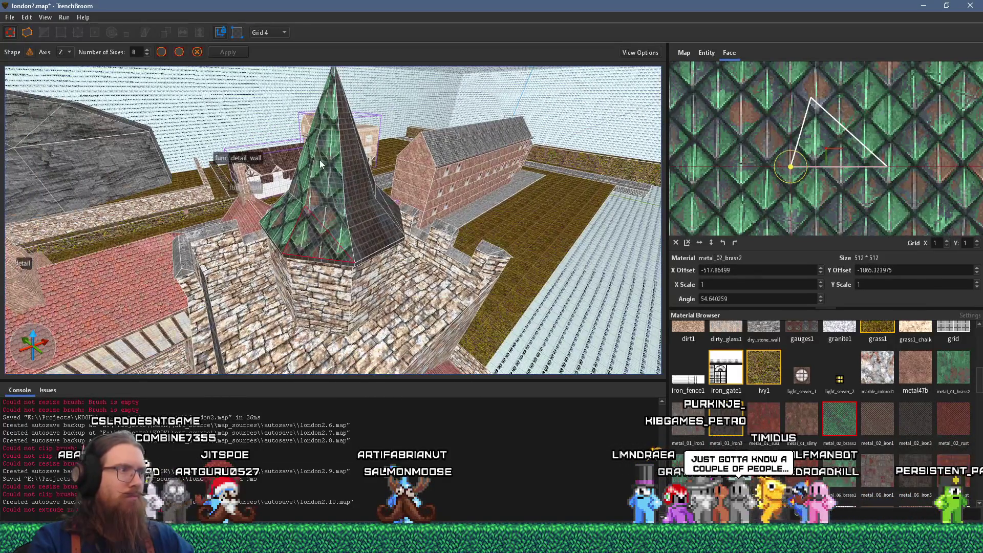
Apply metal_02_brass2 to the front-right spire face and rotate the tiles into alignment.
shift+click(387, 230)
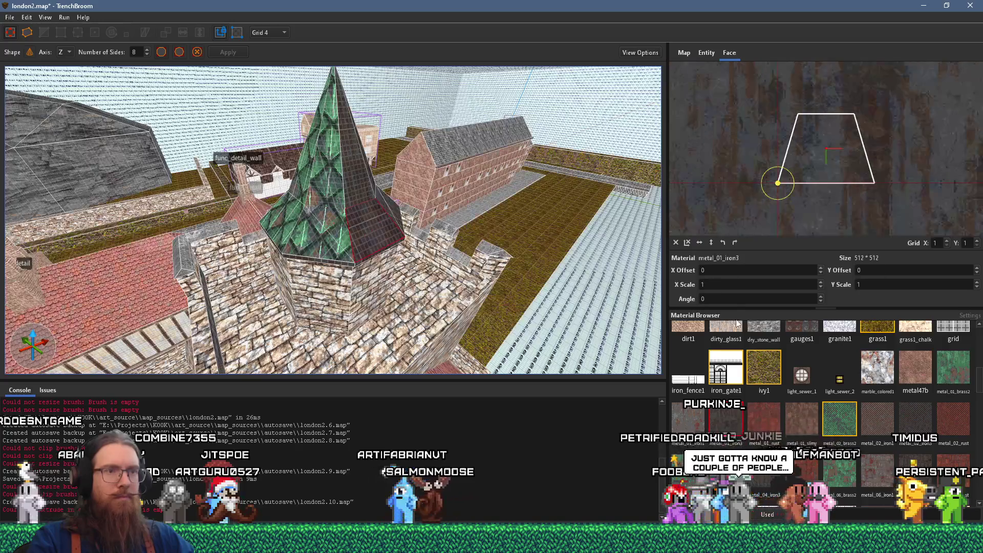
scroll(433, 229, up, 5)
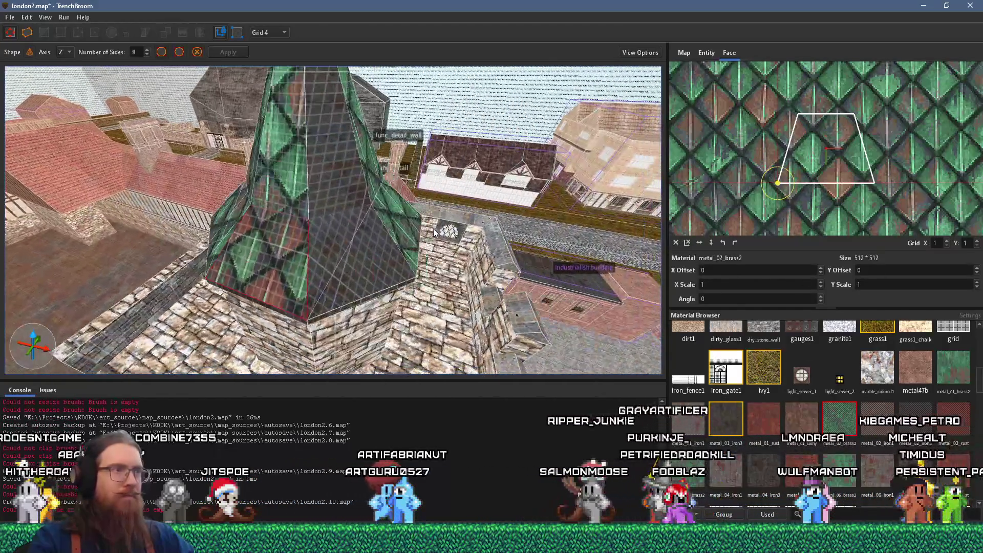
shift+click(353, 244)
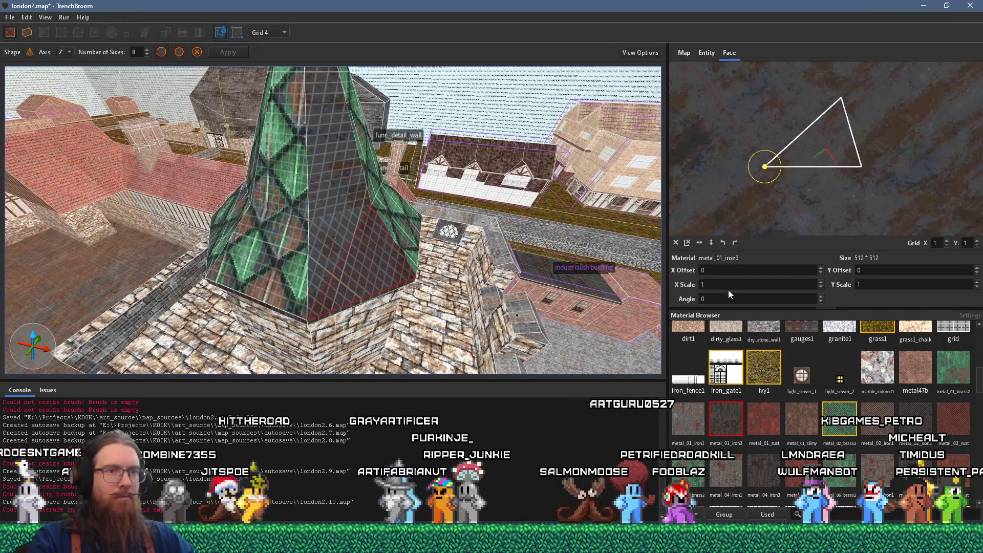
click(839, 419)
drag(786, 171, 774, 150)
drag(589, 210, 502, 215)
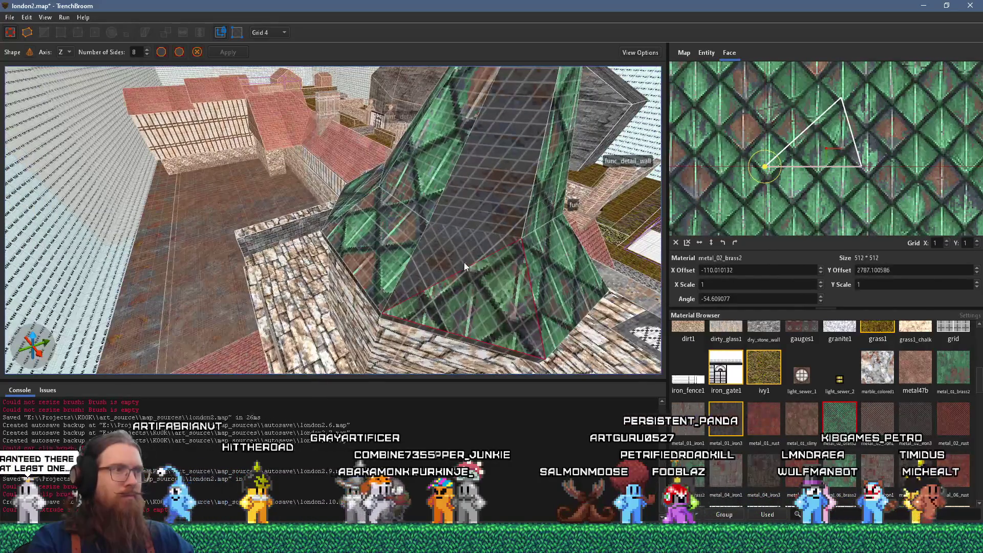
scroll(520, 159, down, 5)
Select the iron trim band face under the spire and reset its texture offsets to zero.
scroll(427, 305, up, 2)
key(Escape)
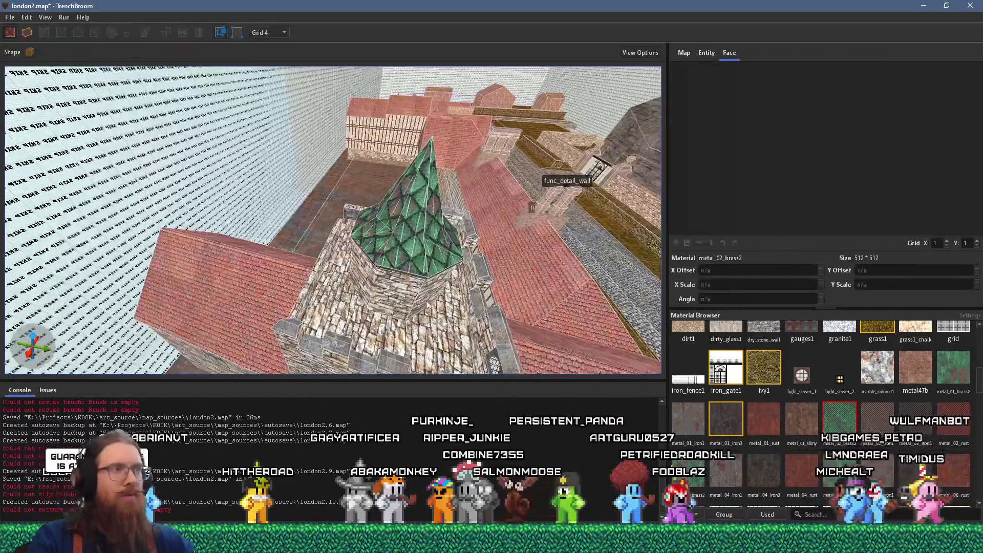
drag(427, 304, 365, 218)
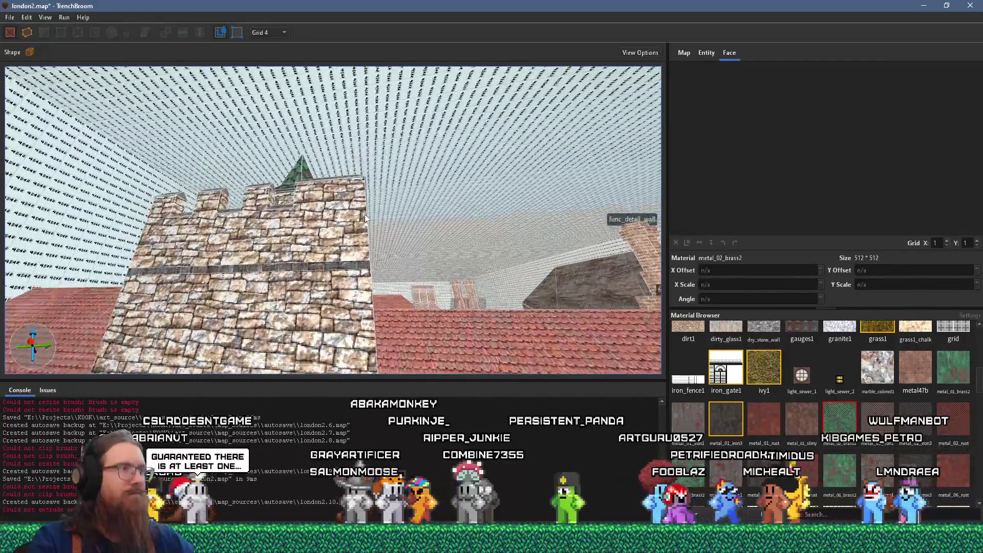
scroll(365, 217, up, 5)
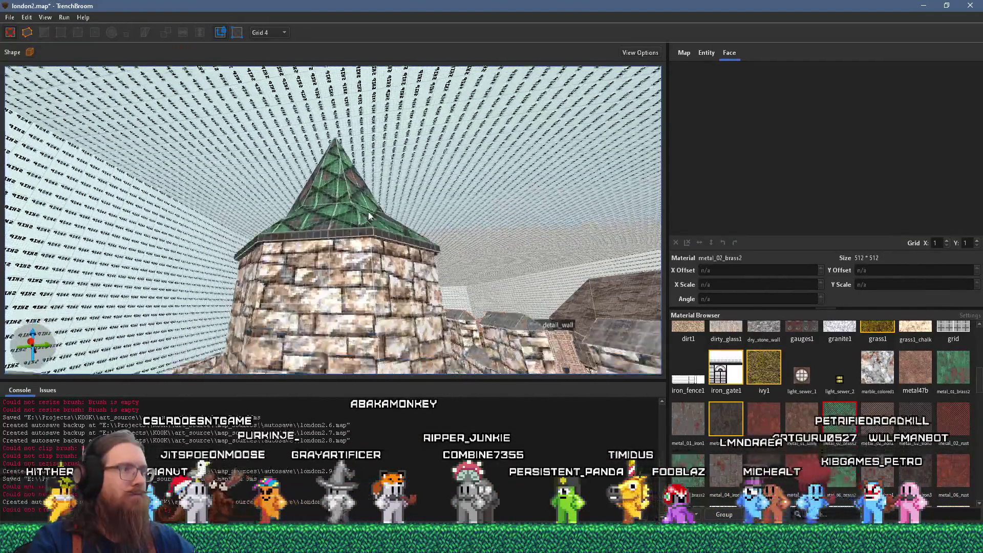
scroll(370, 216, up, 4)
scroll(394, 195, down, 3)
click(410, 252)
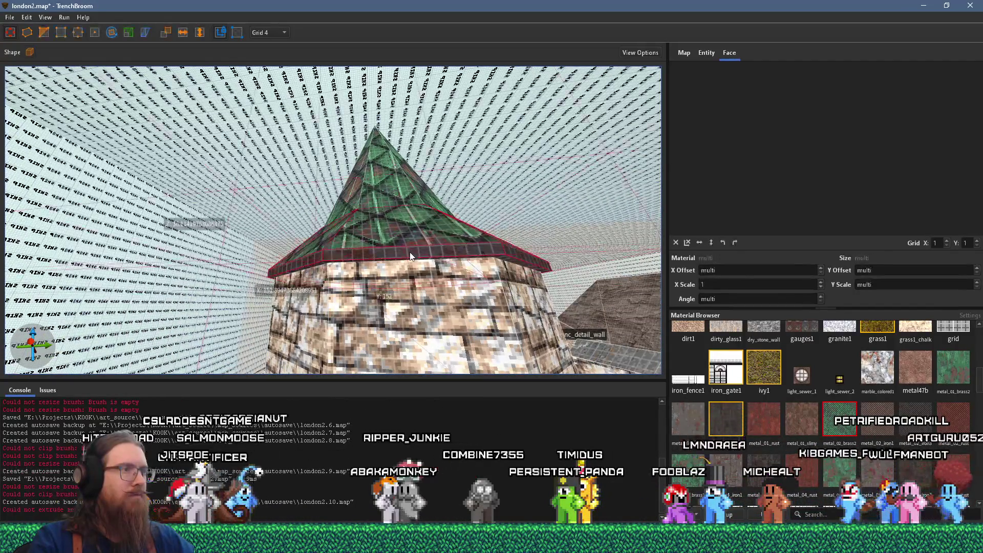
shift+click(409, 252)
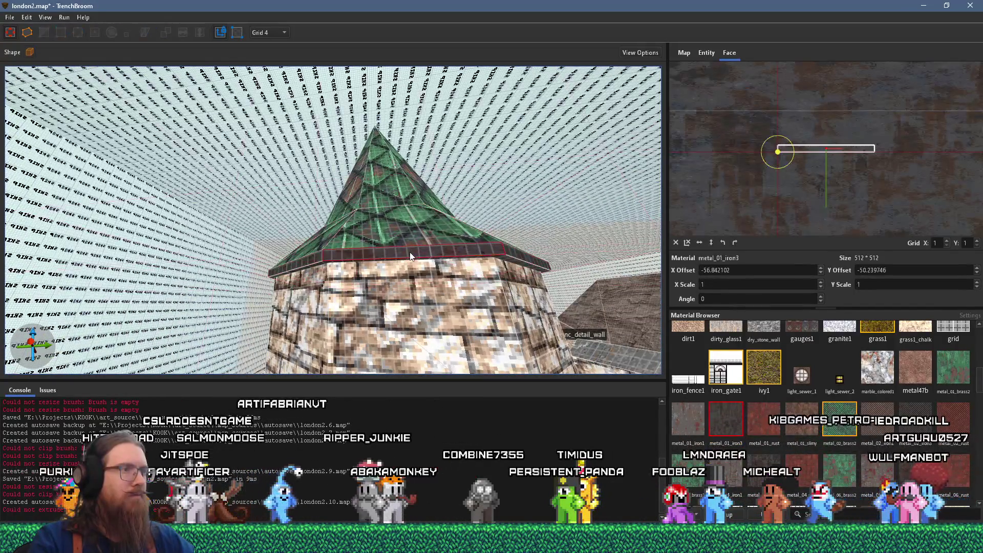
click(676, 242)
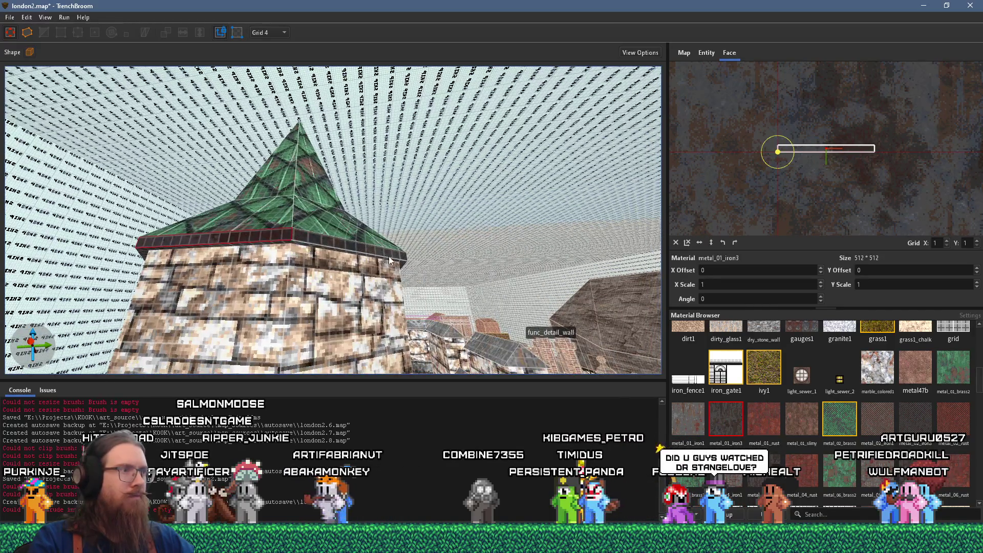
Adjust the trim texture's horizontal X offset along the face from several angles.
drag(326, 253, 530, 265)
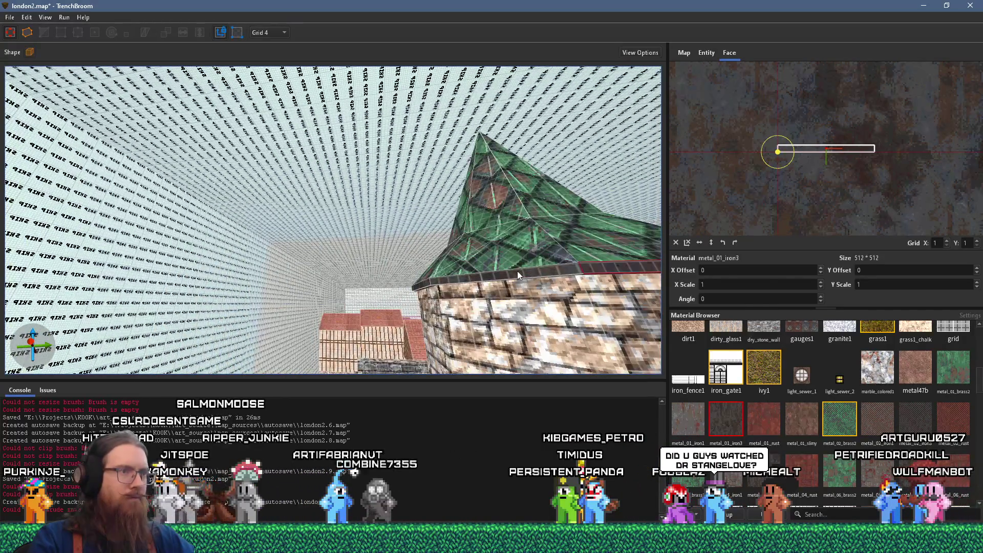
alt+shift+click(518, 275)
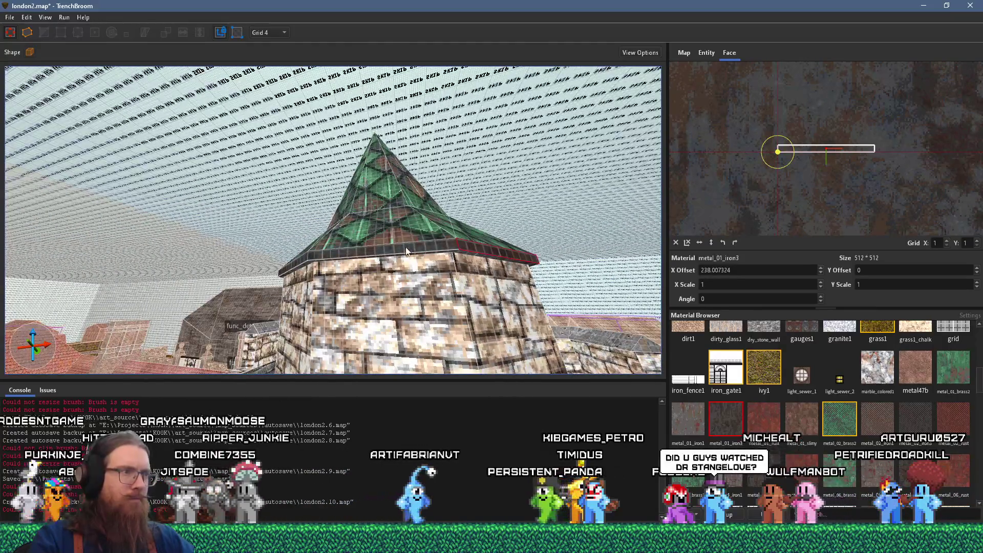
alt+shift+click(406, 251)
mouse_move(406, 251)
mouse_down()
mouse_move(485, 272)
mouse_move(580, 276)
mouse_up()
drag(468, 289, 419, 277)
alt+shift+click(380, 306)
mouse_move(284, 314)
mouse_down()
mouse_move(456, 226)
mouse_move(492, 248)
mouse_up()
Slide the next trim face's texture sideways to line up, then select the stone tower brush.
click(493, 245)
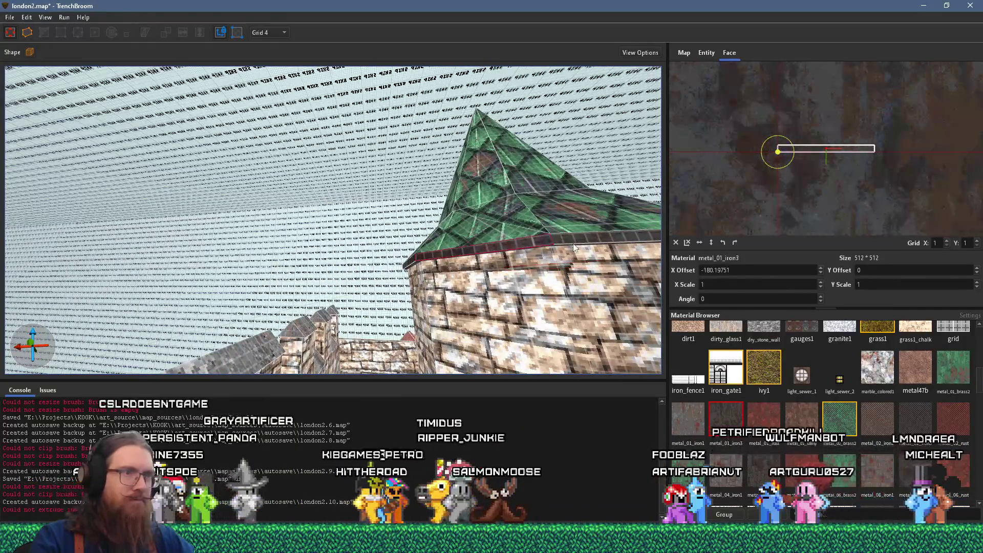
mouse_move(612, 241)
mouse_down()
mouse_move(362, 256)
mouse_move(438, 238)
mouse_move(367, 263)
mouse_up()
click(404, 228)
key(Escape)
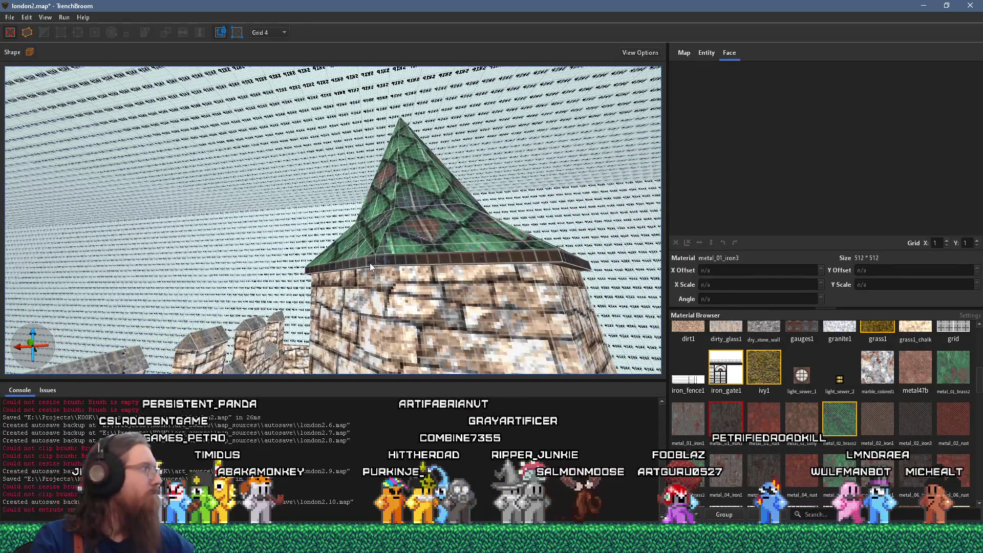
click(439, 297)
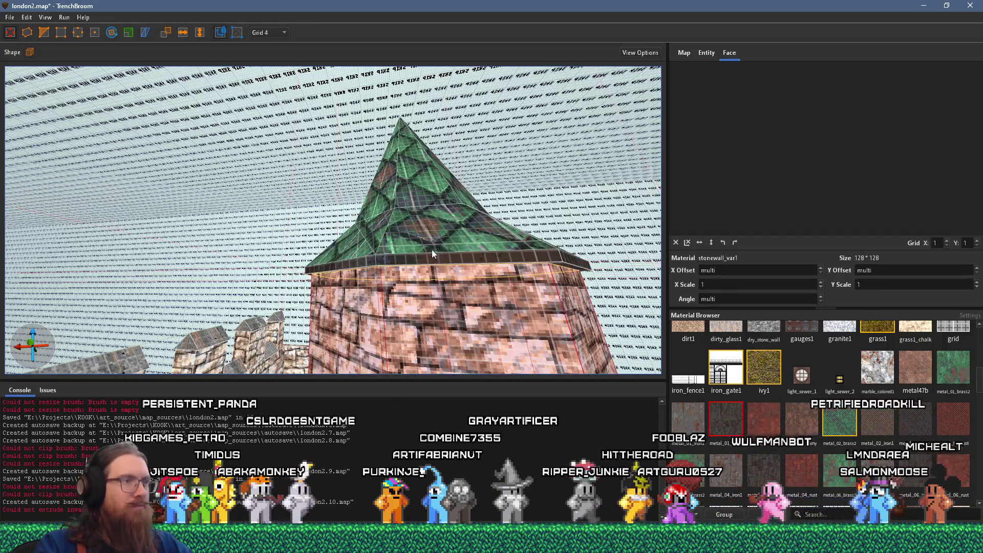
scroll(440, 278, up, 3)
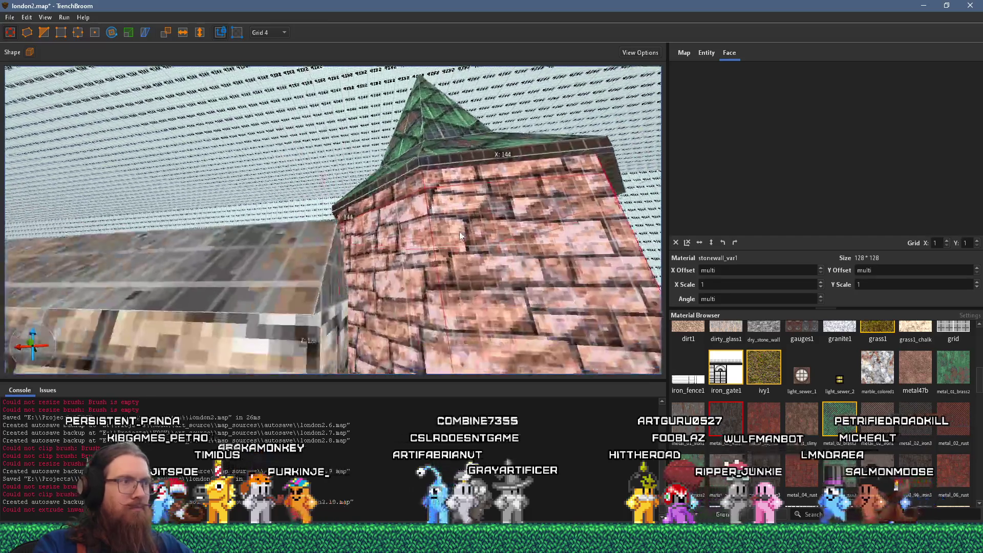
scroll(459, 236, down, 2)
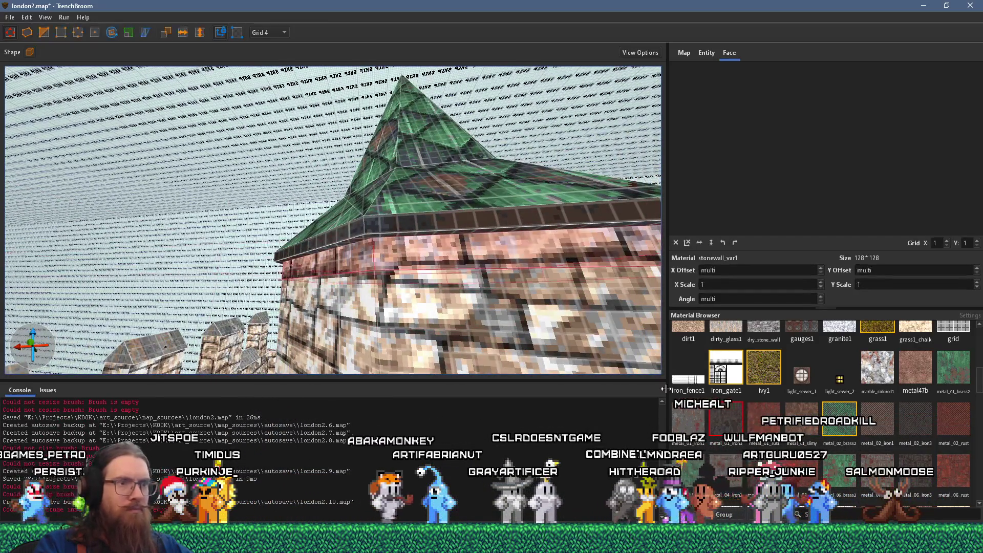
click(461, 241)
scroll(404, 285, down, 5)
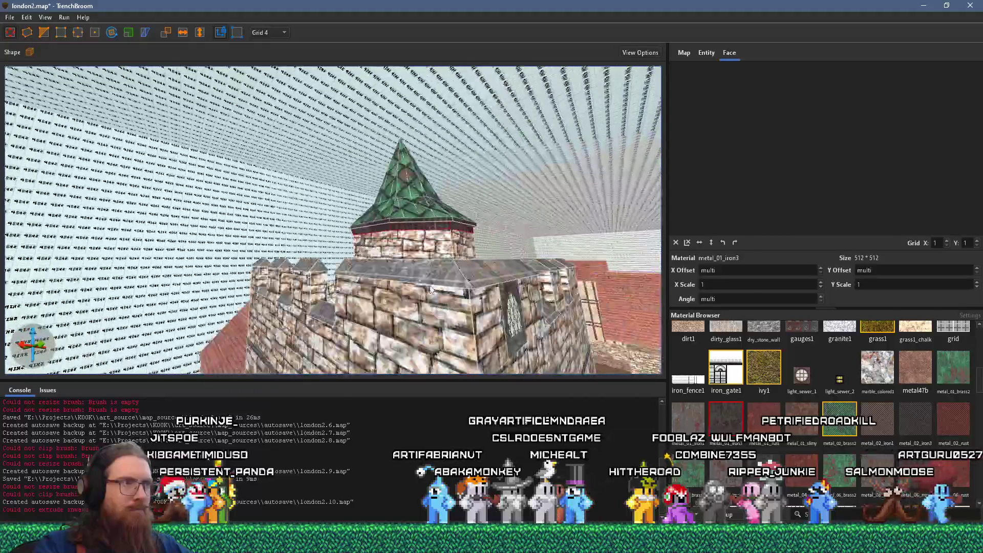
mouse_move(402, 276)
mouse_down()
mouse_move(428, 292)
mouse_move(420, 297)
mouse_up()
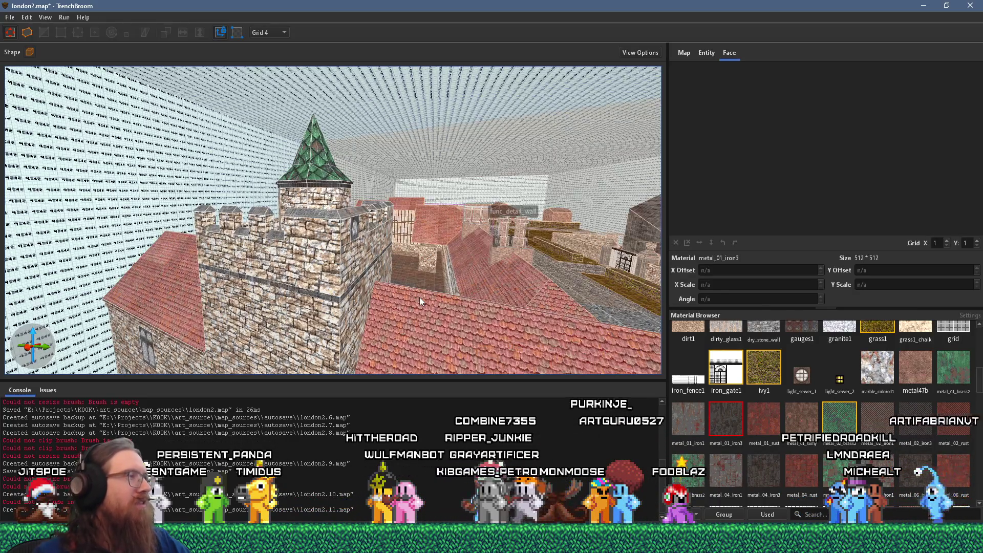
Inspect the roof-wall junction by selecting the thin strip and the stone wall brush, then deselect.
key(w)
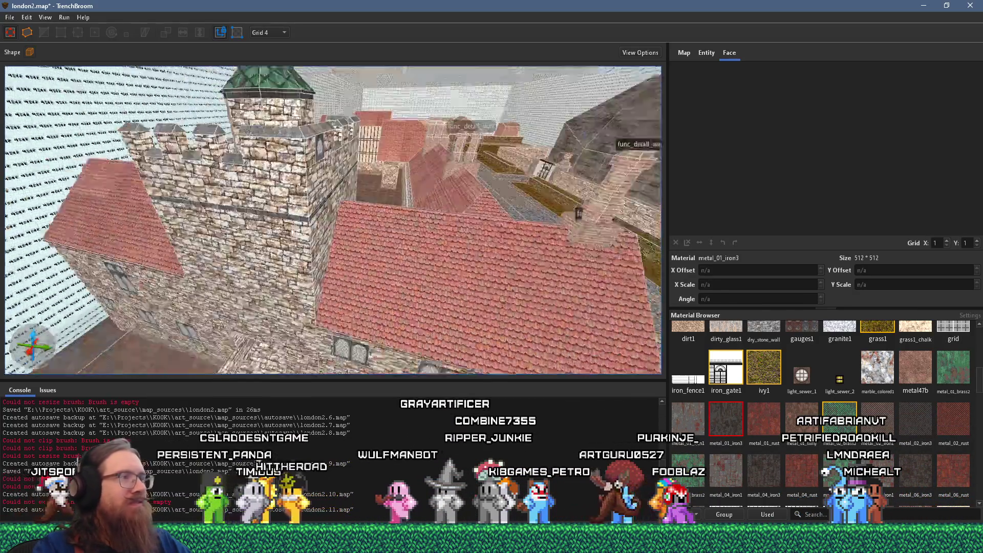
scroll(279, 265, up, 6)
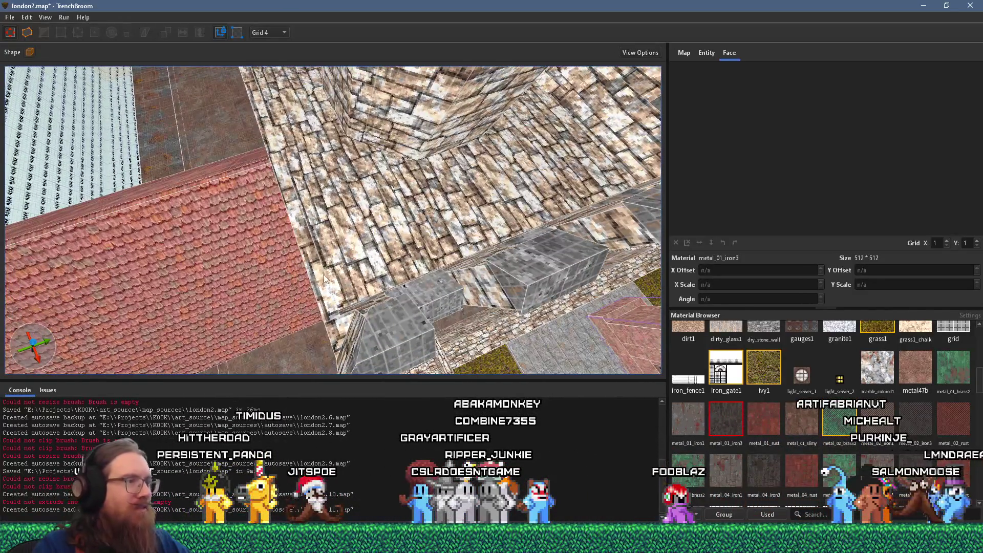
click(325, 279)
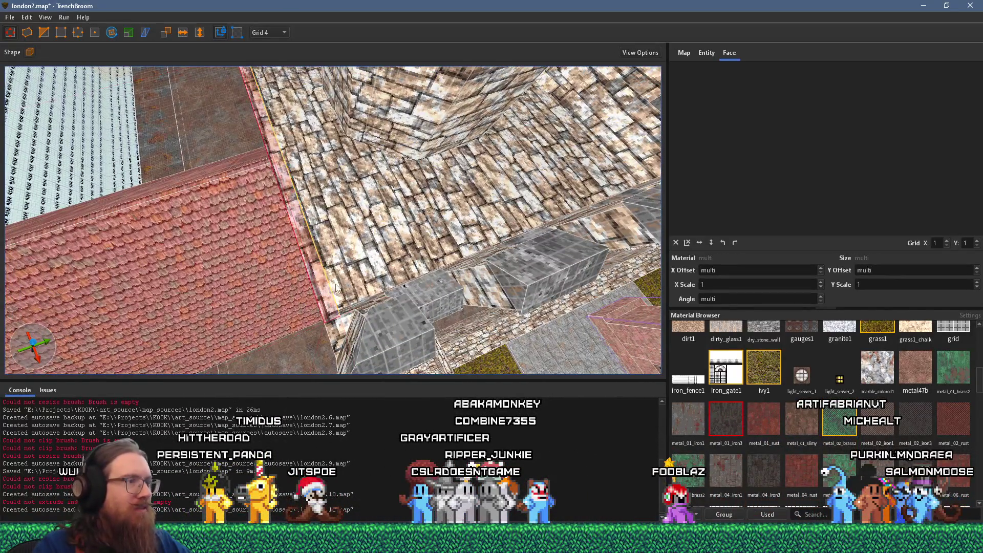
click(338, 320)
scroll(379, 307, up, 3)
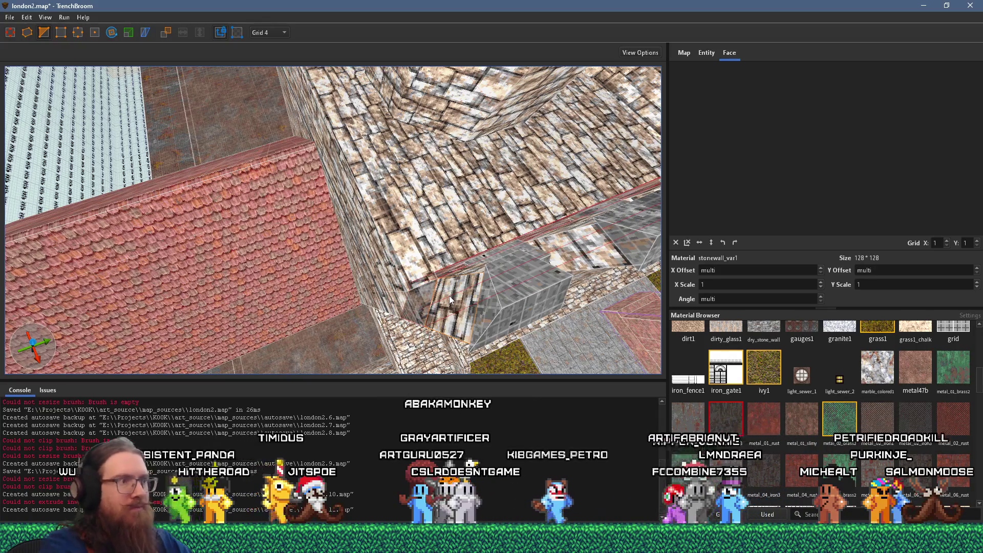
key(Escape)
Select the brush at the wall corner and switch to the Edge tool.
scroll(461, 299, down, 2)
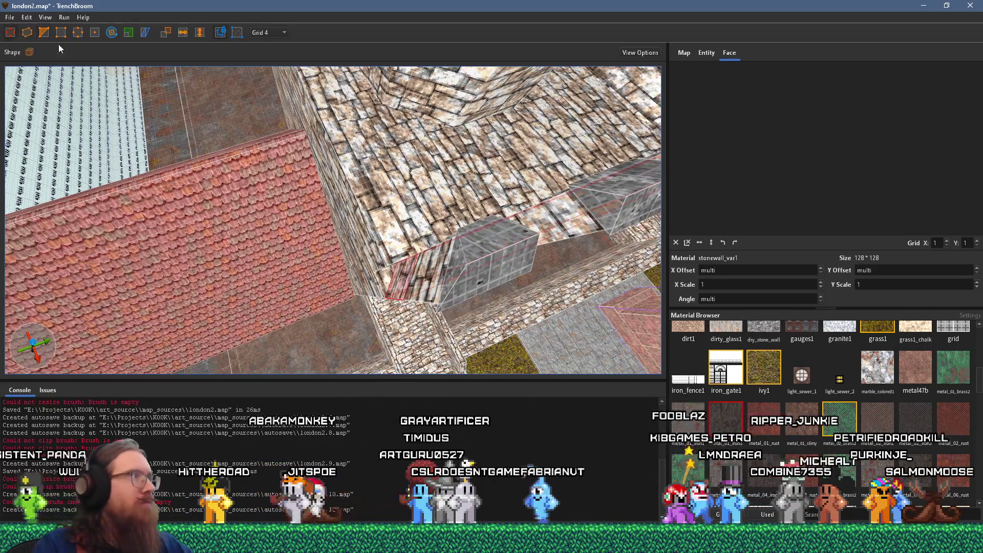
scroll(328, 204, up, 2)
click(328, 199)
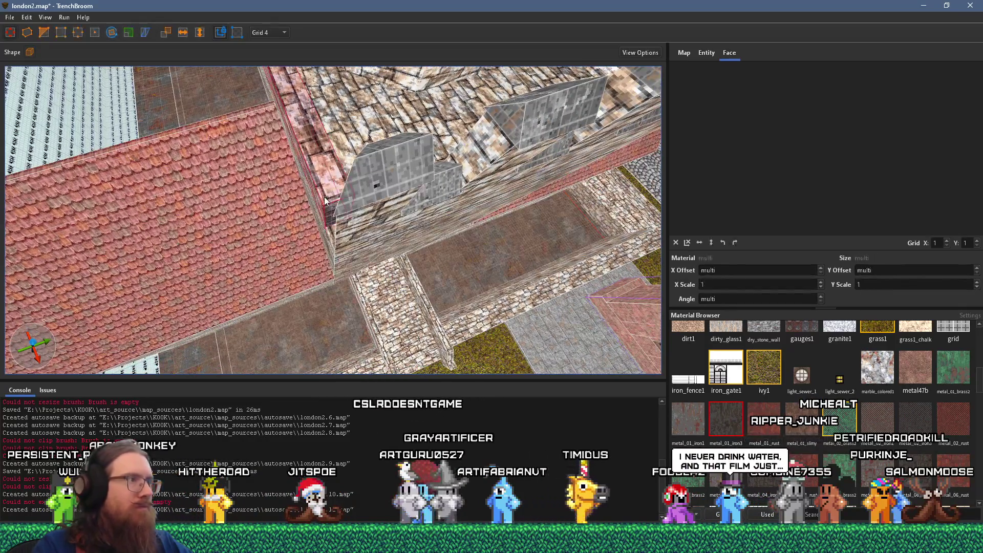
scroll(377, 210, up, 2)
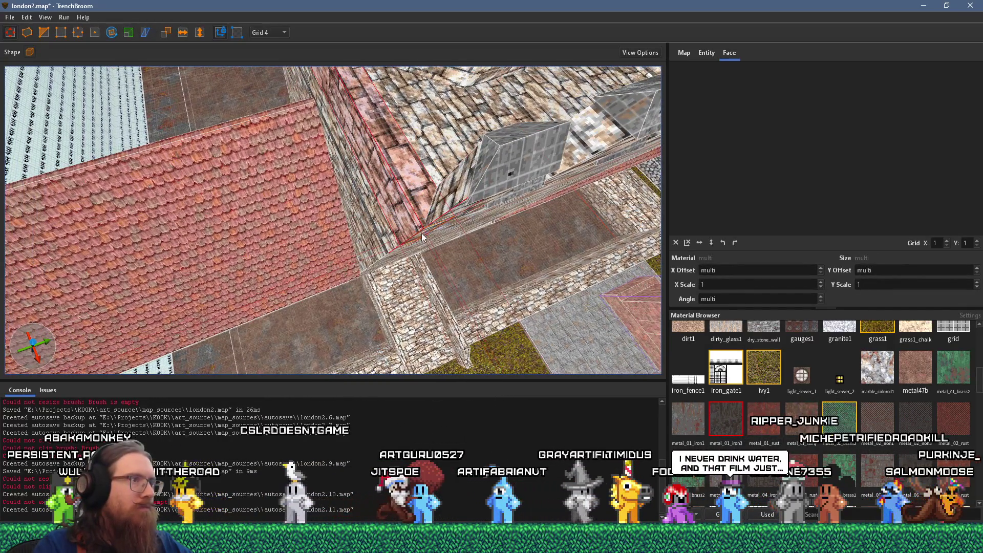
click(77, 32)
scroll(291, 157, up, 5)
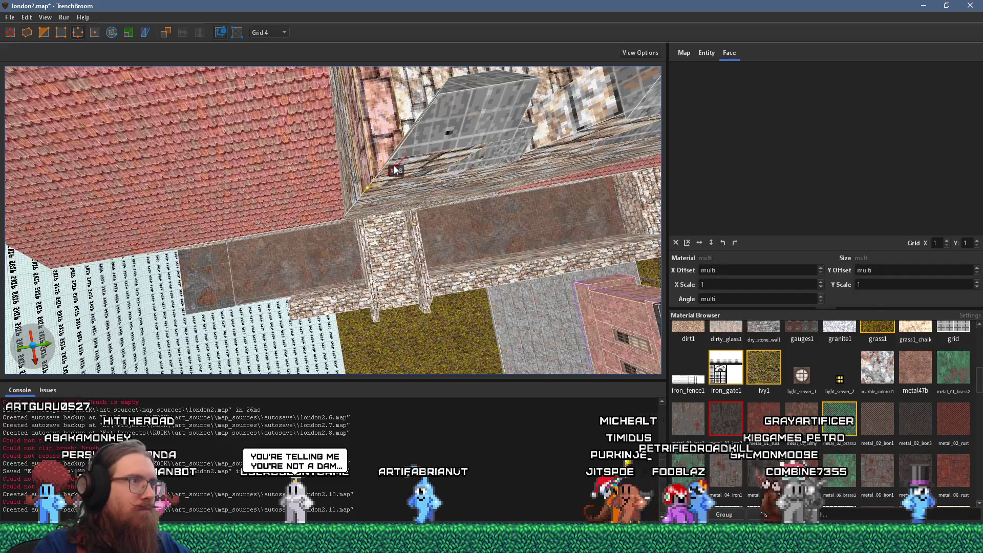
scroll(394, 186, up, 4)
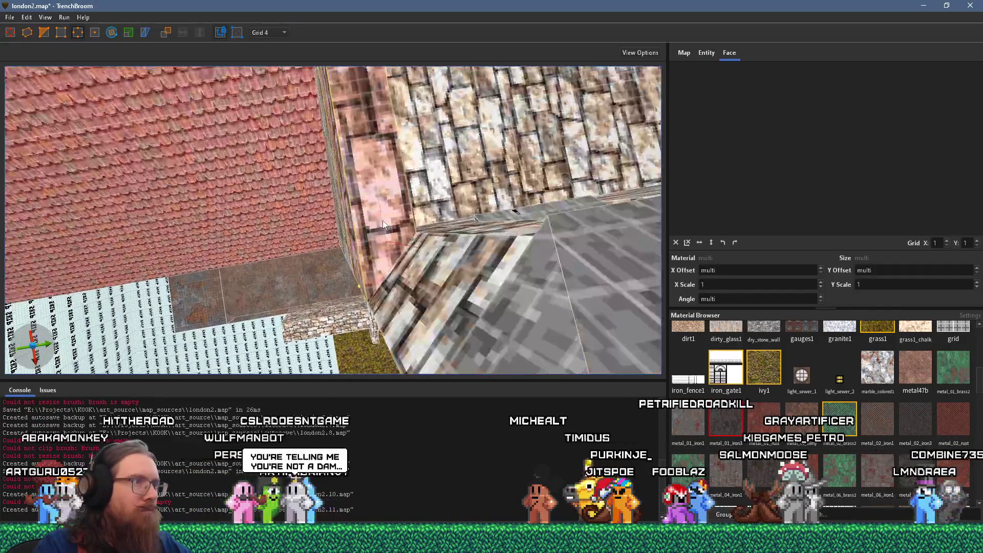
scroll(383, 220, up, 3)
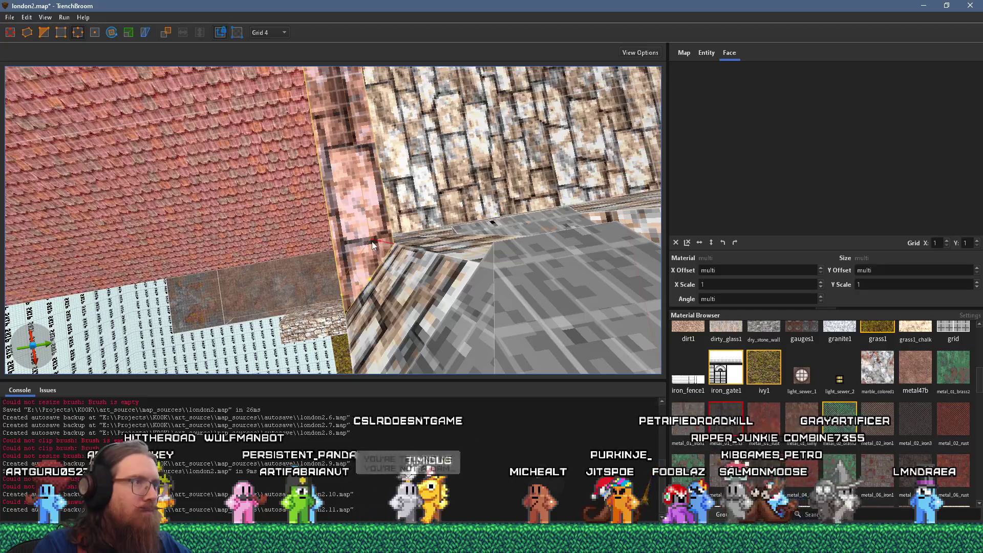
scroll(381, 247, up, 5)
key(Escape)
scroll(441, 142, down, 10)
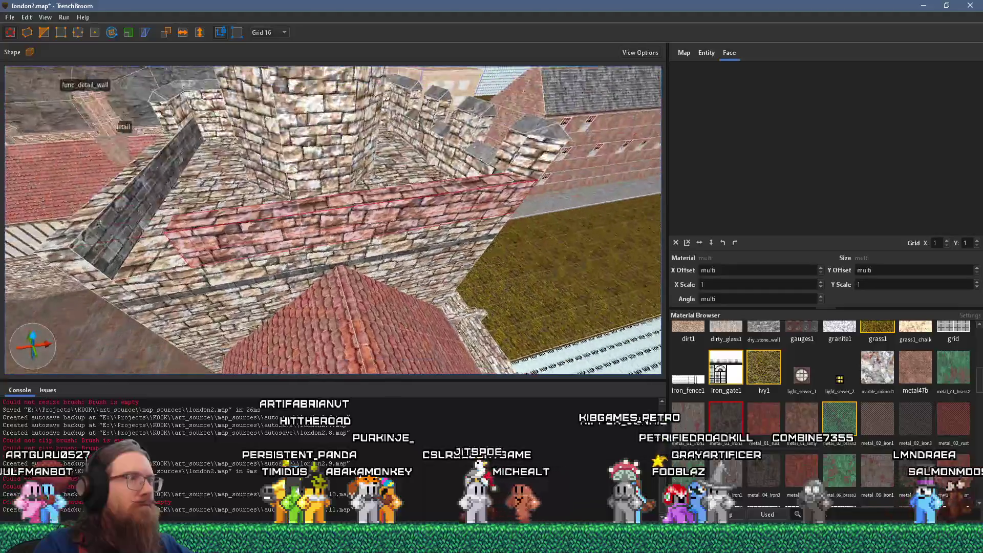
key(bracketright)
key(bracketright)
mouse_move(441, 142)
mouse_down()
mouse_move(531, 168)
mouse_move(314, 185)
mouse_up()
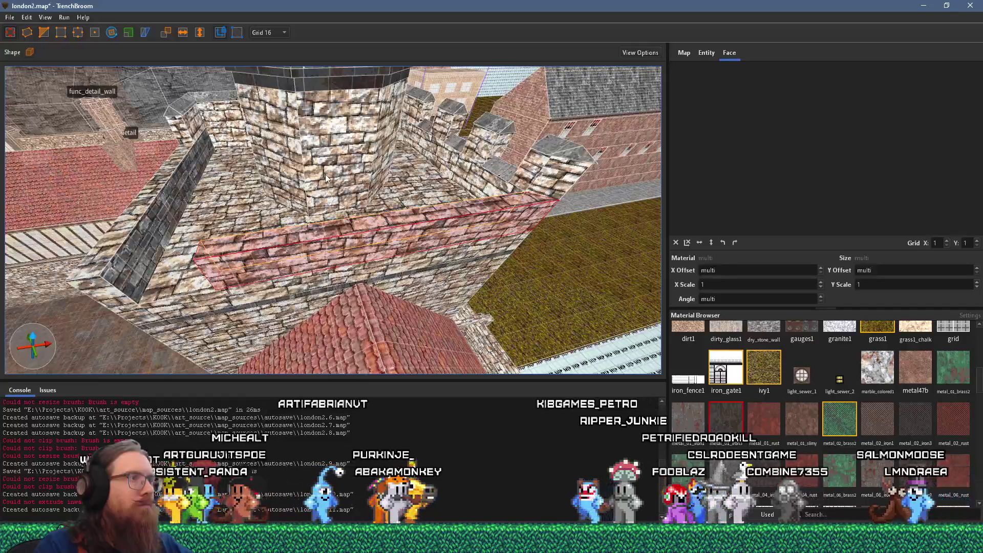
shift+click(315, 189)
key(Escape)
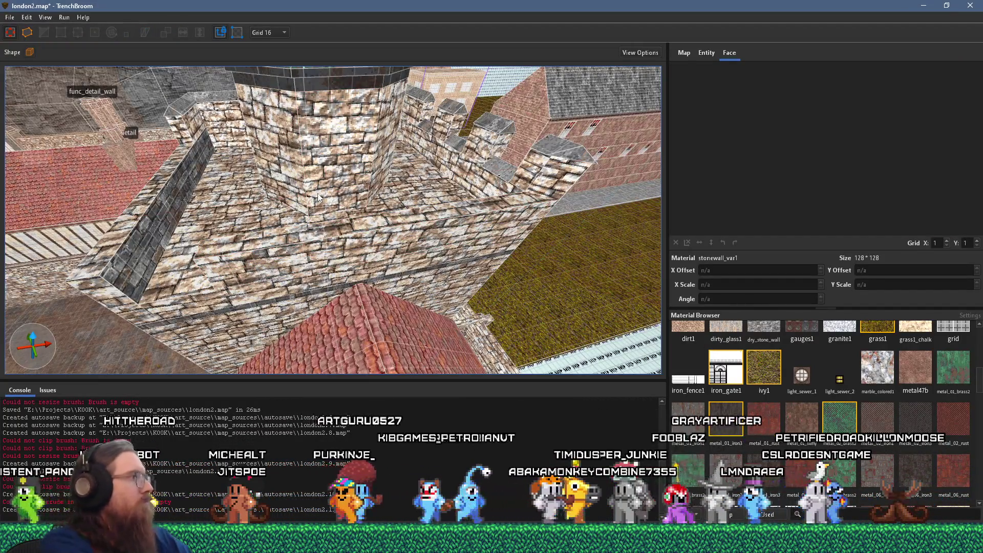
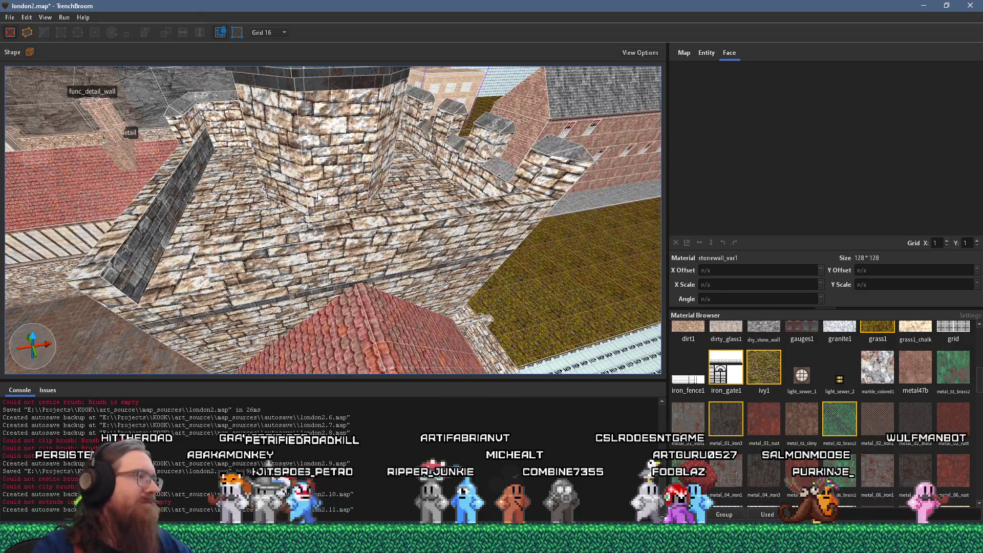
Copy the dark grey stone_7_gry1 material onto the battlement walkway top, then deselect.
scroll(323, 195, up, 5)
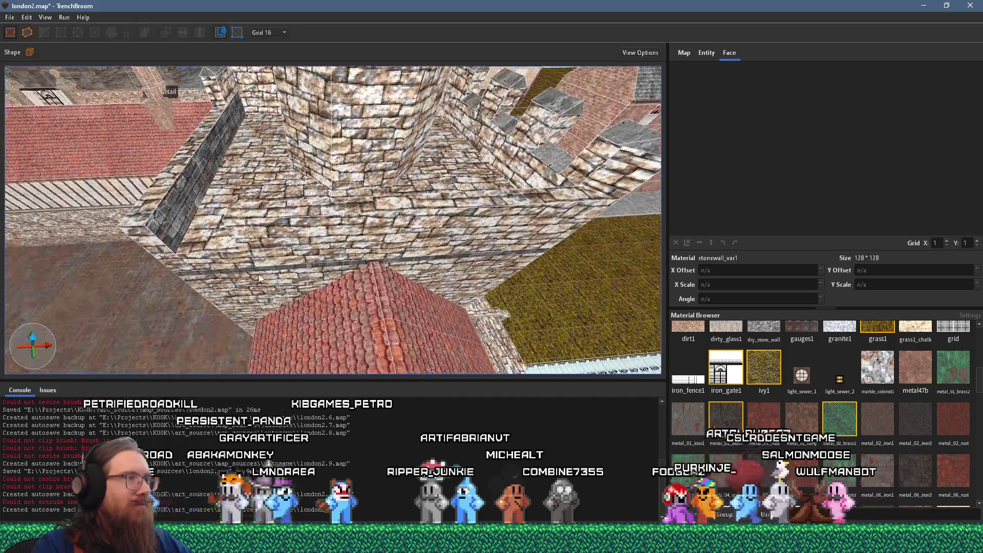
mouse_move(323, 196)
mouse_down()
mouse_move(204, 192)
mouse_move(403, 215)
mouse_up()
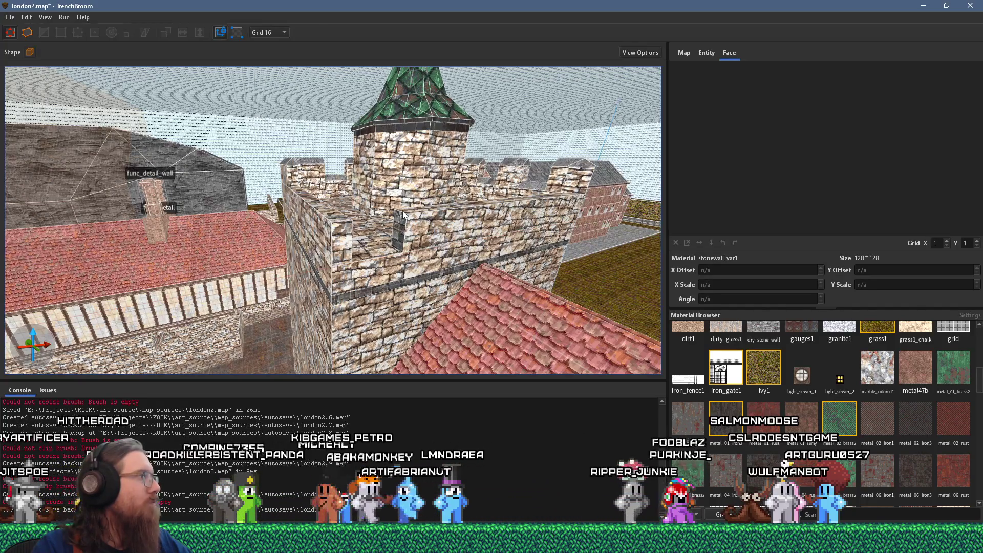
scroll(403, 215, up, 5)
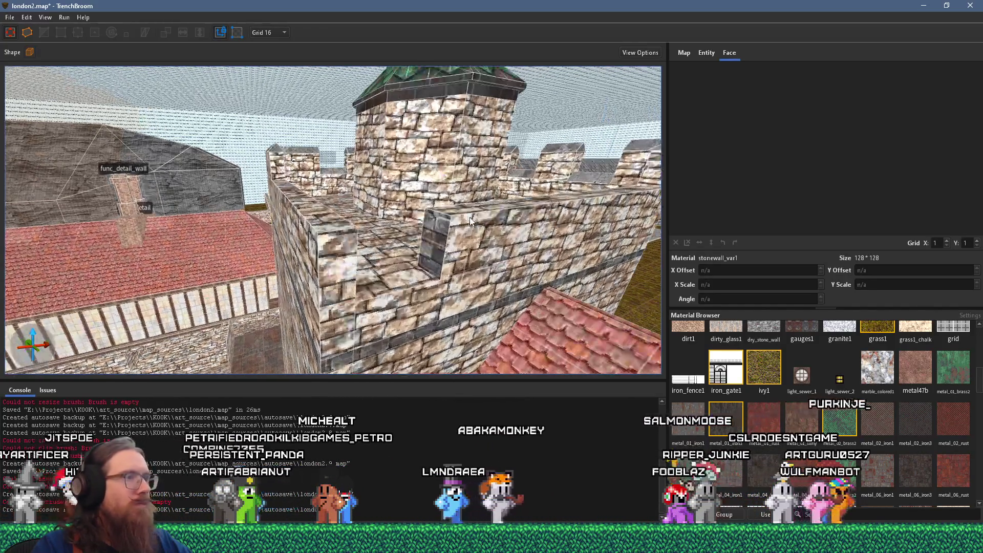
click(424, 291)
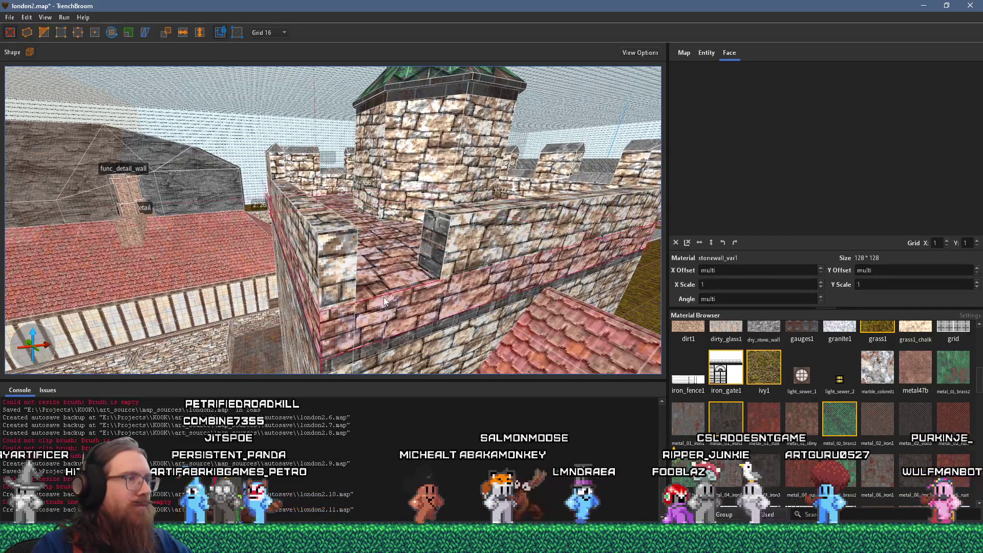
scroll(450, 266, down, 5)
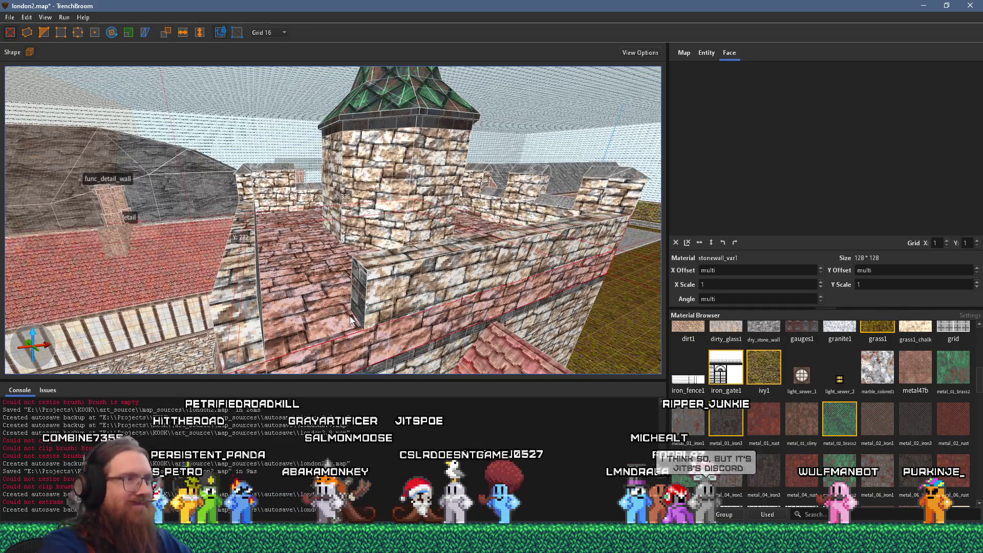
key(Escape)
scroll(349, 315, up, 5)
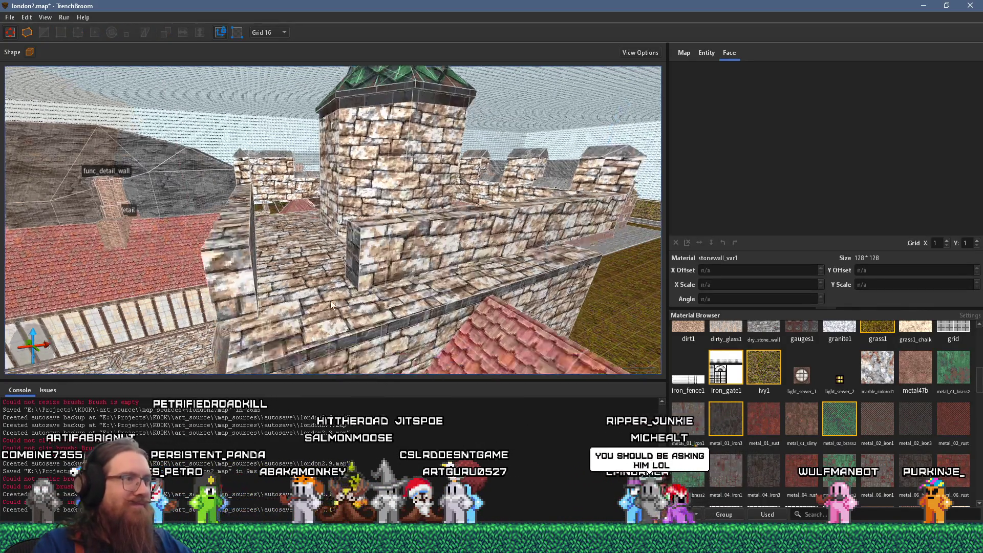
click(345, 254)
alt+click(355, 248)
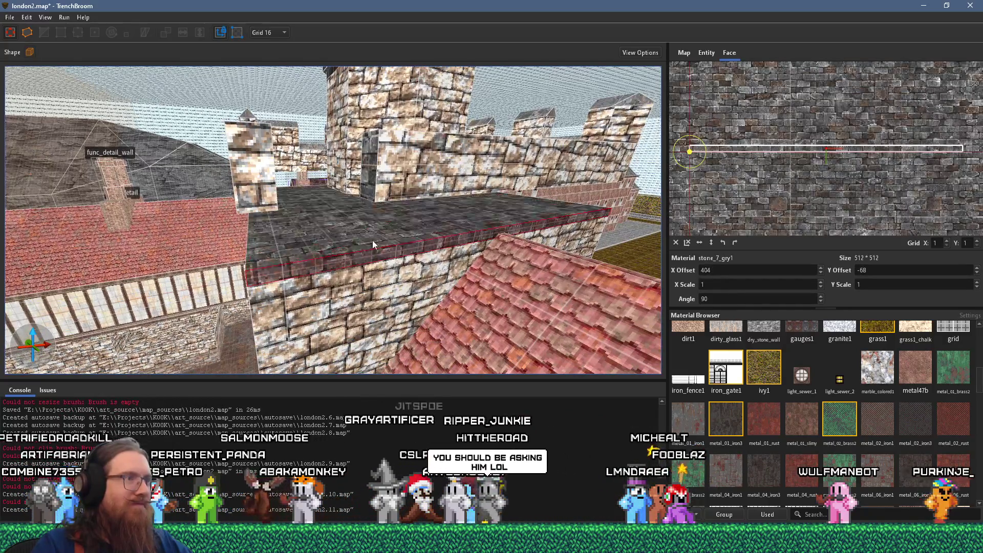
scroll(408, 309, down, 5)
scroll(408, 309, up, 5)
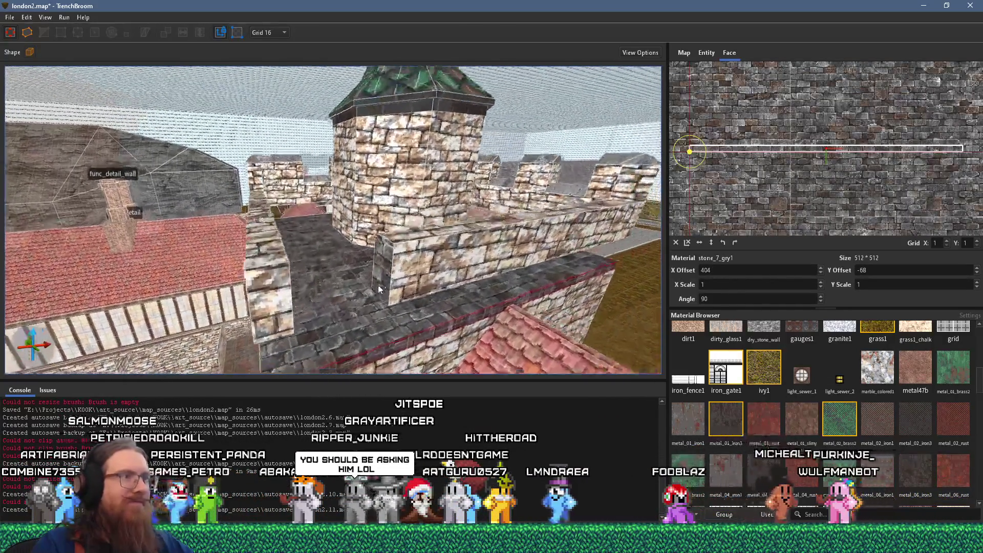
key(Escape)
Move the view sideways along the walls and orbit to centre the tower.
scroll(374, 288, up, 5)
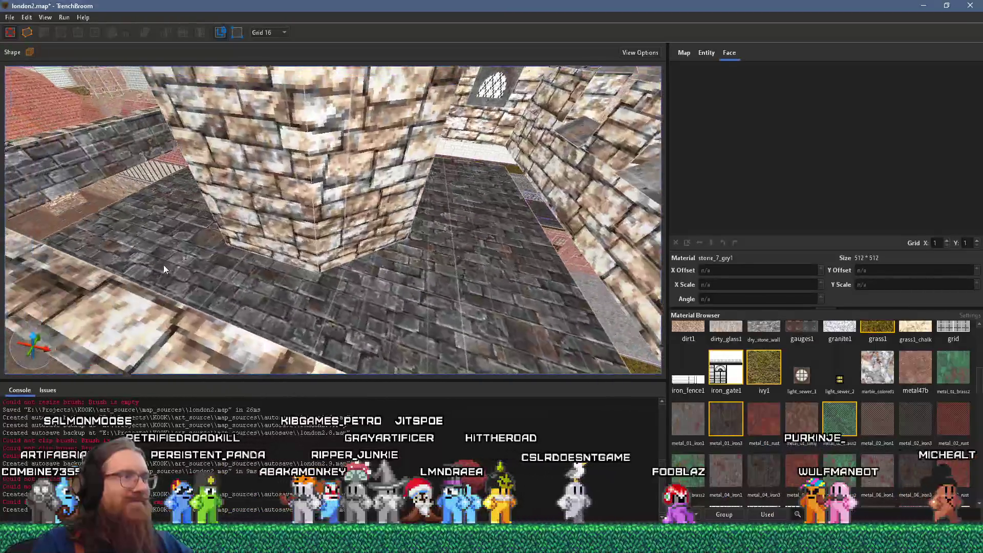
scroll(260, 285, down, 3)
scroll(446, 175, down, 4)
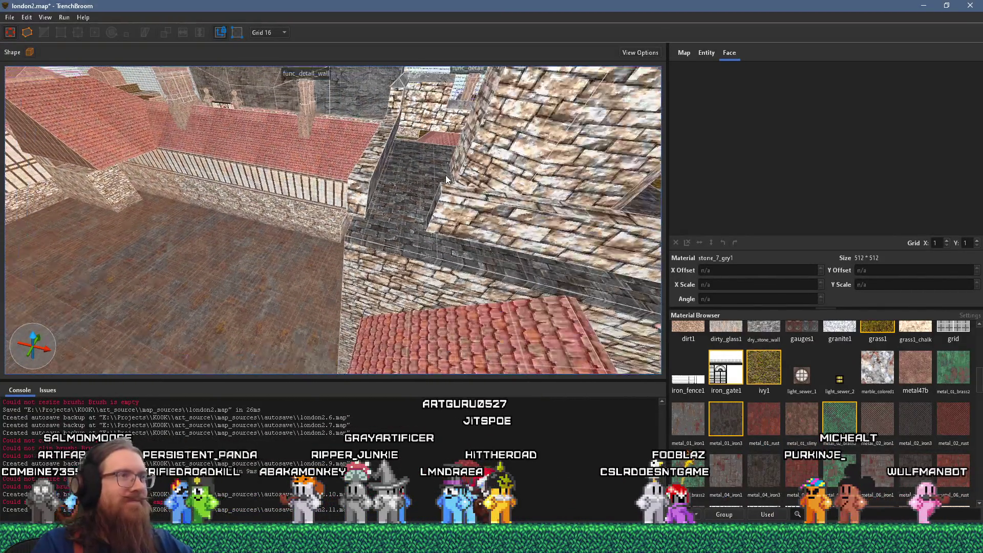
scroll(357, 210, down, 8)
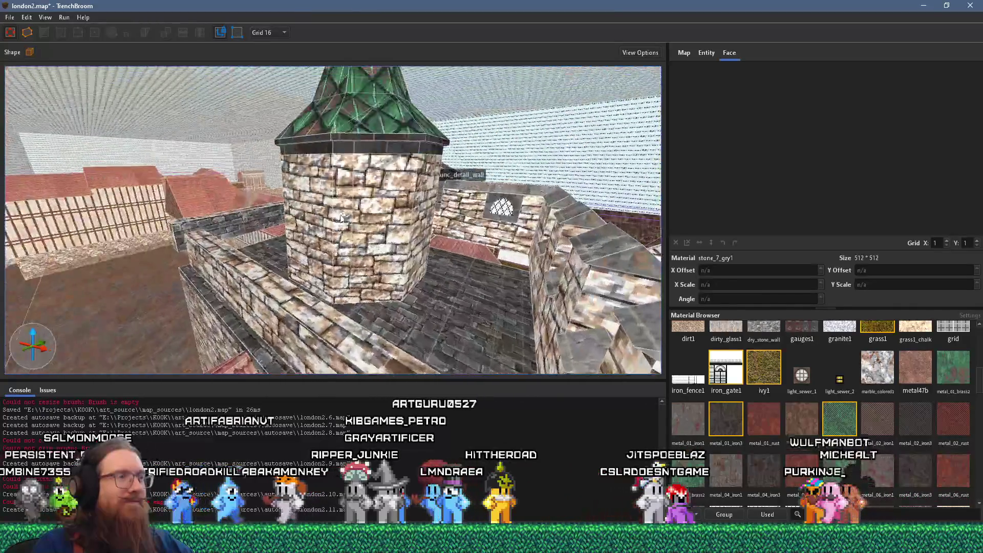
scroll(279, 205, up, 4)
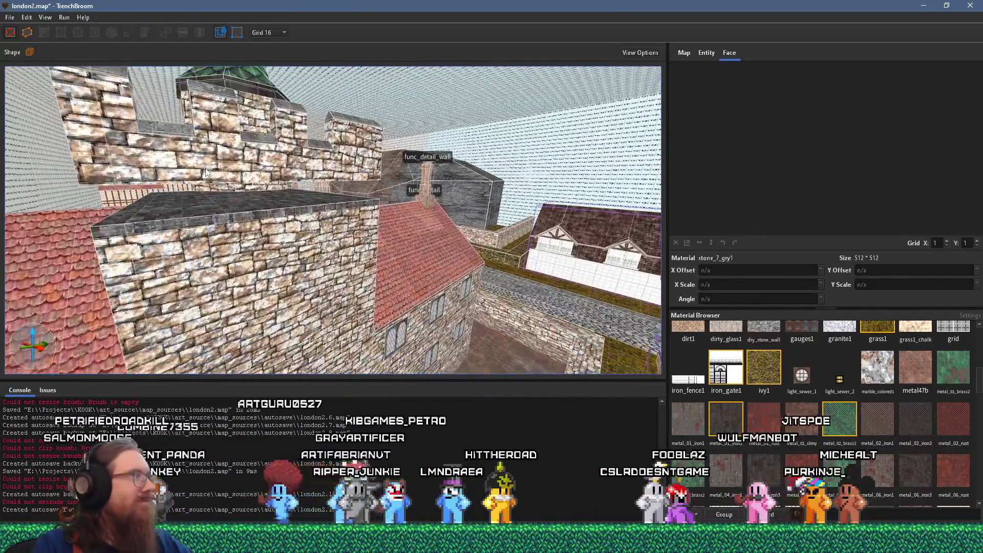
key(a)
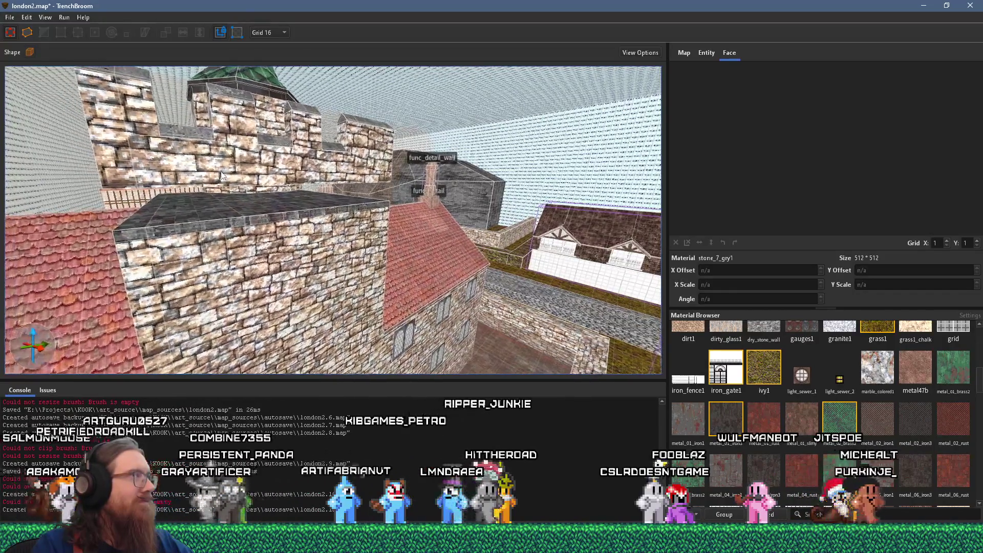
drag(223, 176, 374, 198)
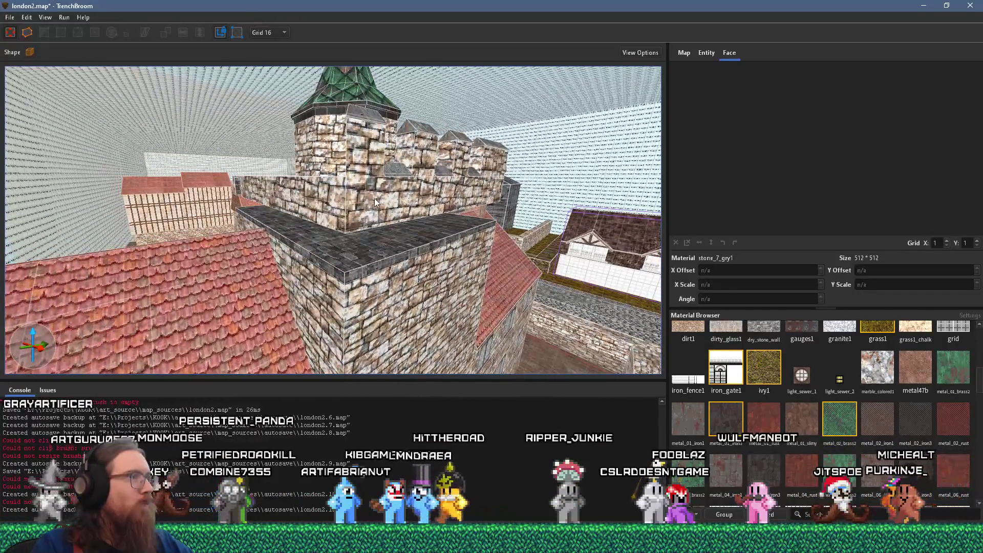
Select the wall beside the tower, the tower section, the round-windowed wall and the chimney structure.
click(343, 212)
ctrl+click(358, 145)
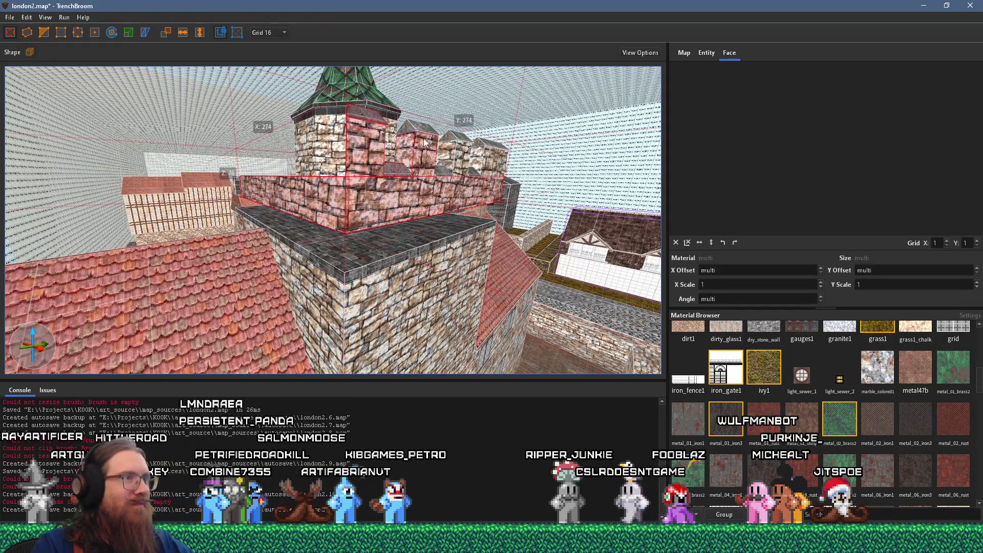
mouse_move(487, 145)
mouse_down()
mouse_move(440, 205)
mouse_move(489, 275)
mouse_up()
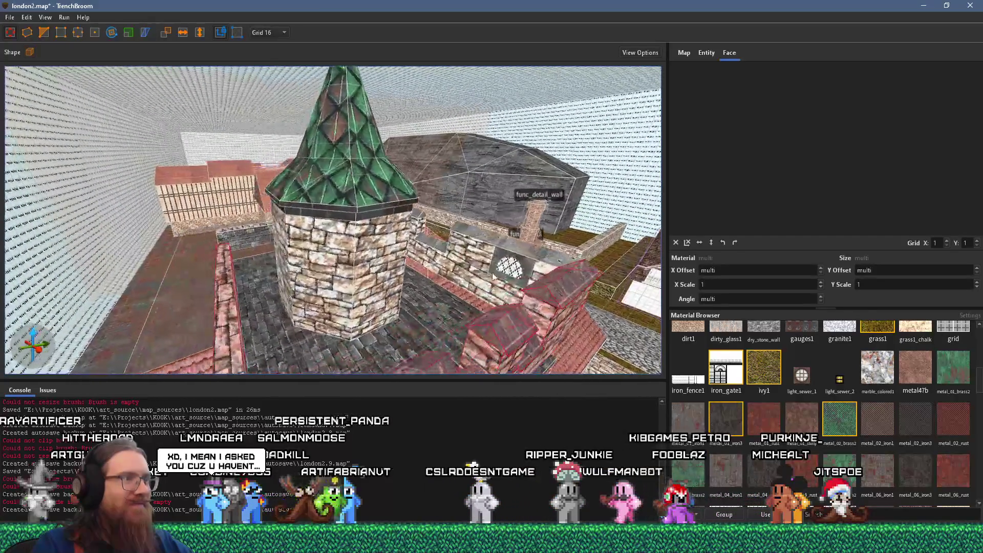
ctrl+click(438, 251)
mouse_move(438, 251)
mouse_down()
mouse_move(289, 302)
mouse_move(320, 306)
mouse_move(302, 296)
mouse_up()
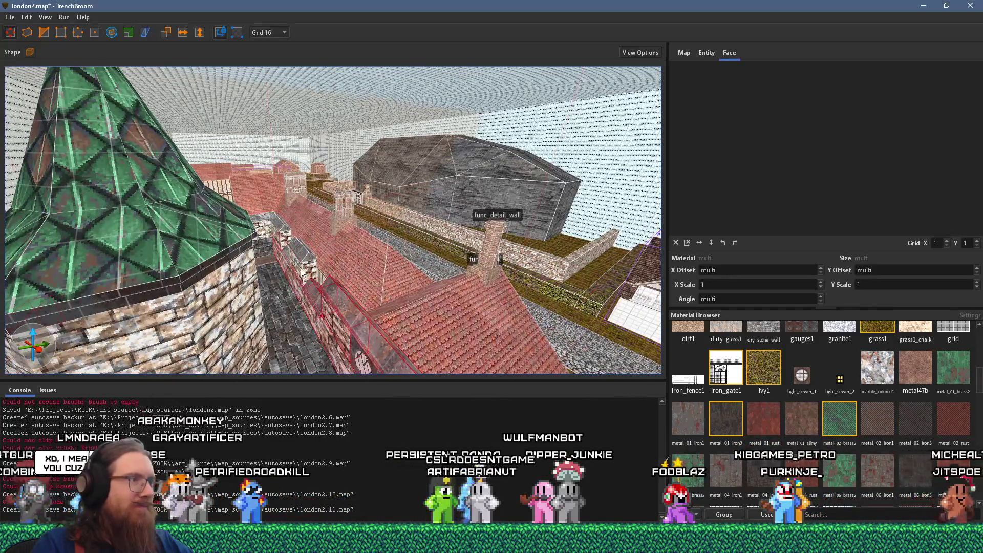
ctrl+click(266, 230)
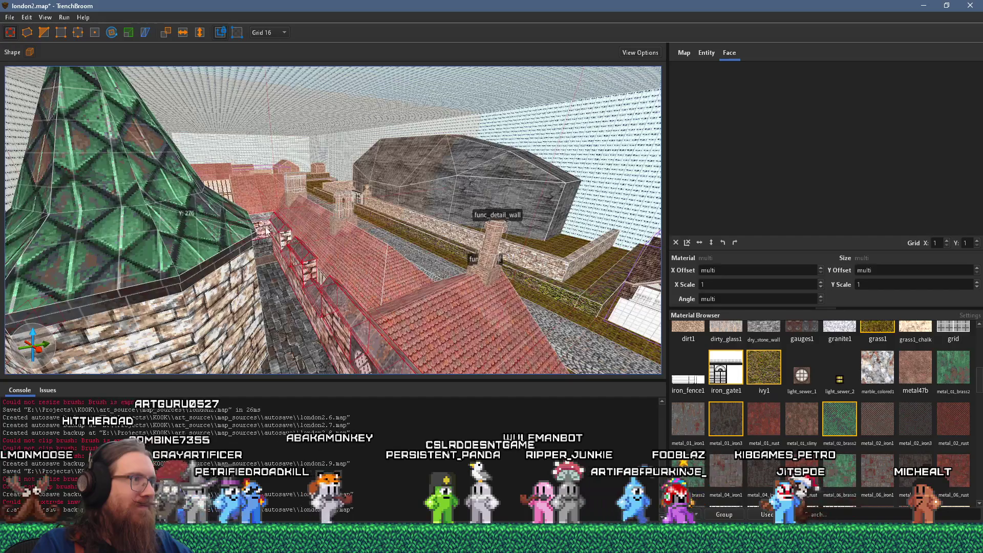
mouse_move(266, 230)
mouse_down()
mouse_move(696, 222)
mouse_move(453, 277)
mouse_move(443, 198)
mouse_move(454, 251)
mouse_move(389, 236)
mouse_move(291, 176)
mouse_move(250, 180)
mouse_up()
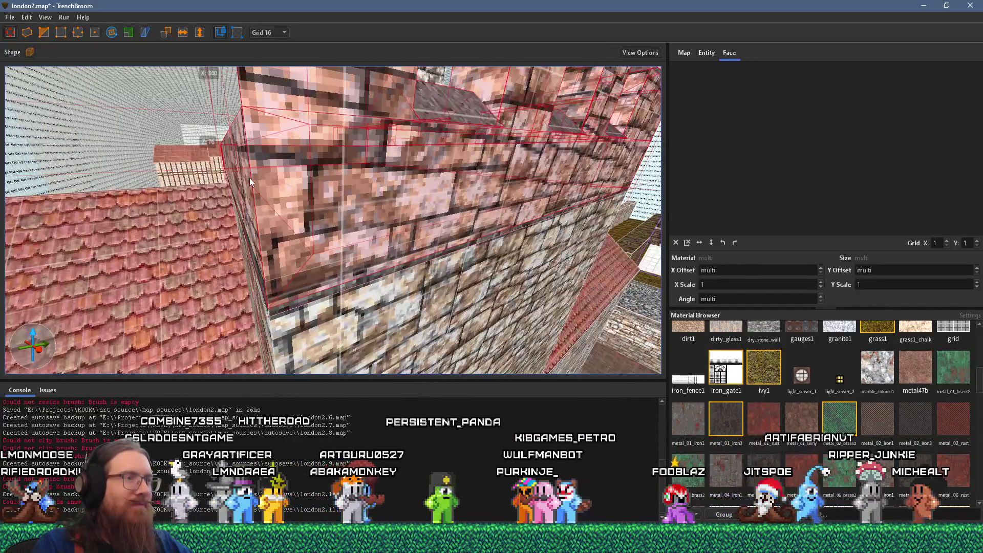
scroll(250, 176, down, 4)
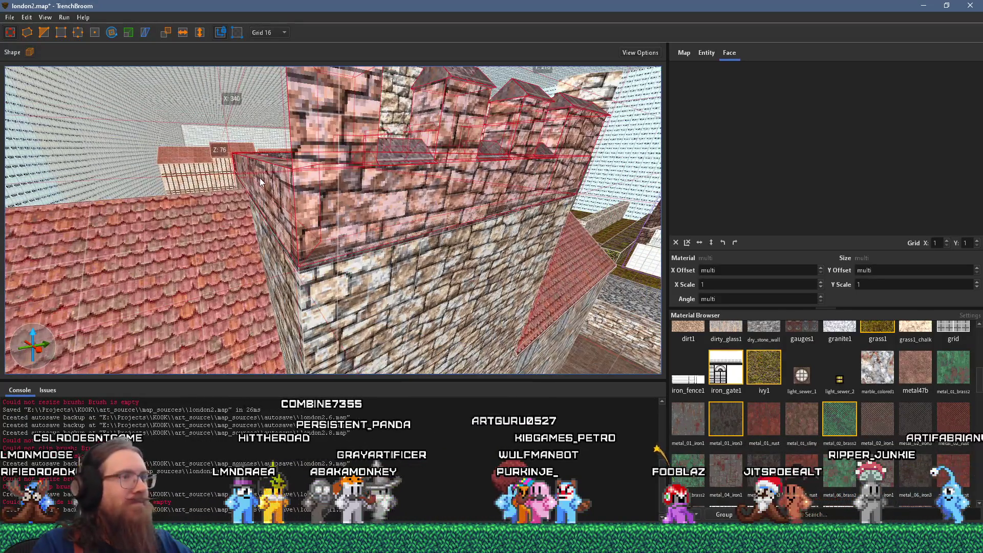
mouse_move(269, 177)
mouse_down()
mouse_move(355, 169)
mouse_move(321, 164)
mouse_up()
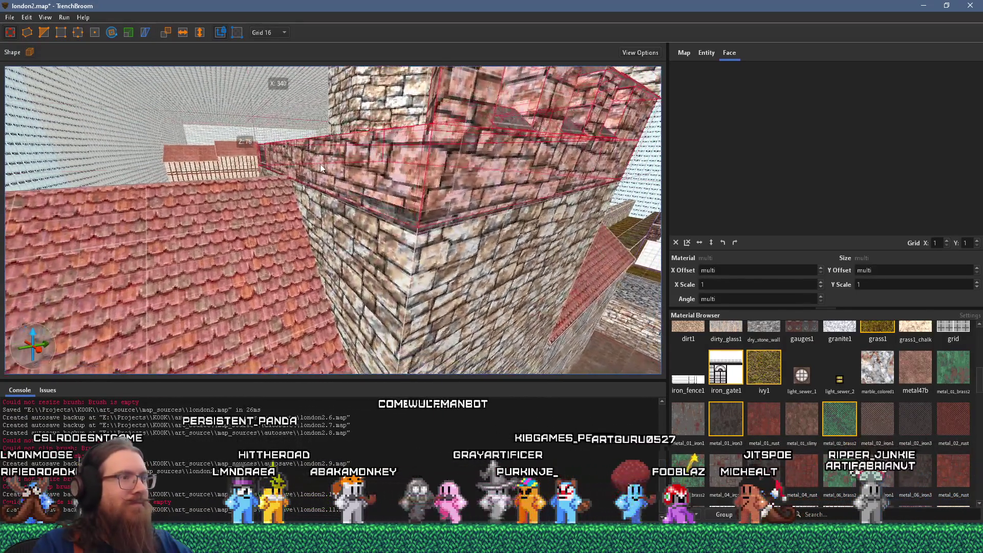
Raise the selected battlement walls by 16 units and lift the grey wall-top brush.
drag(415, 150, 414, 132)
click(409, 187)
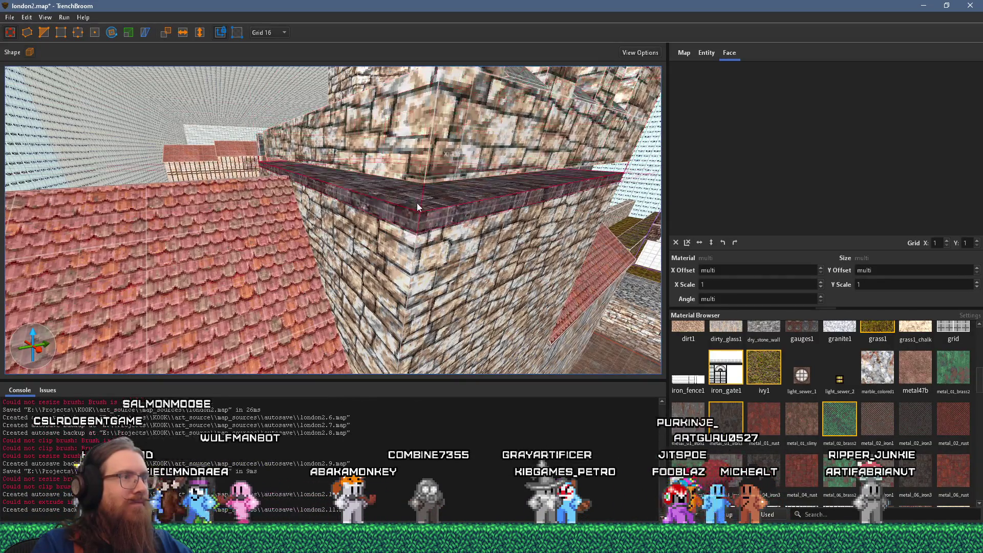
drag(417, 202, 417, 178)
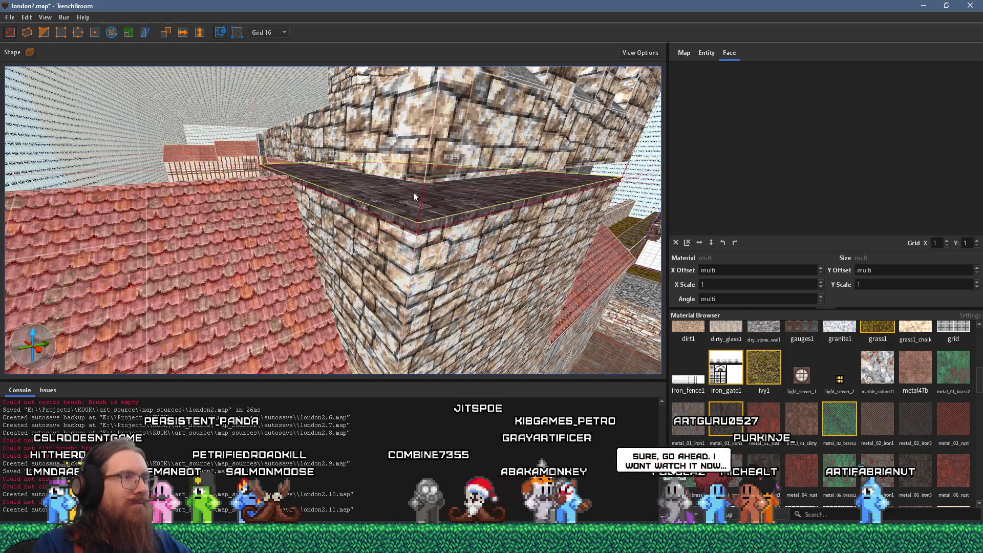
drag(423, 218, 323, 175)
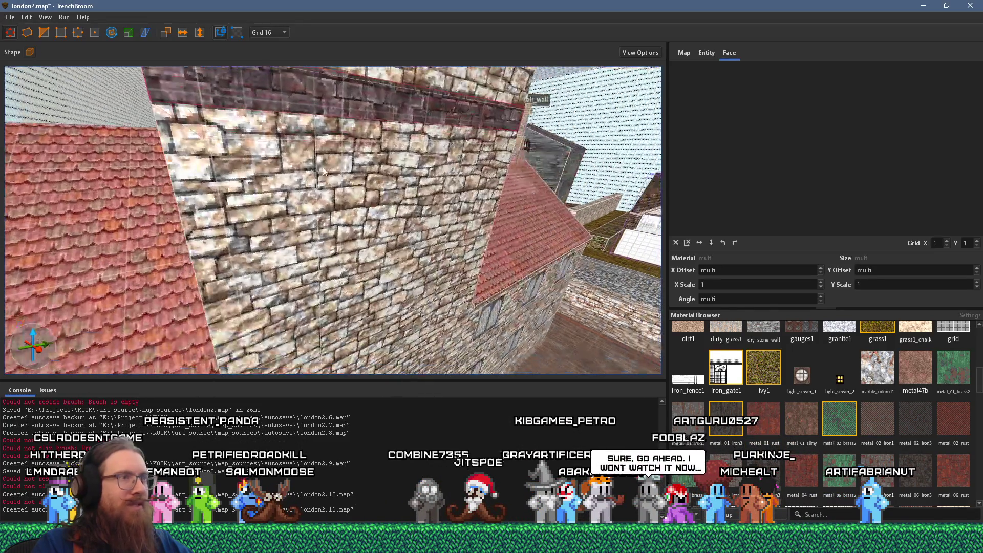
mouse_move(307, 121)
mouse_down()
mouse_move(371, 153)
mouse_move(395, 137)
mouse_move(289, 37)
mouse_move(305, 4)
mouse_move(396, 173)
mouse_up()
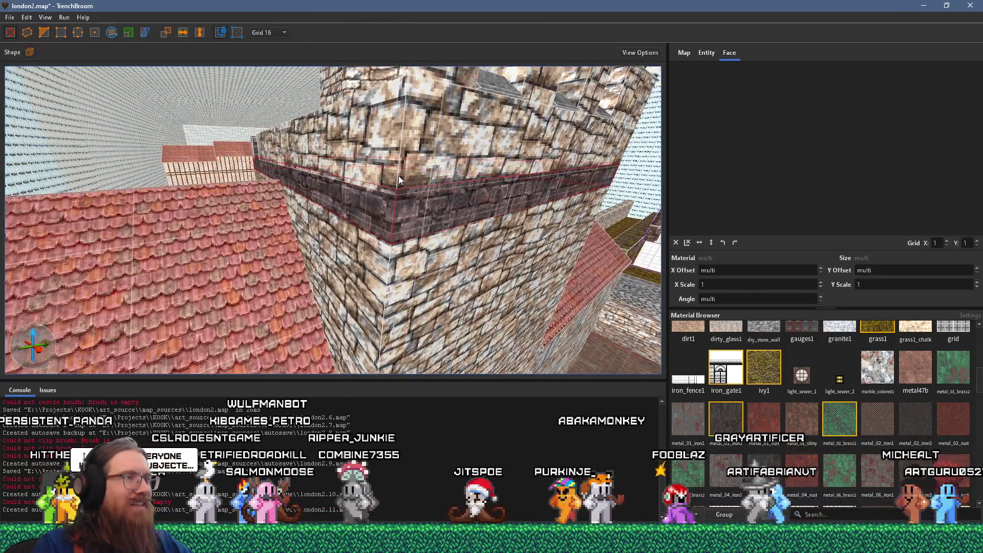
scroll(395, 174, up, 4)
Try stretching the dark band outward into a ledge, then return it flush.
drag(404, 183, 376, 201)
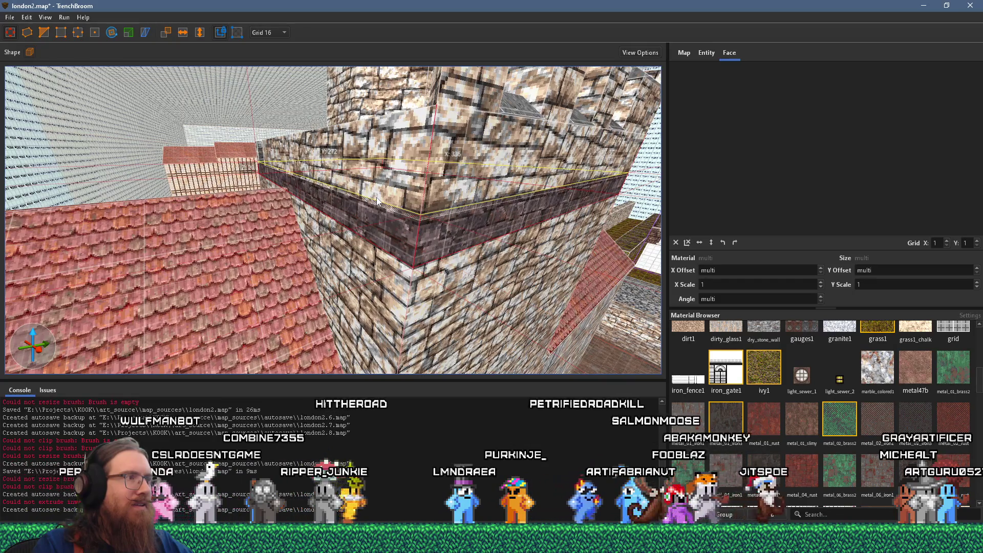
drag(377, 201, 329, 182)
drag(275, 155, 384, 202)
scroll(384, 202, down, 10)
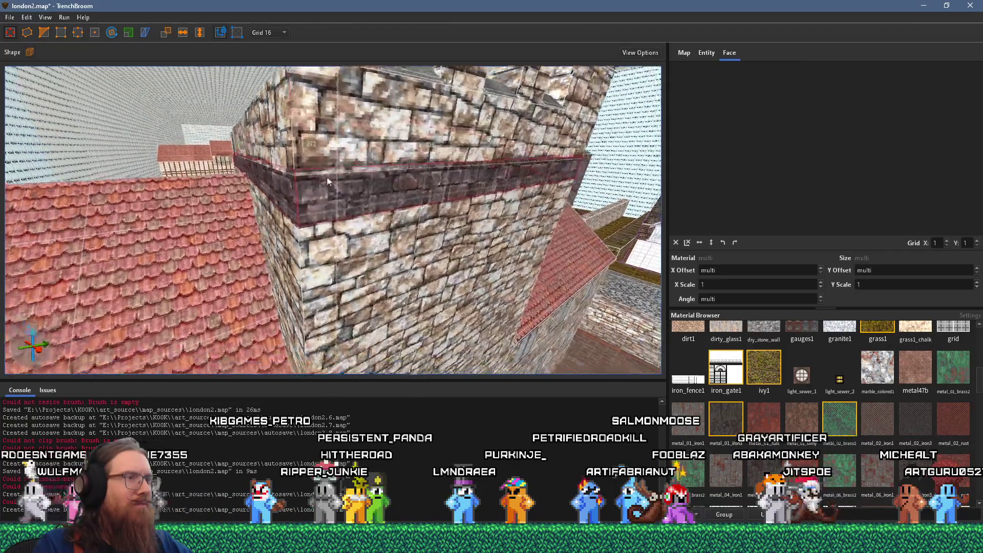
drag(309, 161, 355, 171)
Set the grid to 4 and resize the dark stone ledge band taller.
click(355, 140)
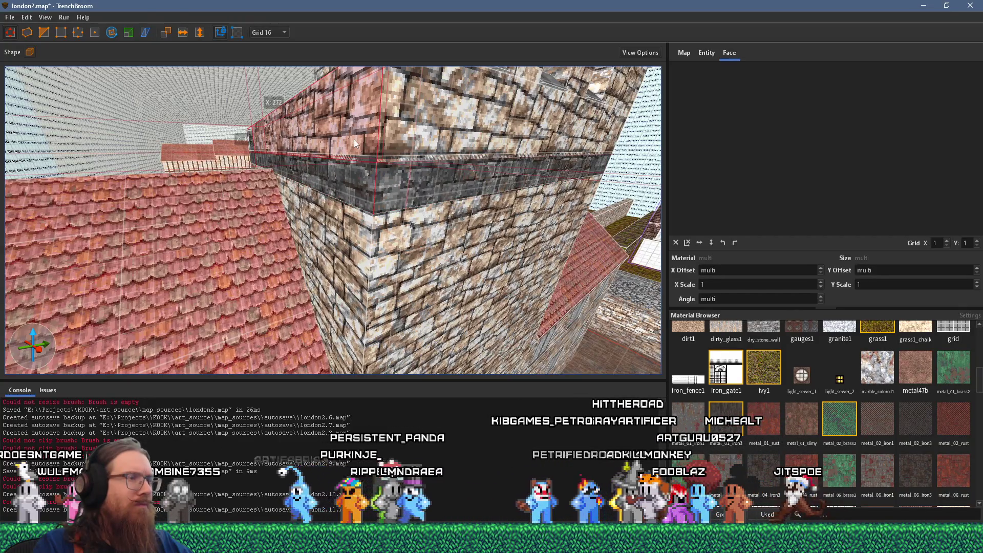
click(370, 176)
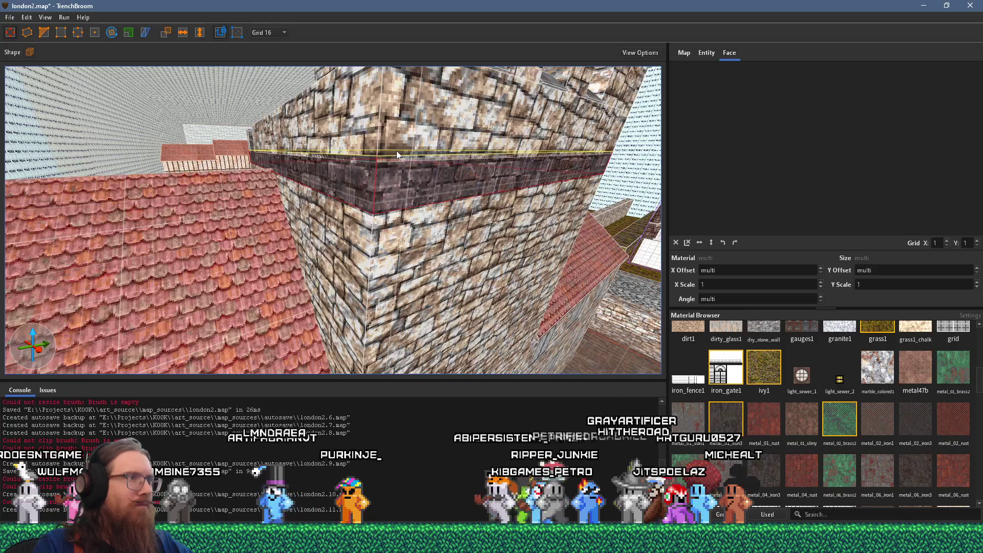
drag(396, 152, 399, 173)
click(271, 33)
click(275, 65)
drag(382, 174, 394, 177)
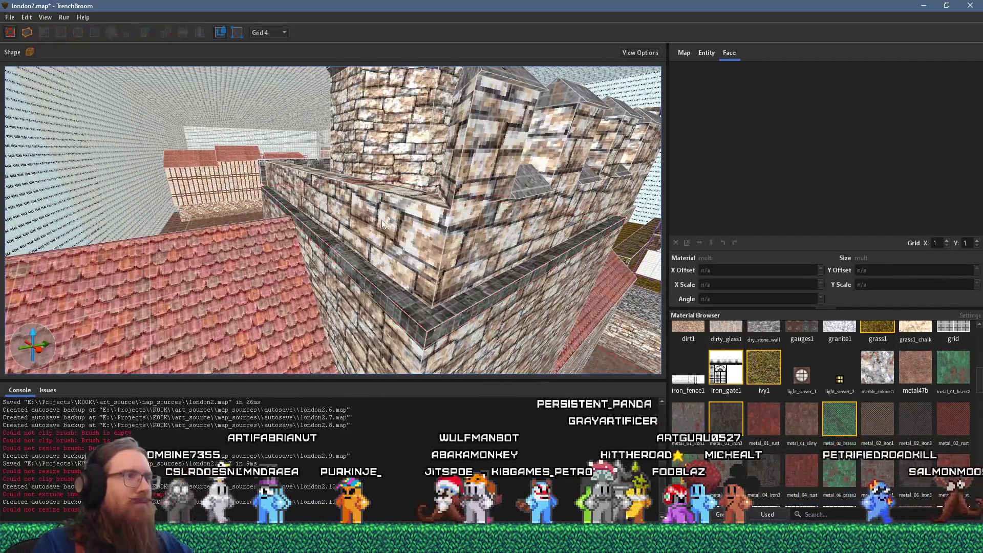
Select the crenellated wall and pillar brushes beside the tower.
click(483, 127)
ctrl+click(561, 128)
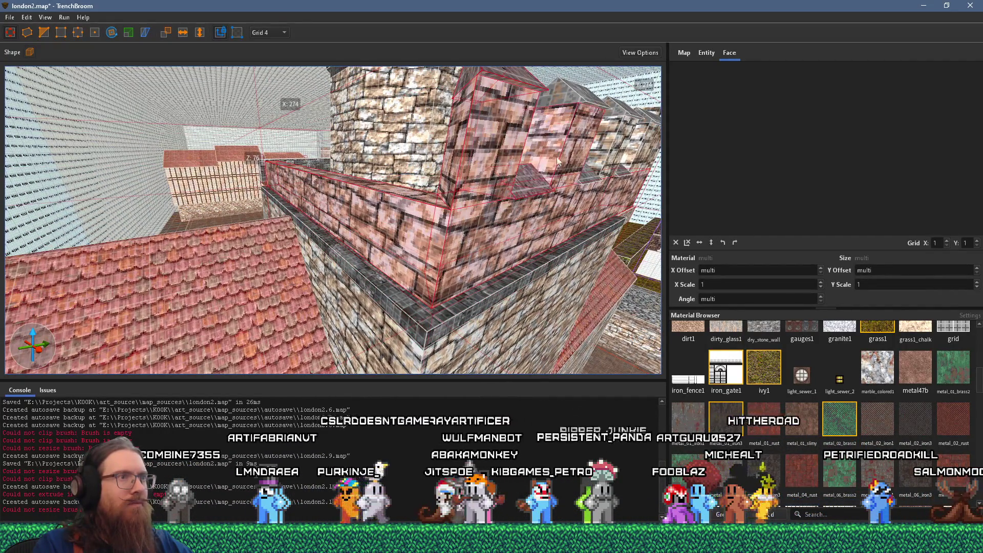
ctrl+click(613, 127)
drag(613, 127, 291, 250)
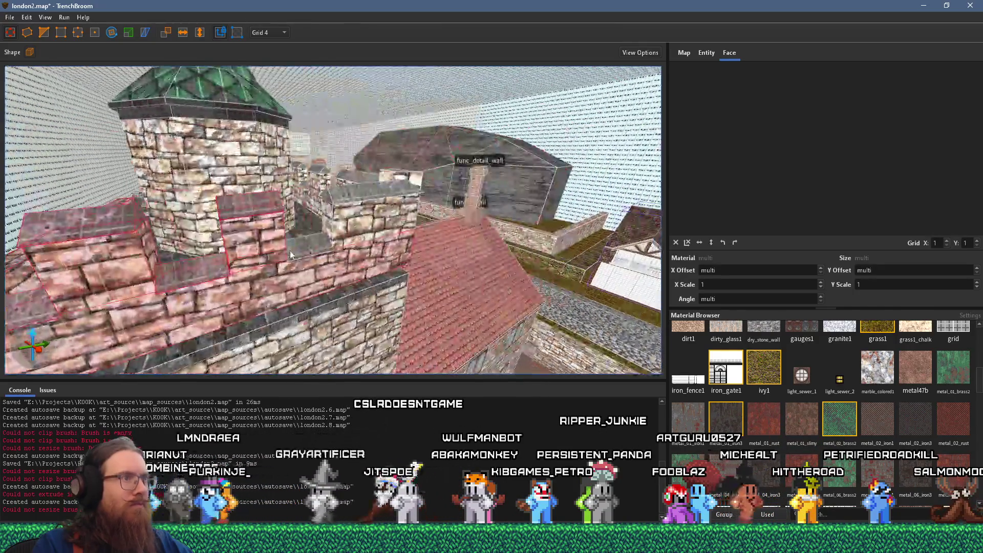
scroll(382, 225, up, 2)
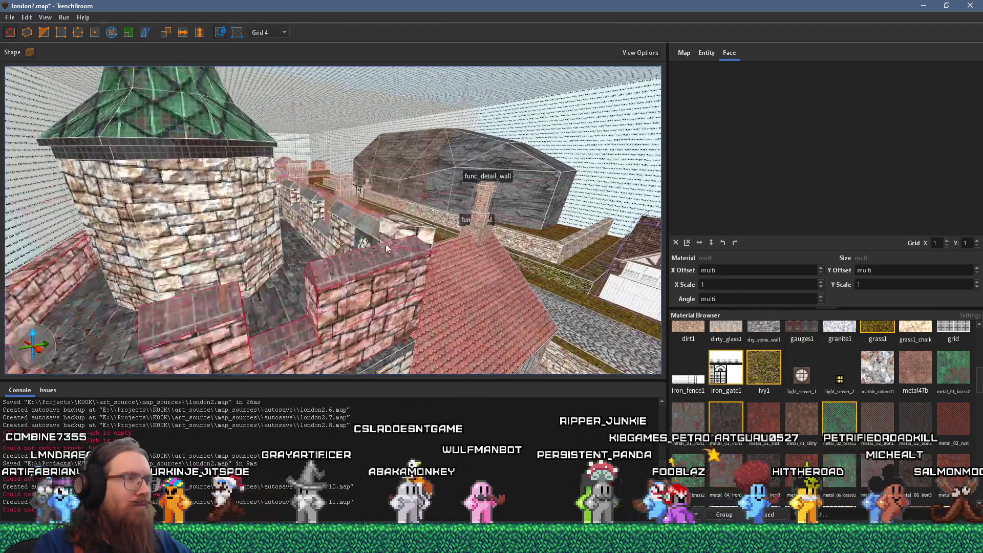
scroll(389, 240, up, 2)
drag(377, 249, 439, 235)
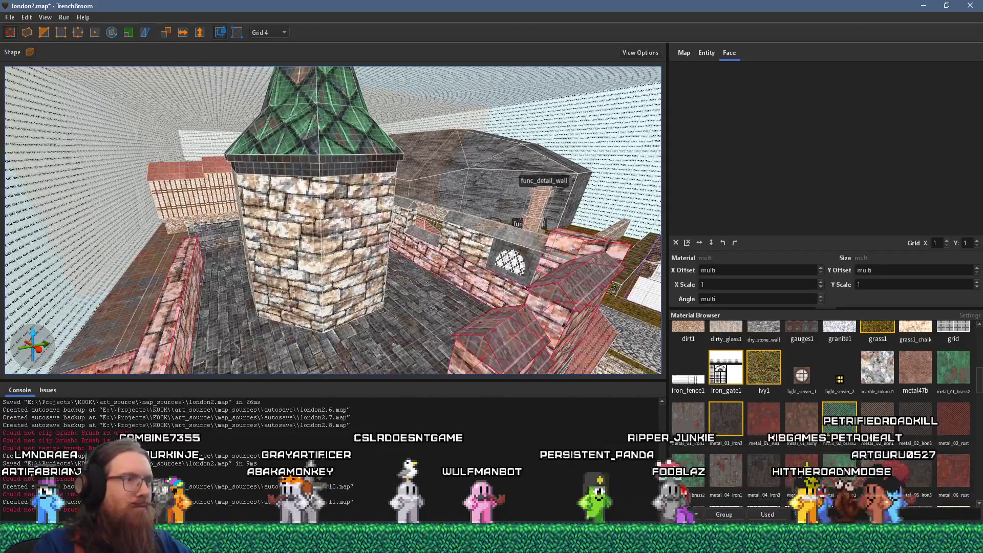
scroll(319, 277, up, 3)
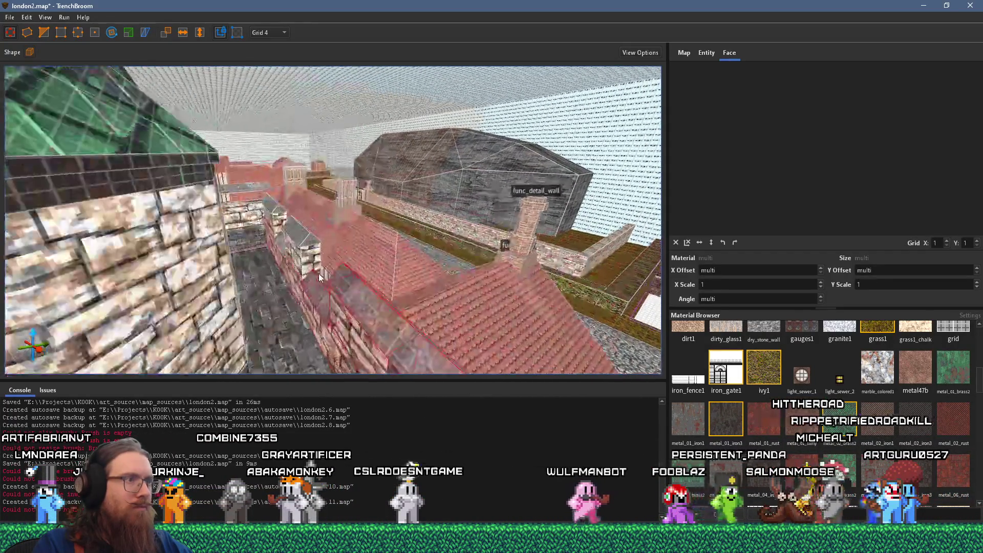
drag(276, 224, 513, 177)
drag(453, 212, 408, 222)
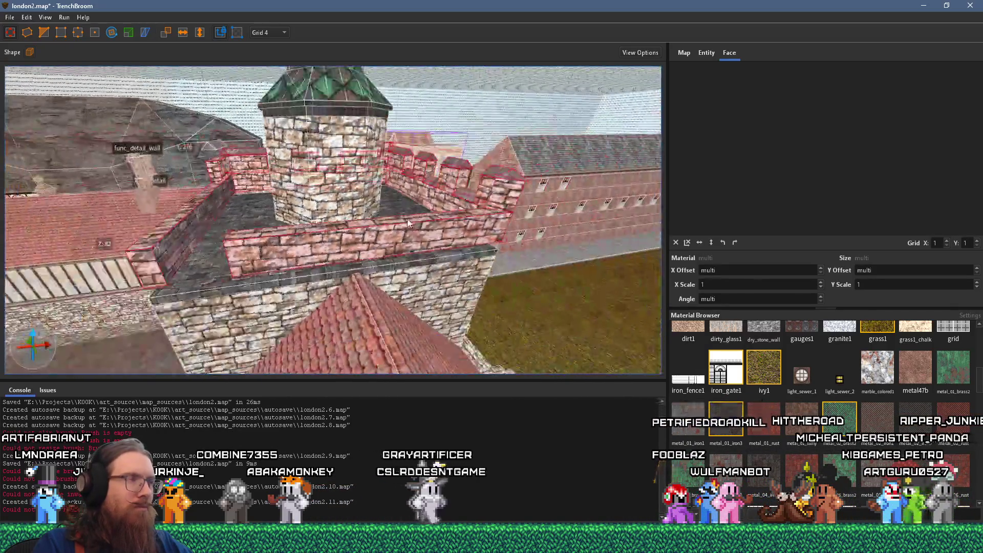
Turn the selected battlement brushes into a func_detail brush entity.
right_click(385, 221)
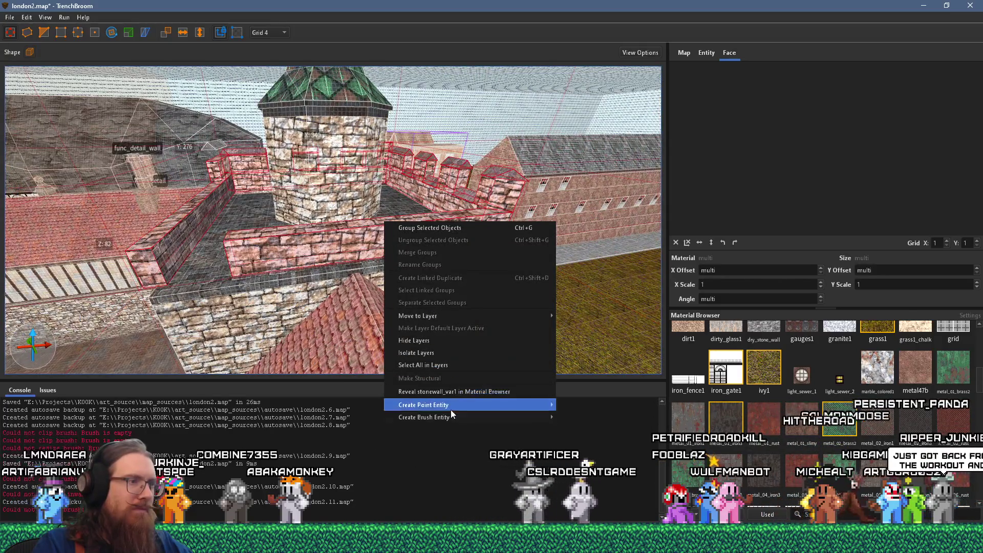
mouse_move(450, 415)
mouse_move(579, 429)
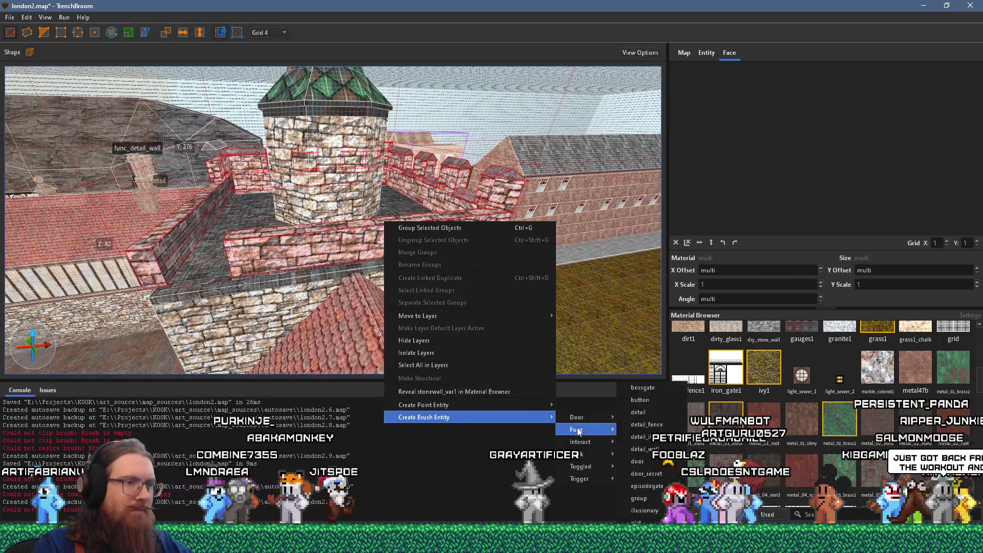
click(638, 412)
Reselect the wall stretch and check its context menu, dismissing it without changes.
mouse_move(447, 343)
mouse_down()
mouse_move(457, 290)
mouse_move(374, 261)
mouse_move(501, 348)
mouse_move(386, 276)
mouse_move(400, 158)
mouse_up()
click(398, 164)
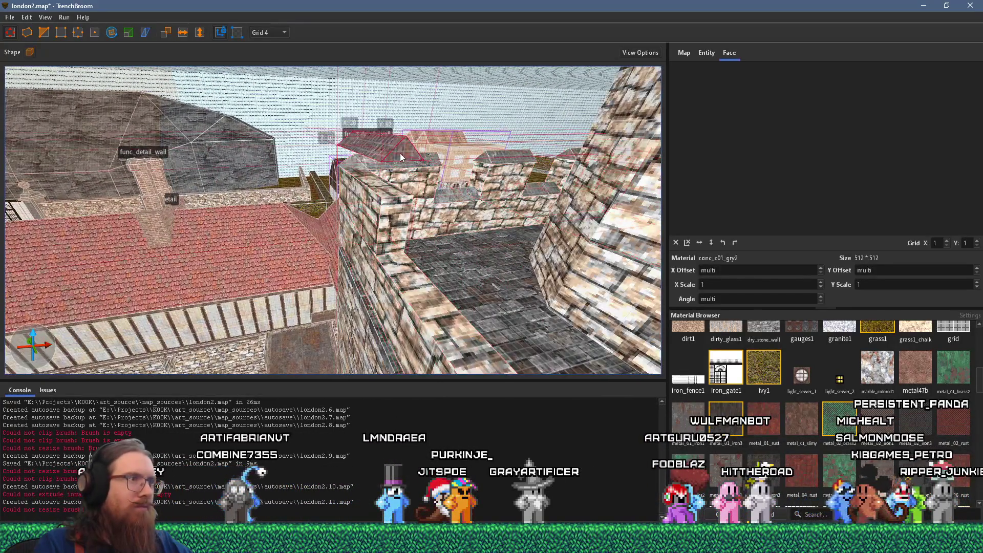
right_click(399, 226)
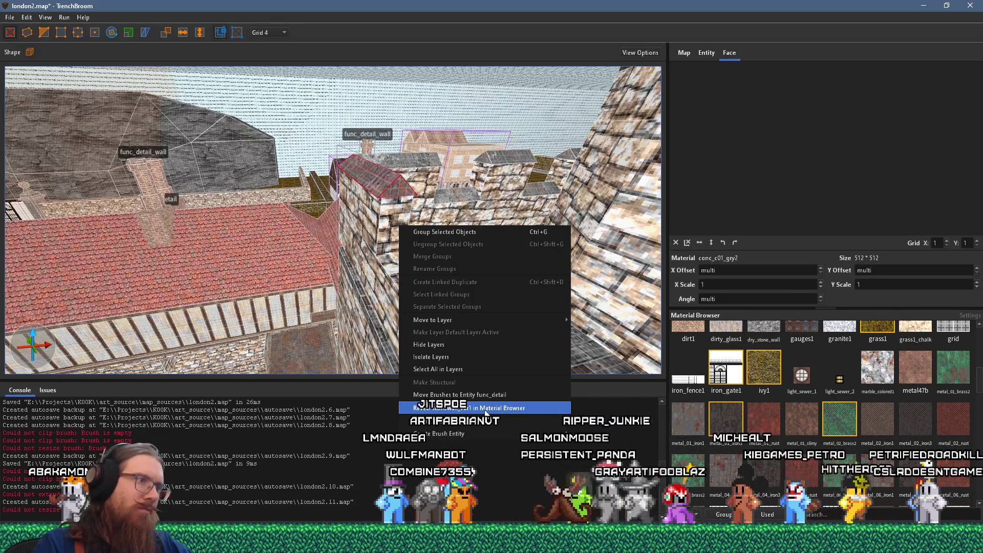
click(381, 237)
right_click(390, 231)
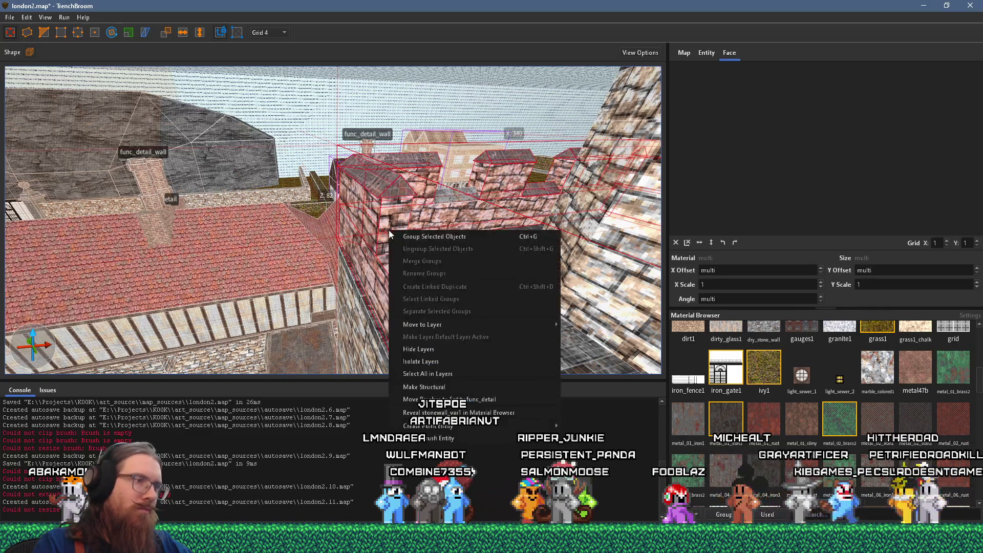
mouse_move(480, 438)
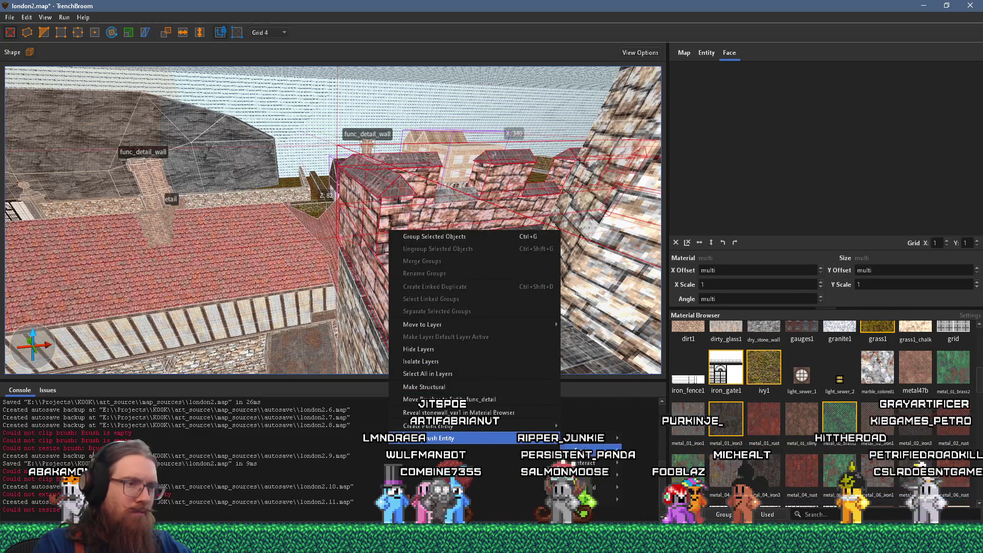
key(Escape)
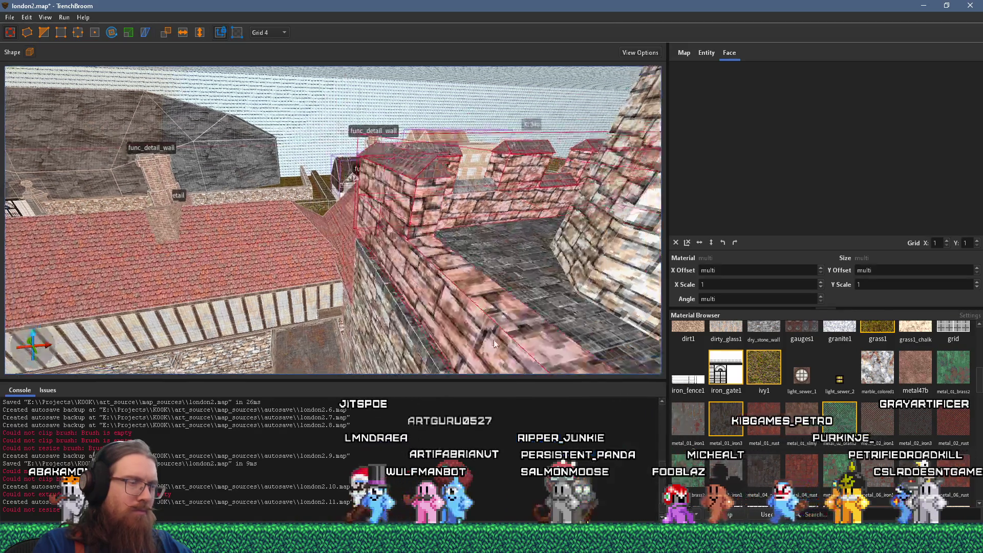
key(w)
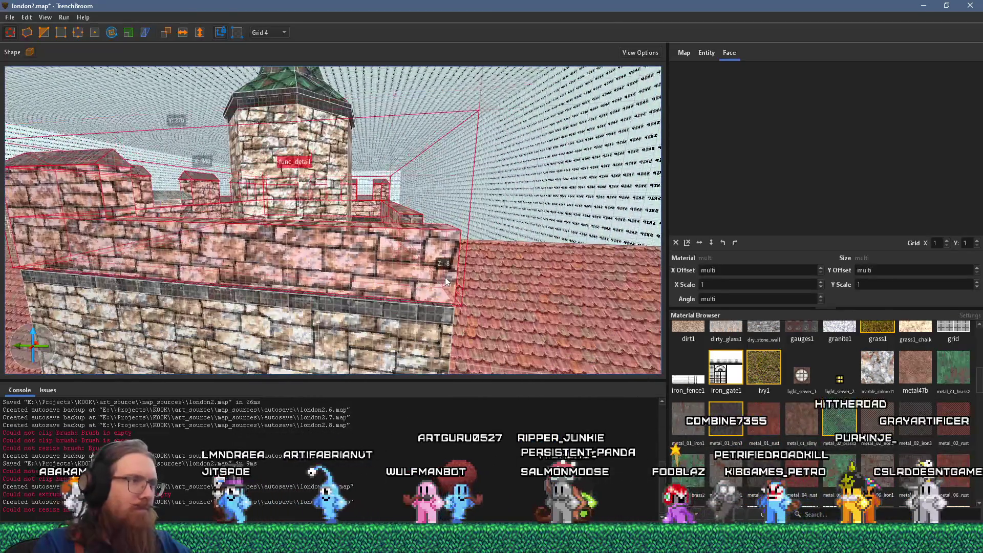
scroll(445, 278, up, 4)
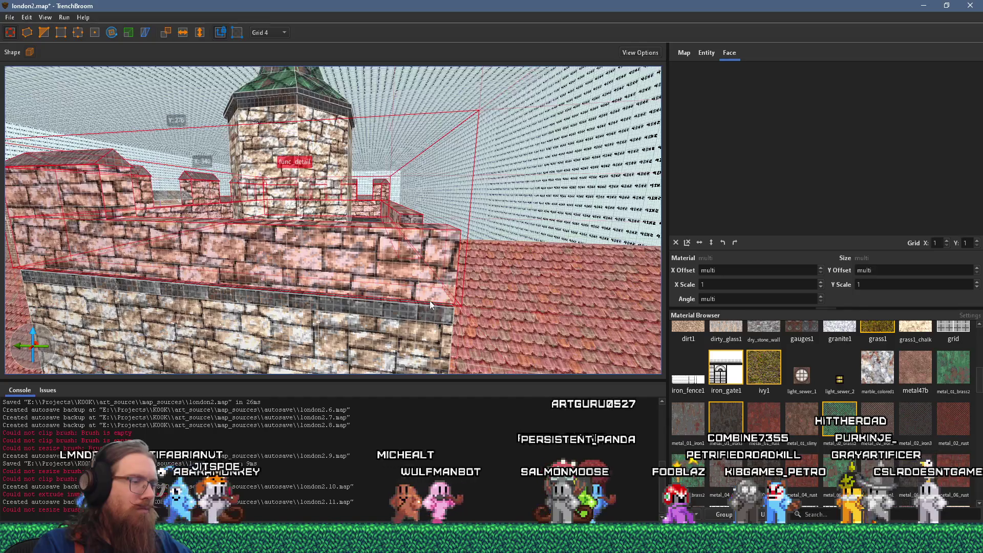
scroll(399, 246, down, 2)
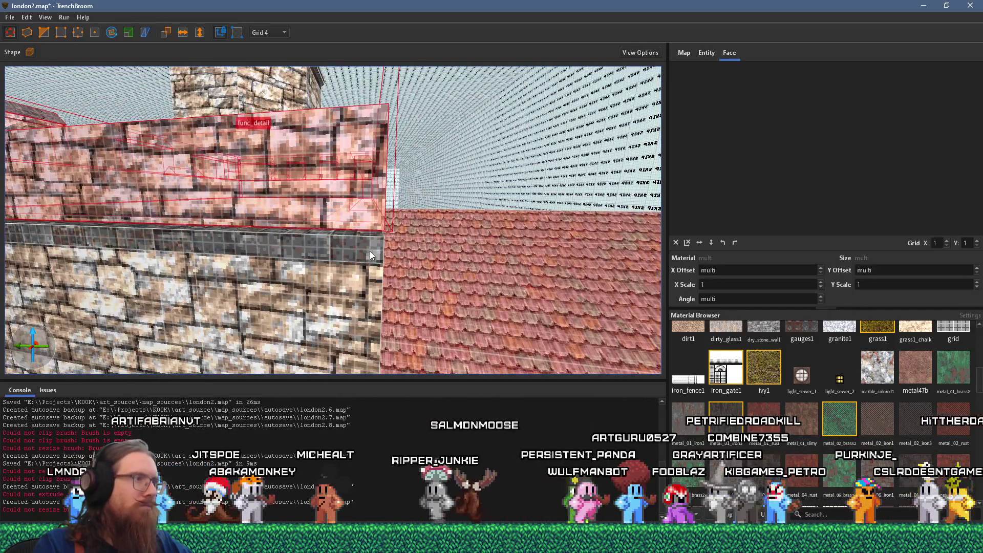
Set the grid to 2 units, then switch it to 16 units.
scroll(370, 251, up, 2)
scroll(390, 238, up, 1)
click(283, 33)
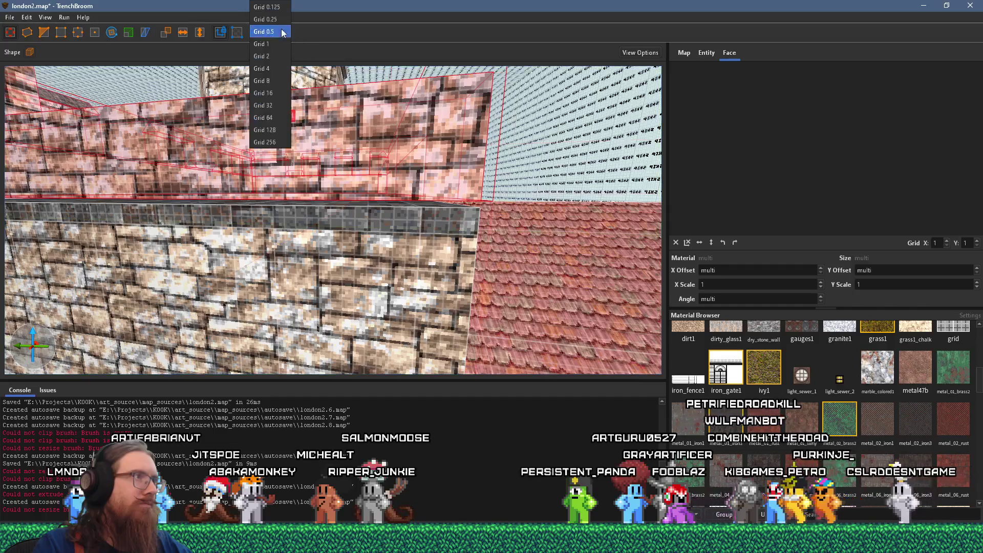
click(271, 55)
scroll(364, 153, up, 1)
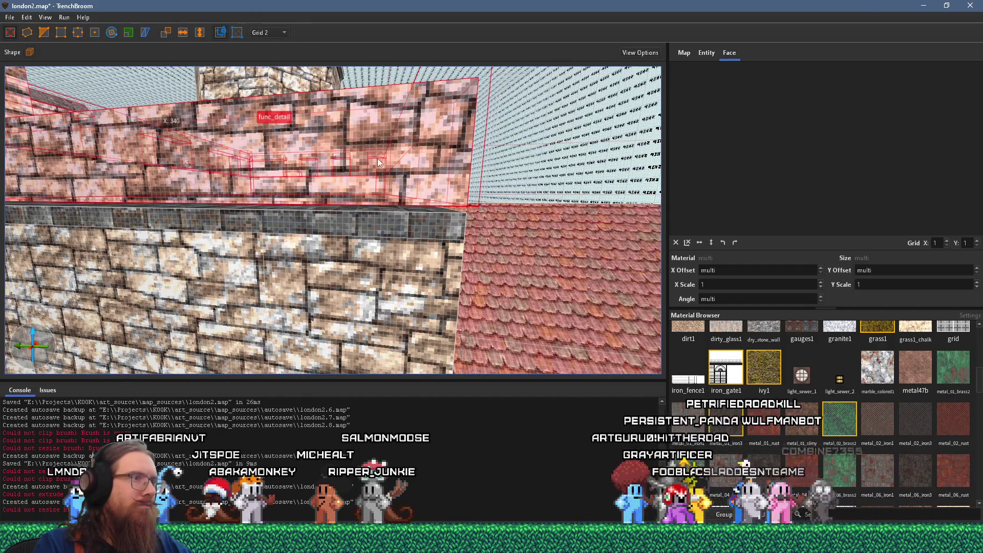
mouse_move(377, 164)
mouse_down()
mouse_move(516, 204)
mouse_move(183, 232)
mouse_move(204, 222)
mouse_move(287, 233)
mouse_move(318, 222)
mouse_move(331, 268)
mouse_move(327, 247)
mouse_up()
click(265, 32)
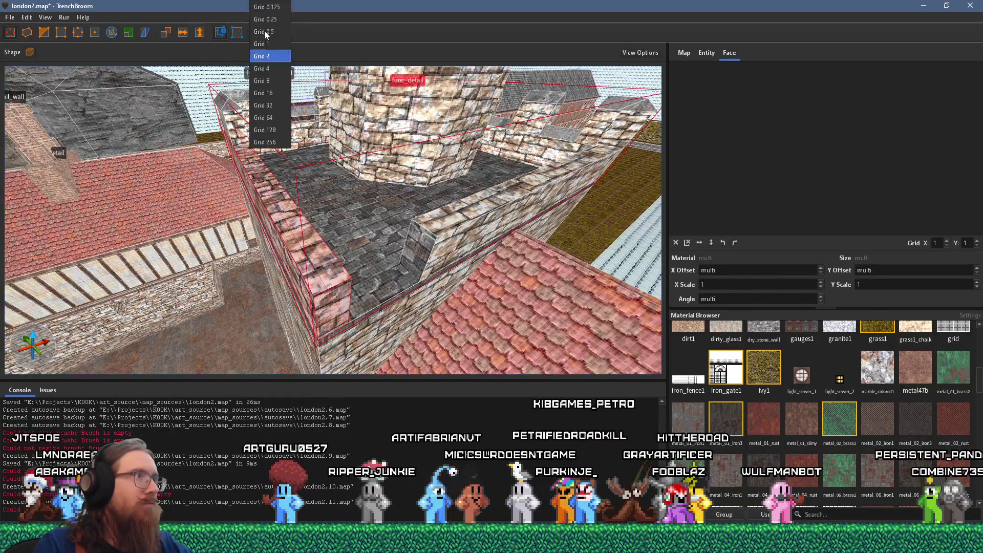
click(263, 93)
drag(307, 205, 340, 214)
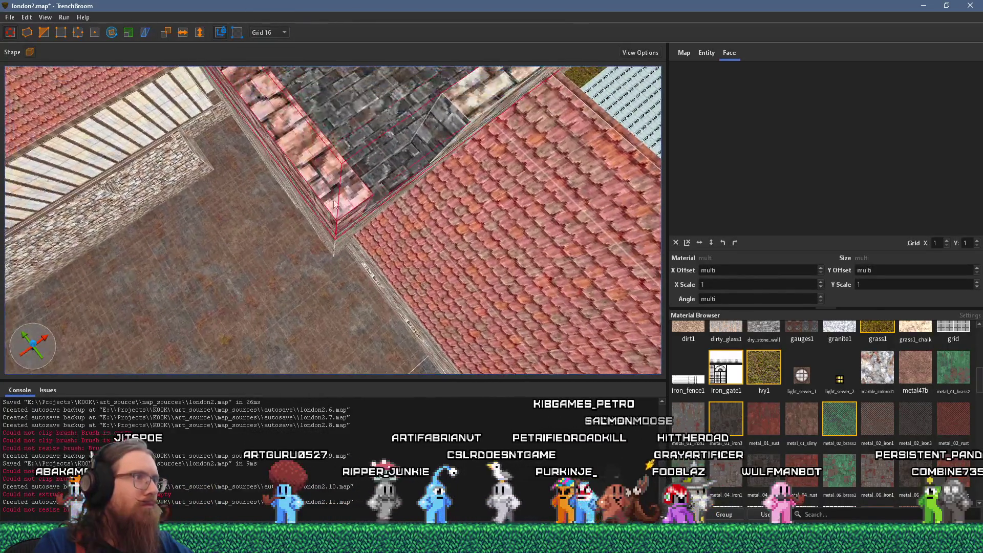
Drag the corner roof trim brush's edge outward toward the tiled roof, then deselect.
click(46, 33)
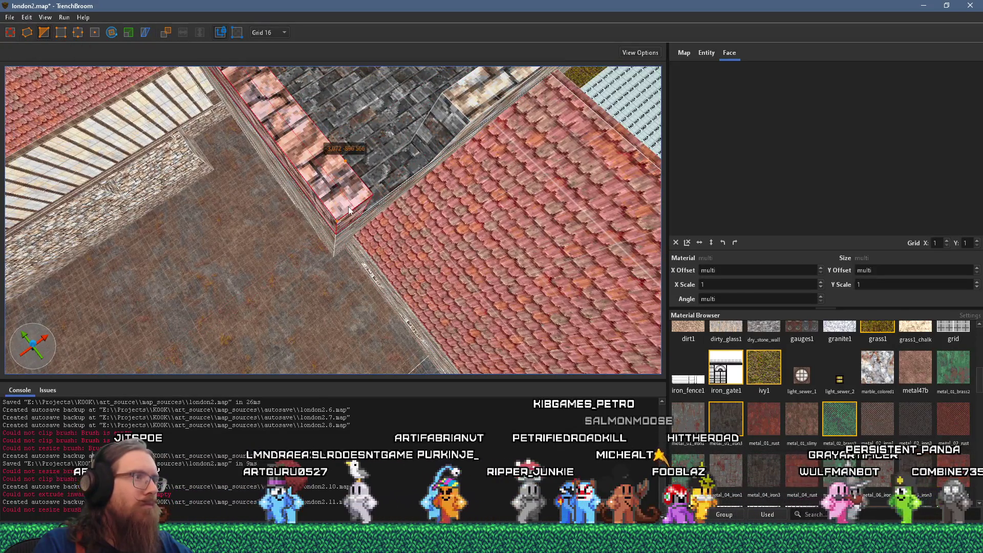
drag(342, 209, 371, 210)
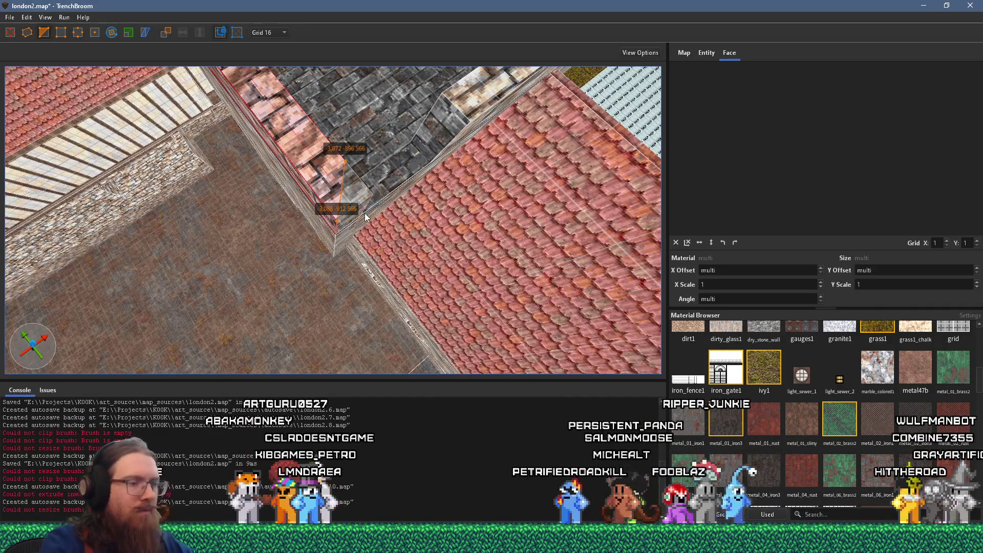
drag(365, 217, 429, 124)
key(Escape)
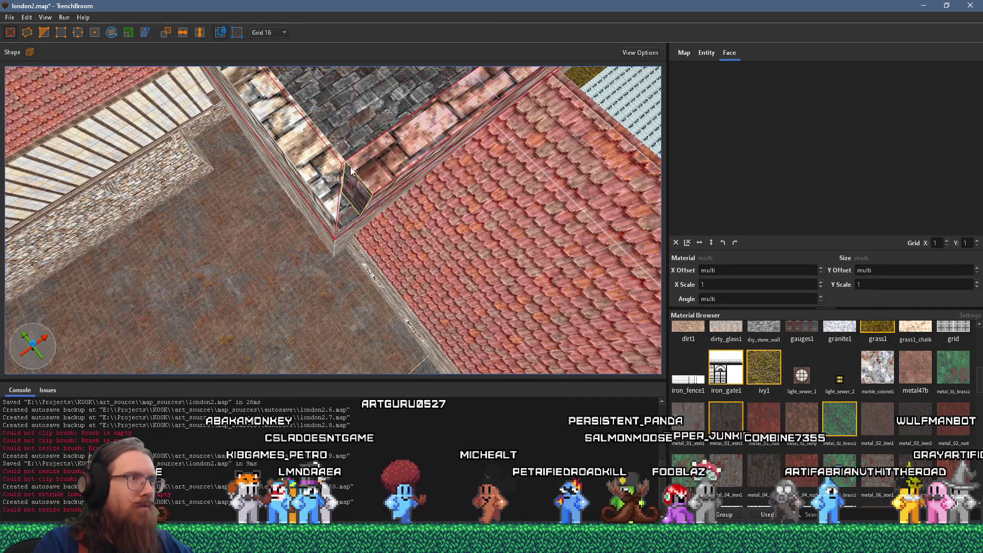
shift+click(324, 171)
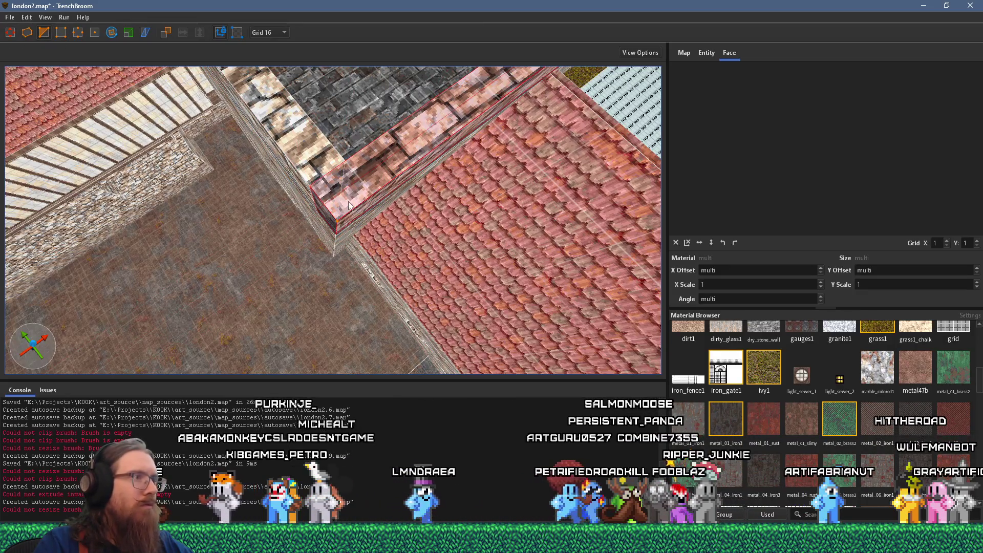
key(Escape)
mouse_move(363, 172)
mouse_down()
mouse_move(331, 122)
mouse_move(209, 212)
mouse_up()
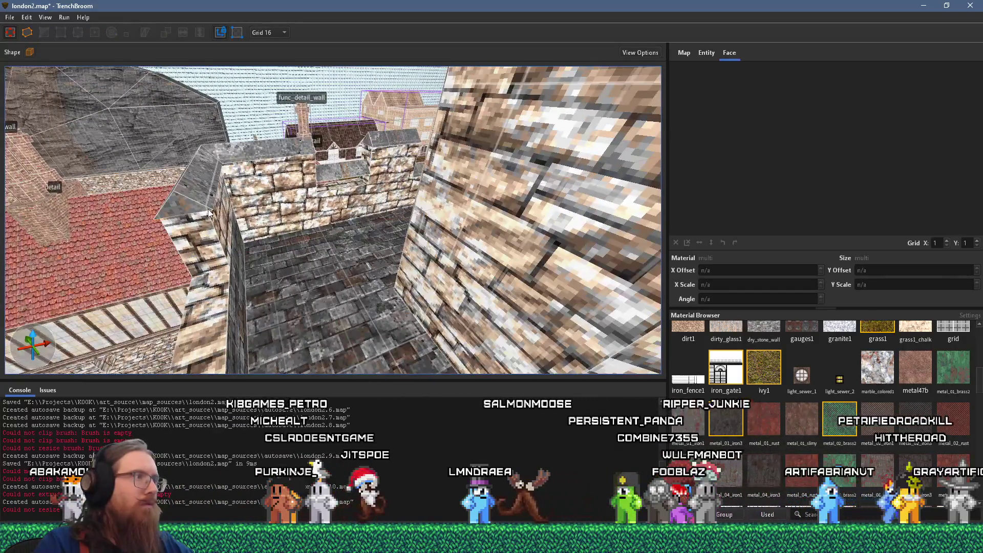
Select a func_detail wall brush, centre the view on it, and flip it horizontally.
click(244, 164)
key(ctrl+u)
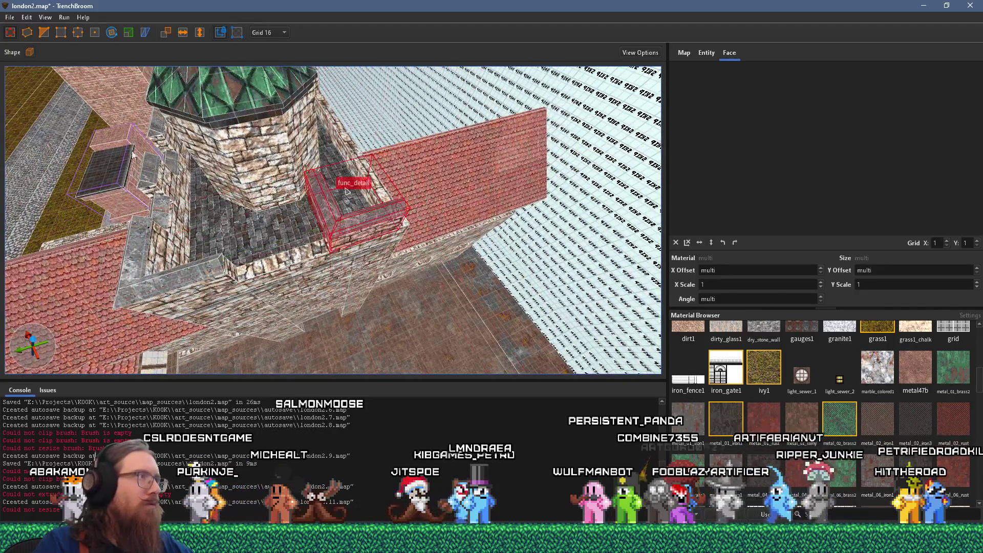
click(188, 32)
scroll(240, 164, up, 5)
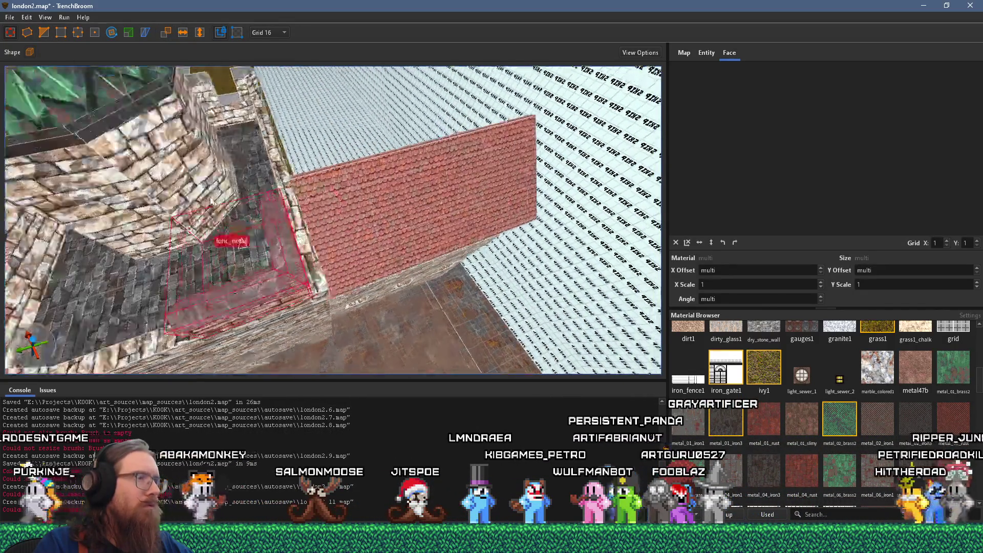
mouse_move(308, 245)
mouse_down()
mouse_move(265, 179)
mouse_move(287, 154)
mouse_move(370, 112)
mouse_move(302, 205)
mouse_move(225, 275)
mouse_move(242, 239)
mouse_move(292, 242)
mouse_up()
Select all brushes of the whole wall and make them func_detail.
click(295, 211)
scroll(336, 147, up, 3)
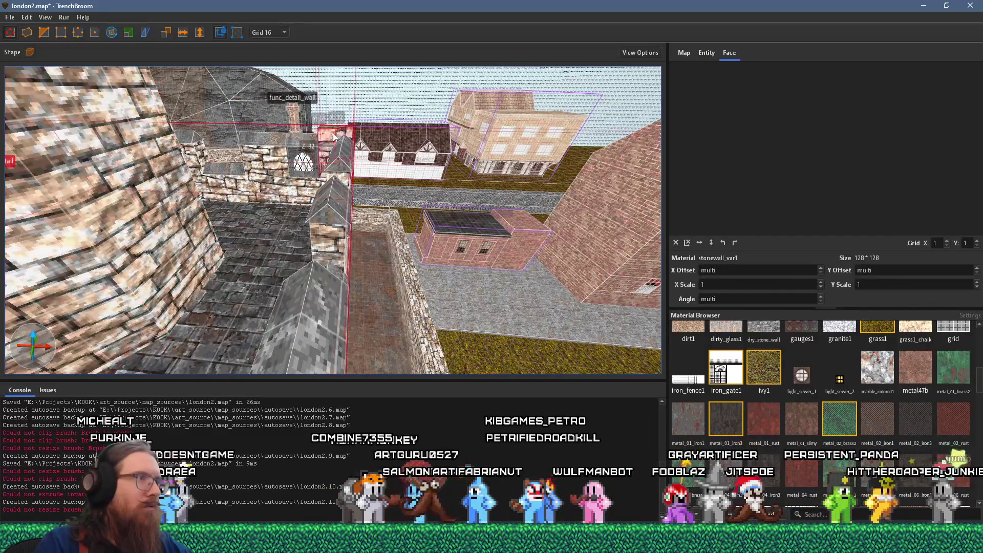
scroll(378, 204, up, 3)
scroll(378, 203, down, 3)
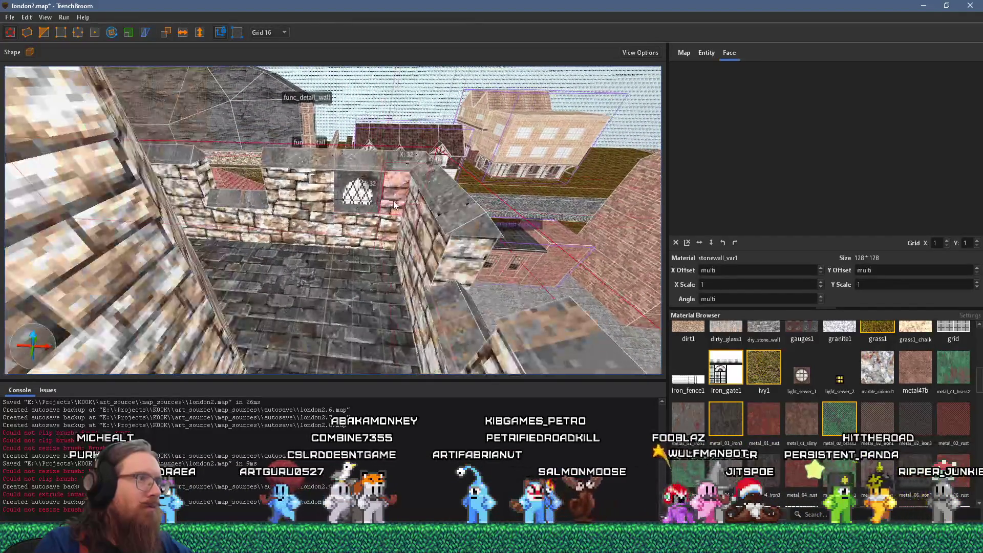
double_click(361, 195)
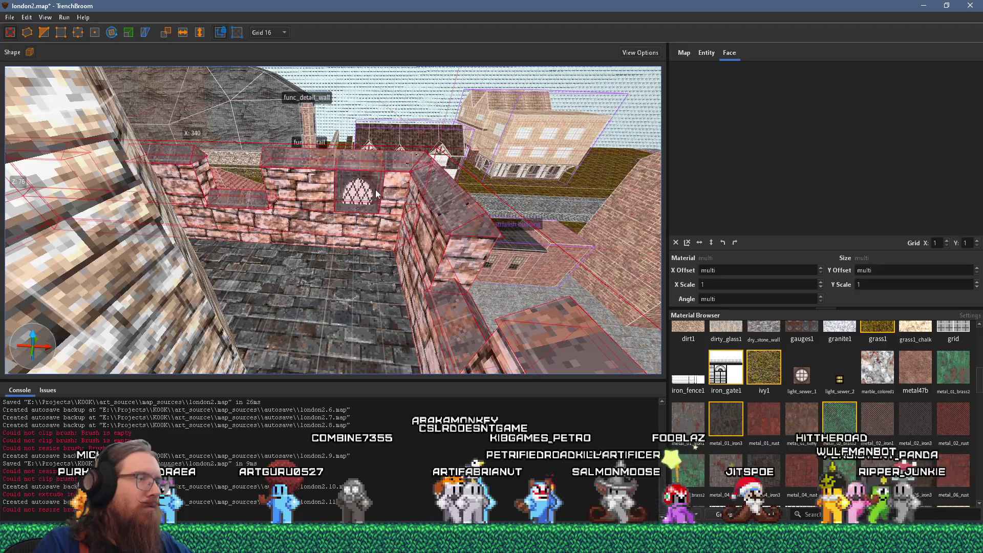
right_click(376, 189)
mouse_move(441, 384)
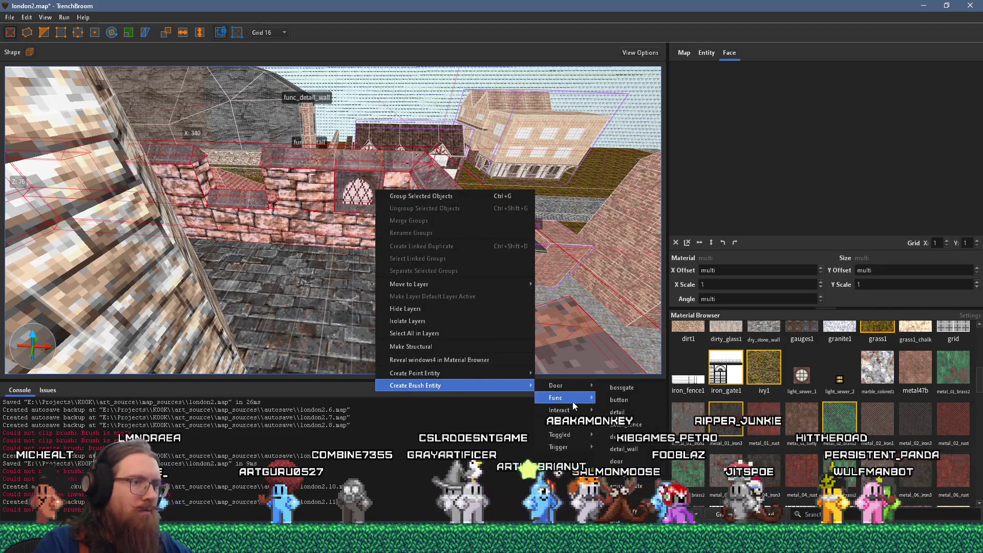
click(620, 399)
mouse_move(453, 301)
mouse_down()
mouse_move(497, 213)
mouse_move(569, 244)
mouse_up()
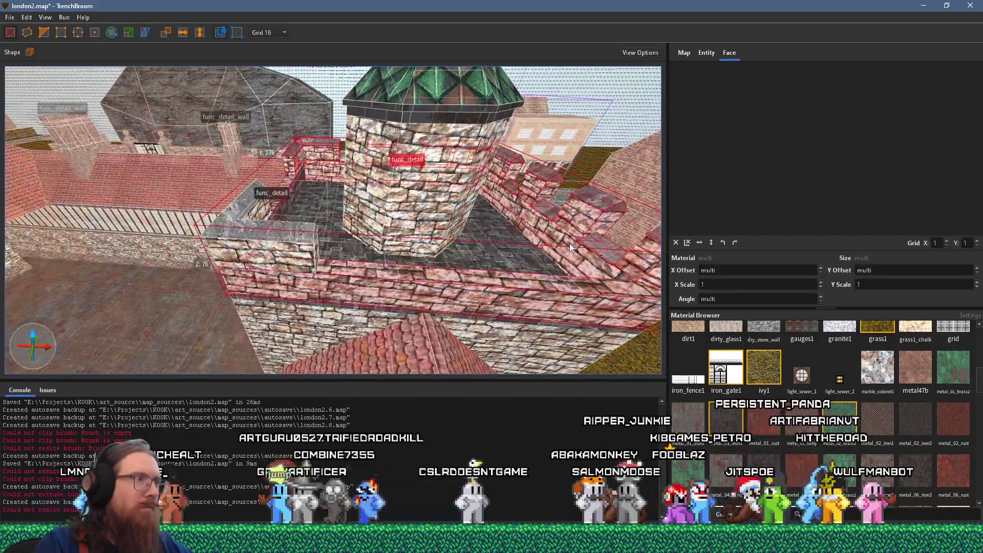
Combine the small parapet brush and large wall brushes into one func_detail entity.
click(270, 239)
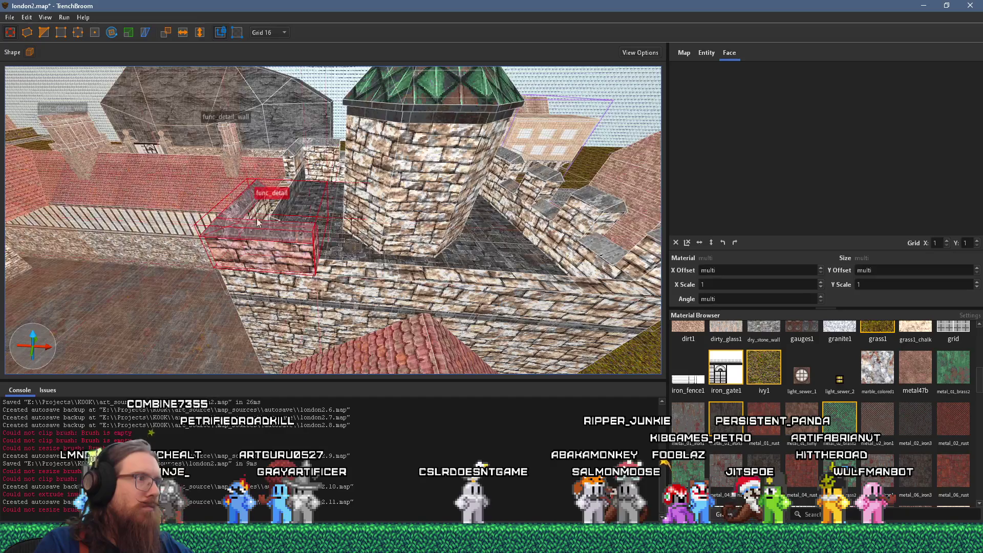
ctrl+click(375, 284)
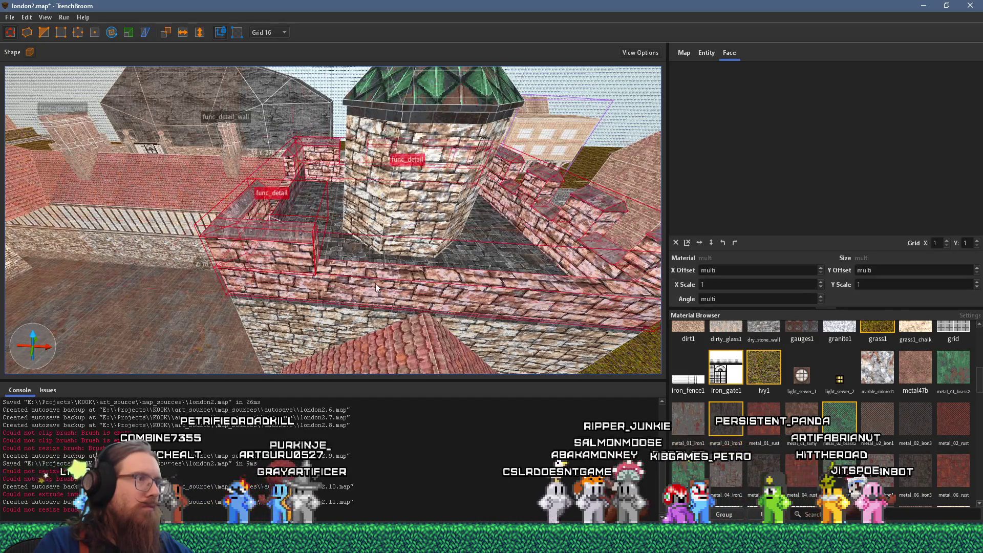
right_click(376, 284)
mouse_move(445, 489)
mouse_move(568, 498)
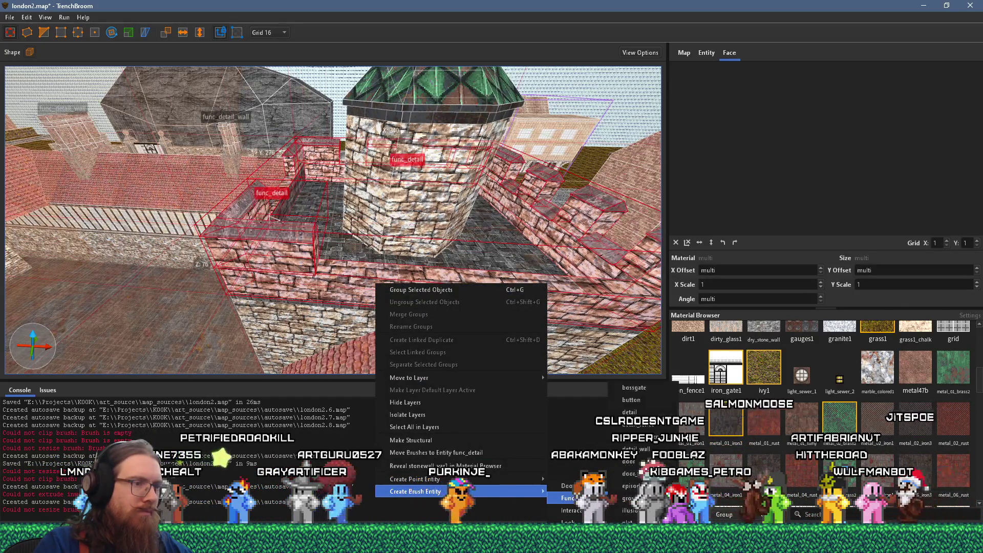
click(667, 424)
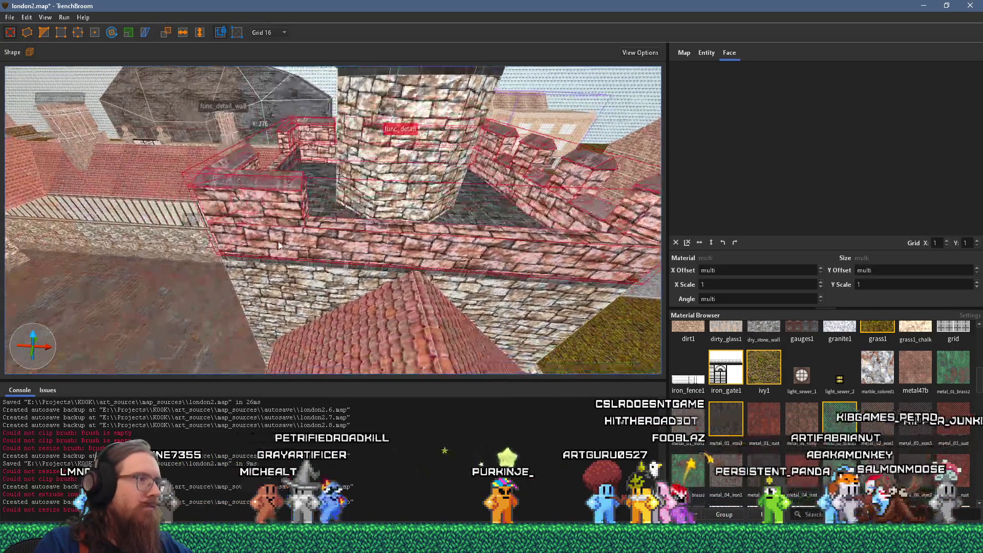
shift+click(278, 241)
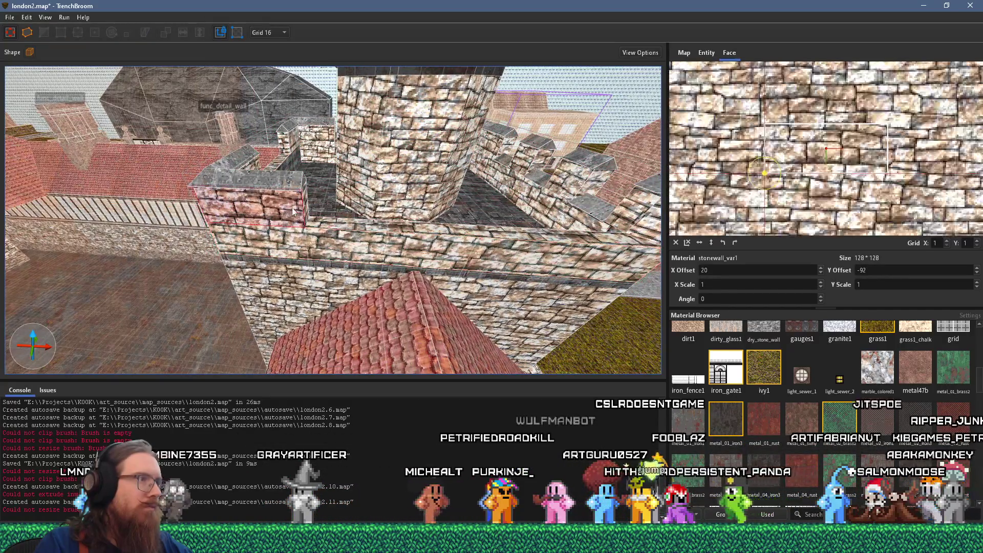
Nudge the selected wall face's stone texture to X offset -92.
scroll(305, 203, up, 5)
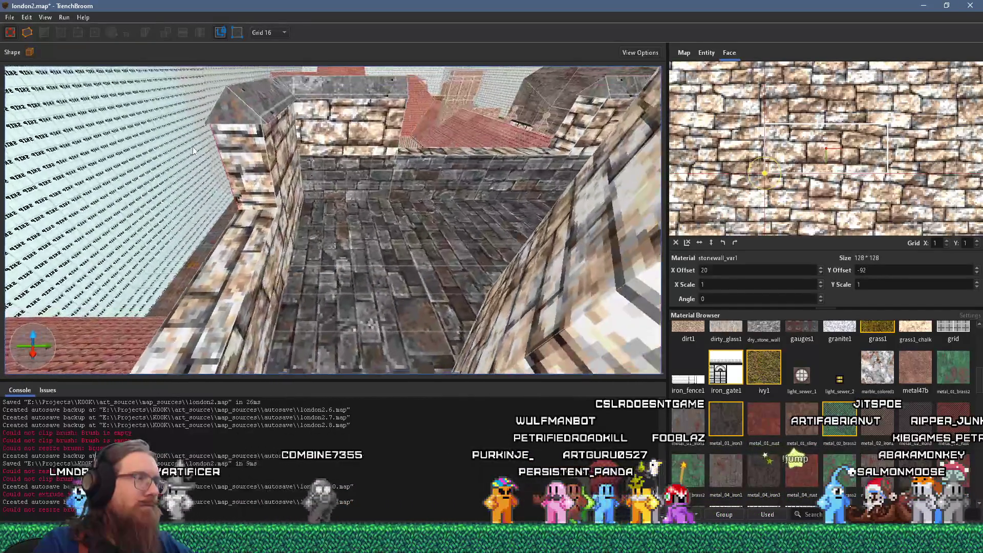
key(Left)
key(Left)
key(Left)
mouse_move(269, 163)
mouse_down()
mouse_move(286, 154)
mouse_move(307, 174)
mouse_up()
key(Left)
key(Left)
key(Left)
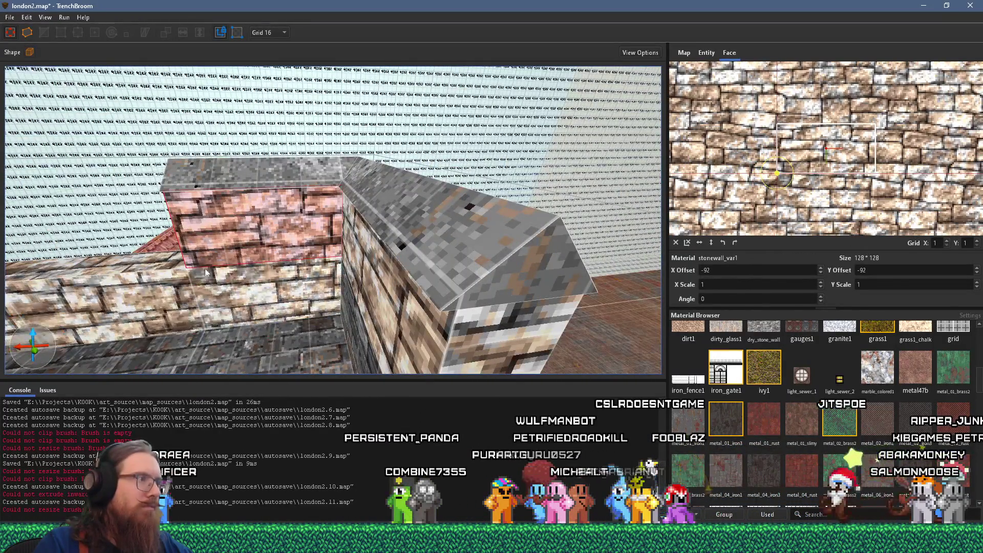
scroll(314, 277, up, 5)
Stretch the small parapet wall brush toward the tower.
drag(313, 276, 322, 261)
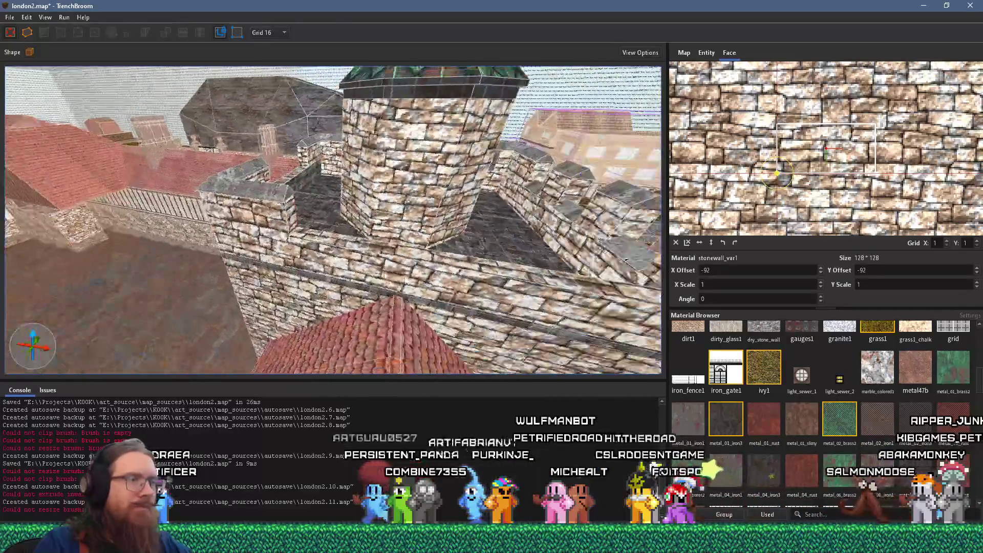
click(265, 200)
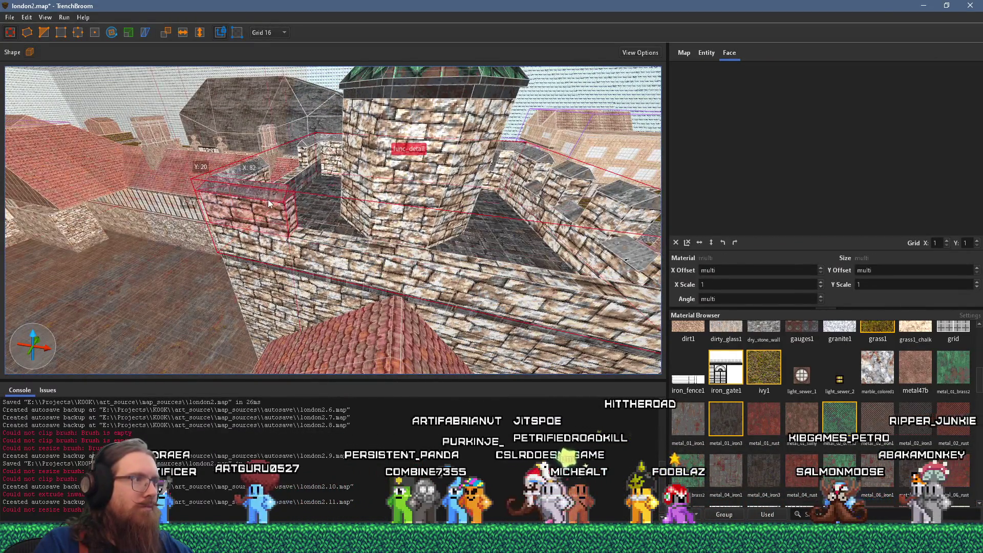
mouse_move(290, 222)
mouse_down()
mouse_move(357, 236)
mouse_move(216, 220)
mouse_move(179, 182)
mouse_up()
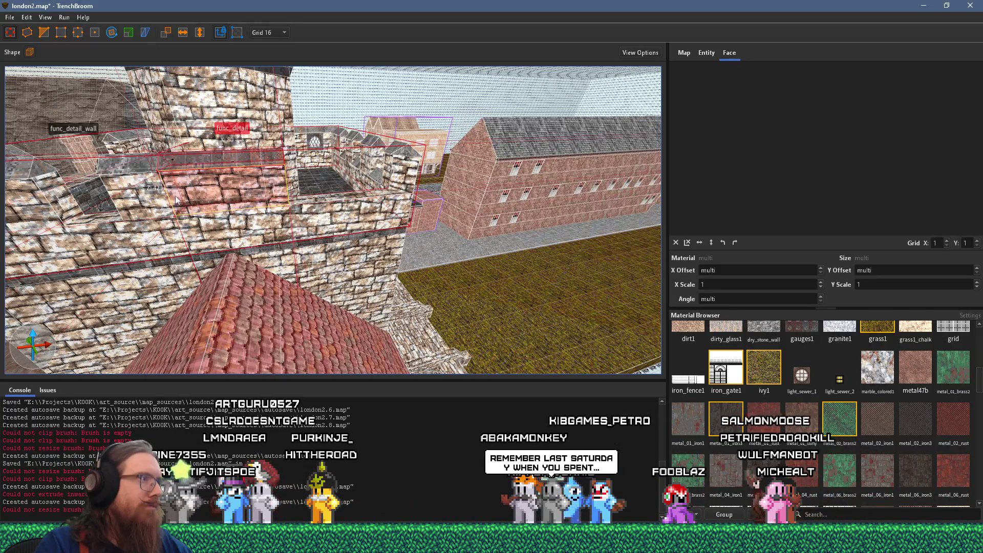
Move the small brush onto the battlement corner.
mouse_move(225, 203)
mouse_down()
mouse_move(340, 205)
mouse_move(307, 201)
mouse_move(241, 215)
mouse_move(257, 221)
mouse_up()
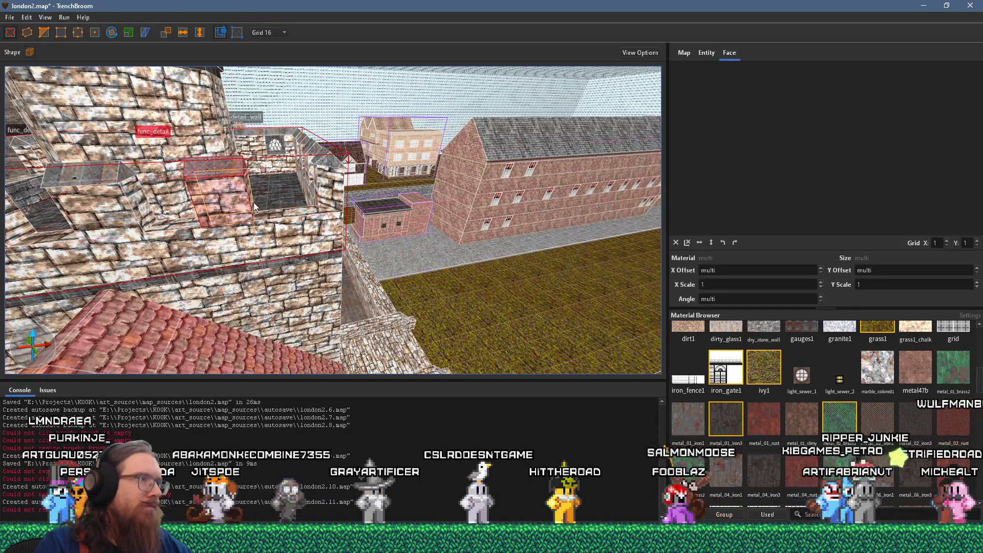
mouse_move(251, 205)
mouse_down()
mouse_move(339, 204)
mouse_move(312, 220)
mouse_move(347, 244)
mouse_move(7, 113)
mouse_up()
drag(81, 62, 259, 221)
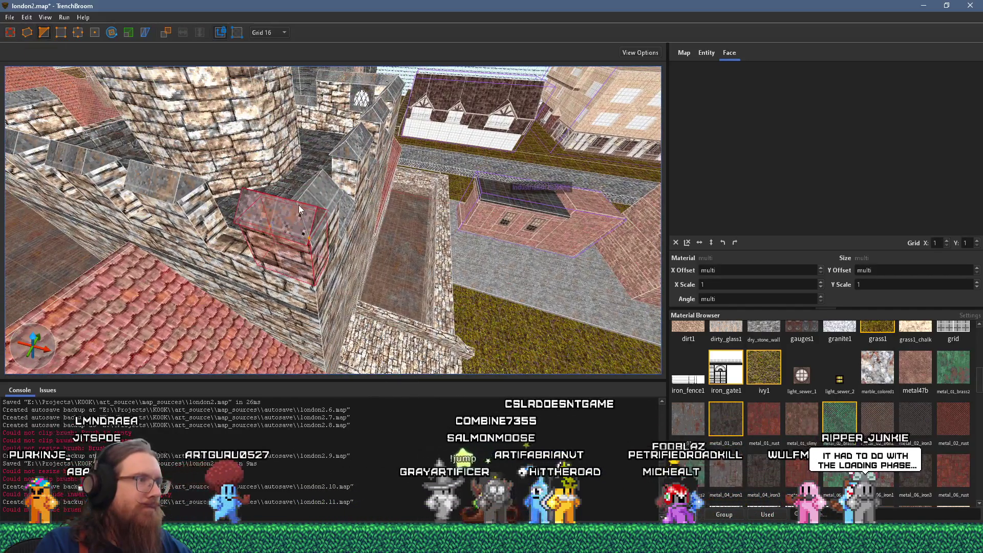
mouse_move(313, 281)
mouse_down()
mouse_move(298, 254)
mouse_move(306, 292)
mouse_move(284, 188)
mouse_up()
Clip the block to a peaked top, nudge the cap down into place, and deselect.
click(313, 229)
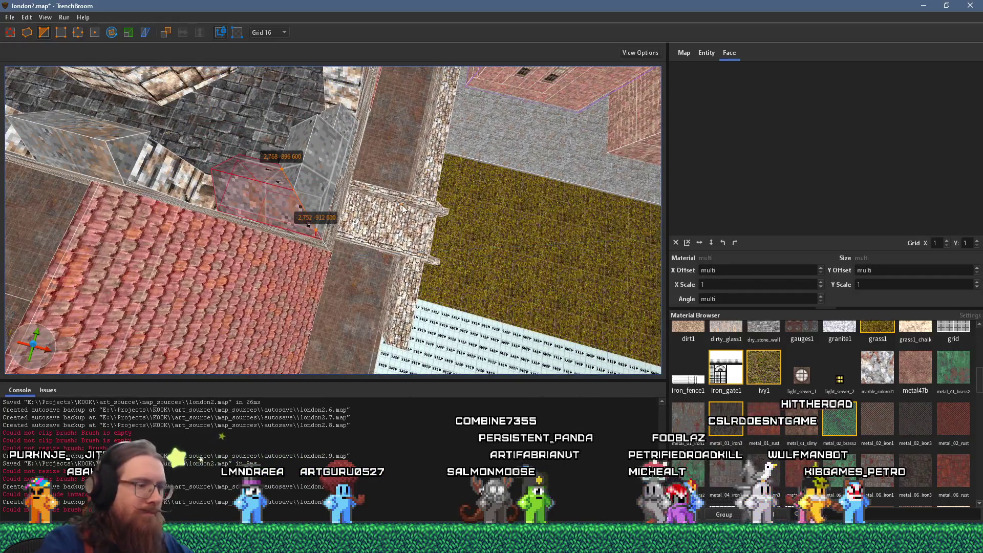
drag(403, 209, 319, 170)
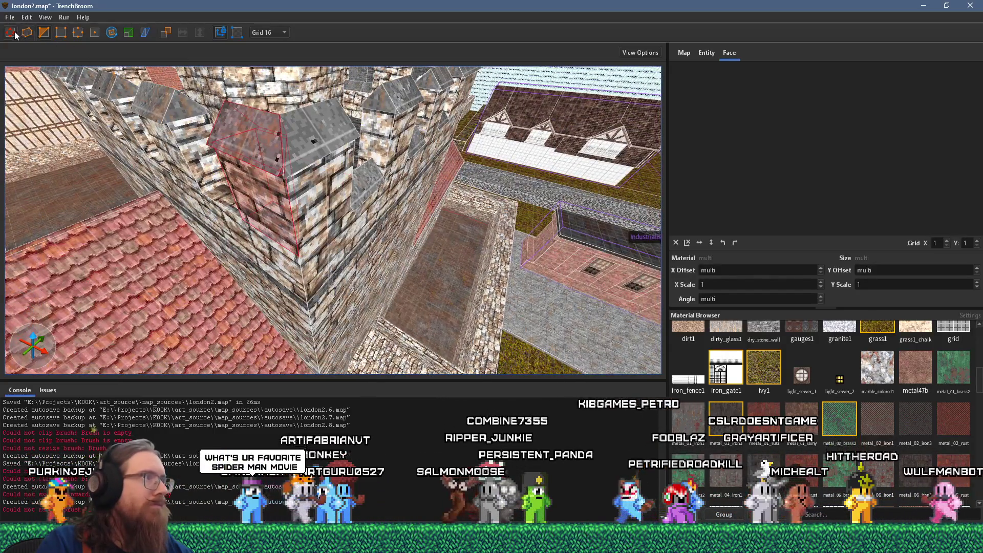
key(Escape)
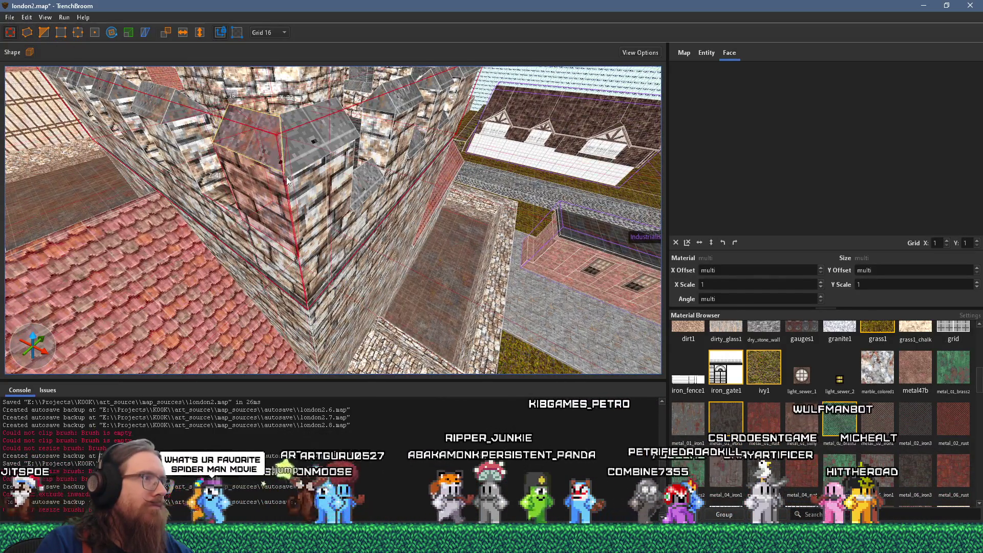
click(282, 177)
key(Down)
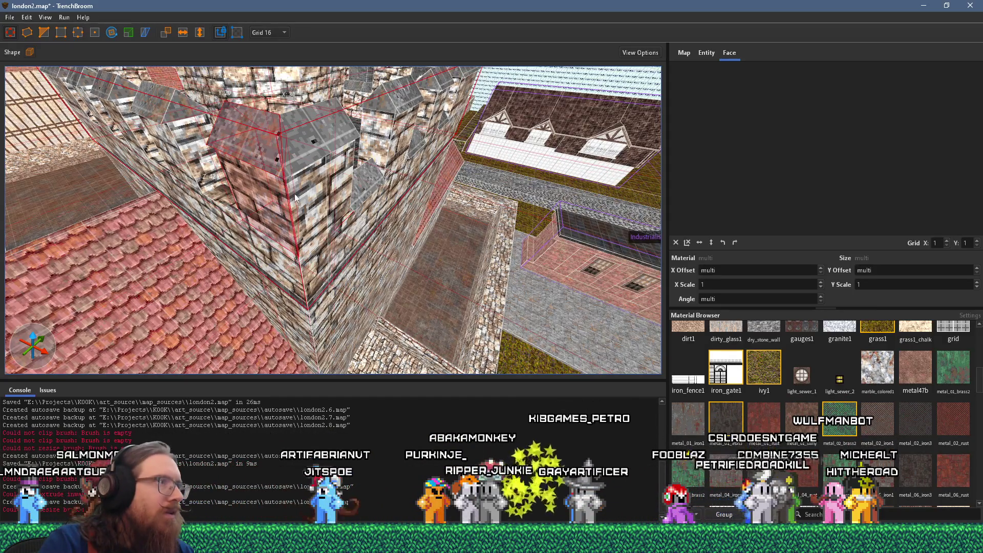
mouse_move(294, 204)
mouse_down()
mouse_move(336, 239)
mouse_move(274, 234)
mouse_move(418, 261)
mouse_move(438, 311)
mouse_move(272, 302)
mouse_move(285, 286)
mouse_move(481, 325)
mouse_up()
key(Escape)
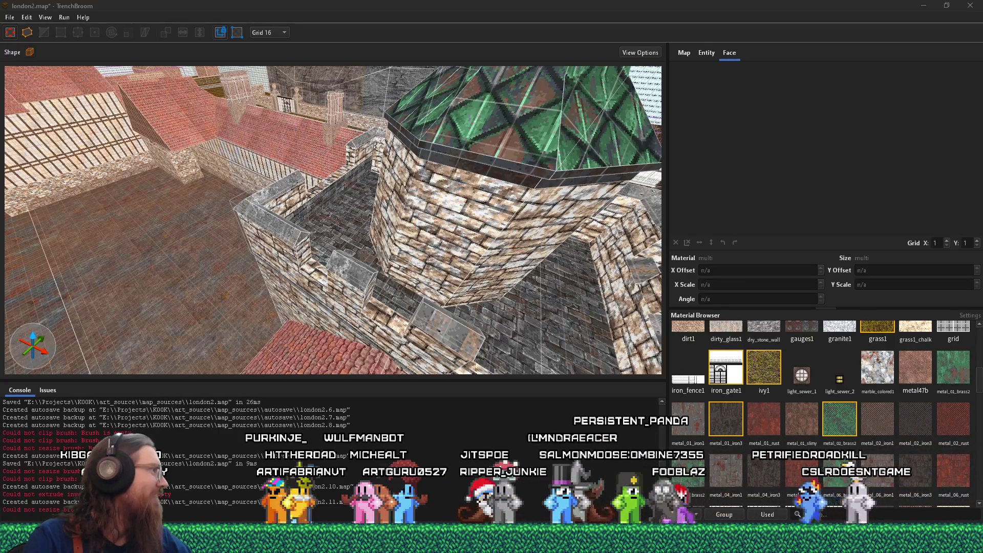
drag(404, 49, 437, 45)
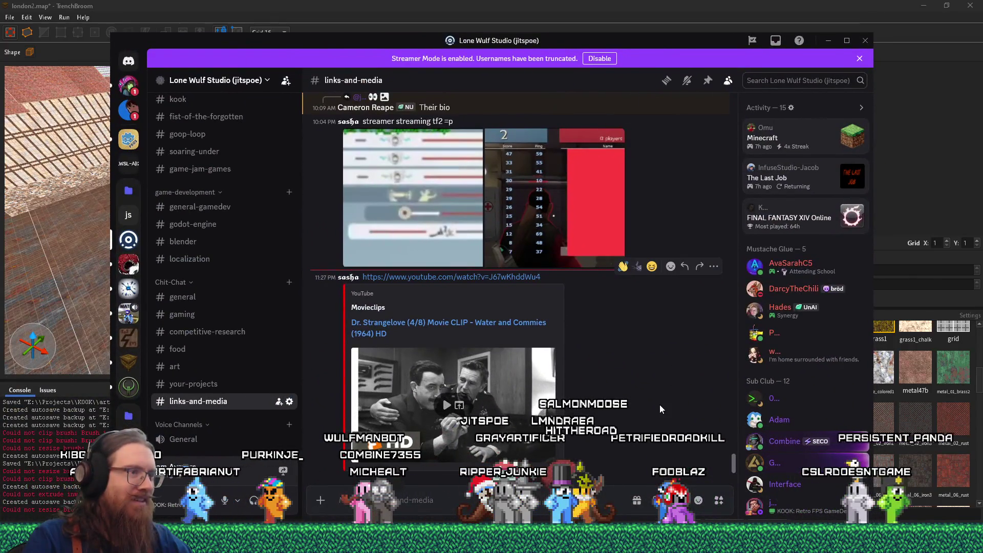
Open the Dr. Strangelove YouTube clip link posted in #links-and-media.
click(477, 277)
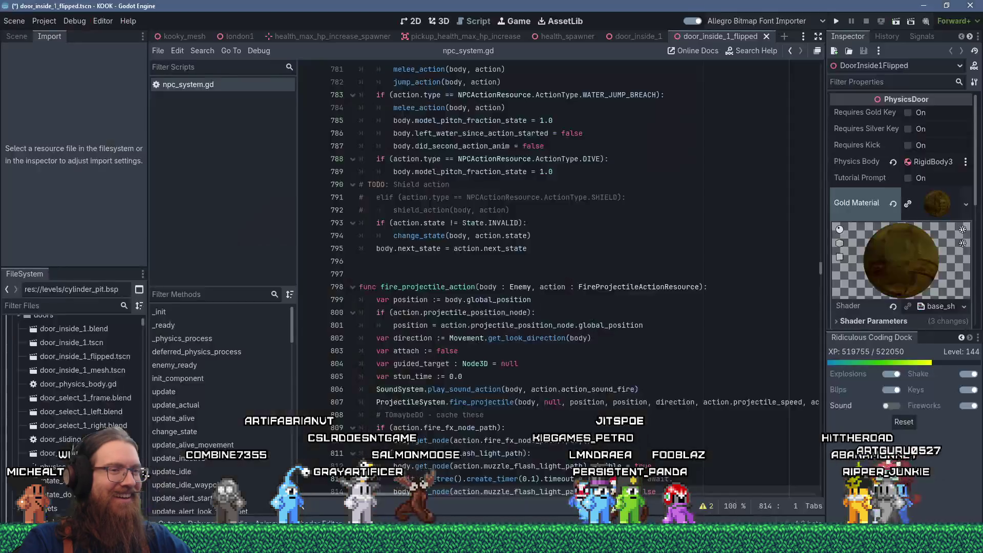
Switch from Godot back to the Firefox YouTube clip window with Alt+Tab.
key(alt+Tab)
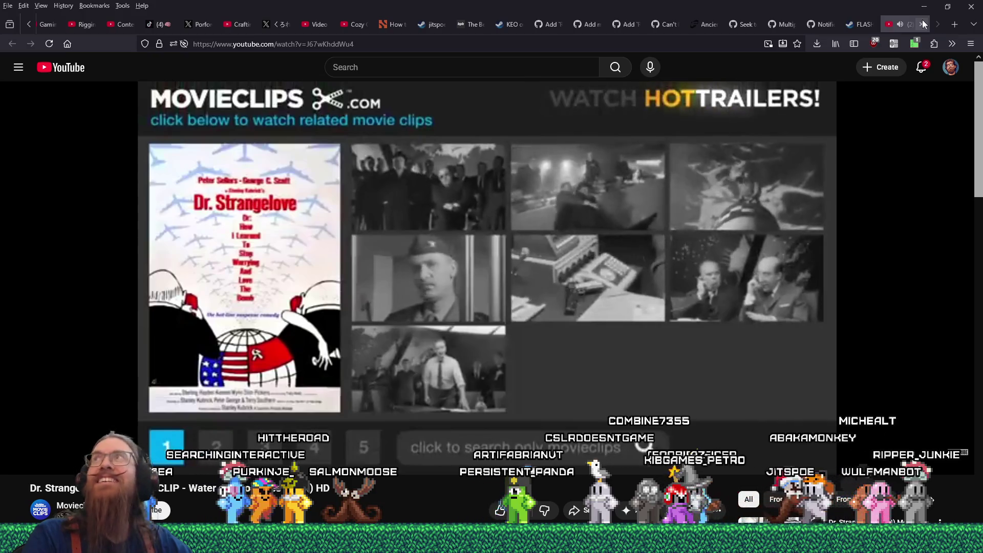
Close the YouTube tab, minimize Firefox, and push Discord off the left screen edge.
scroll(921, 26, down, 1)
click(922, 25)
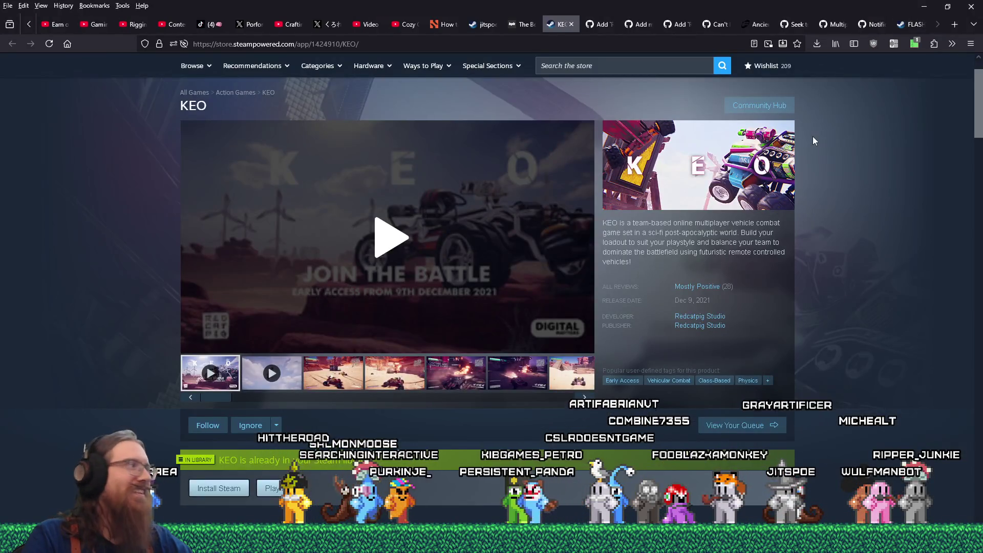
click(918, 6)
drag(667, 40, 0, 32)
drag(66, 32, 0, 32)
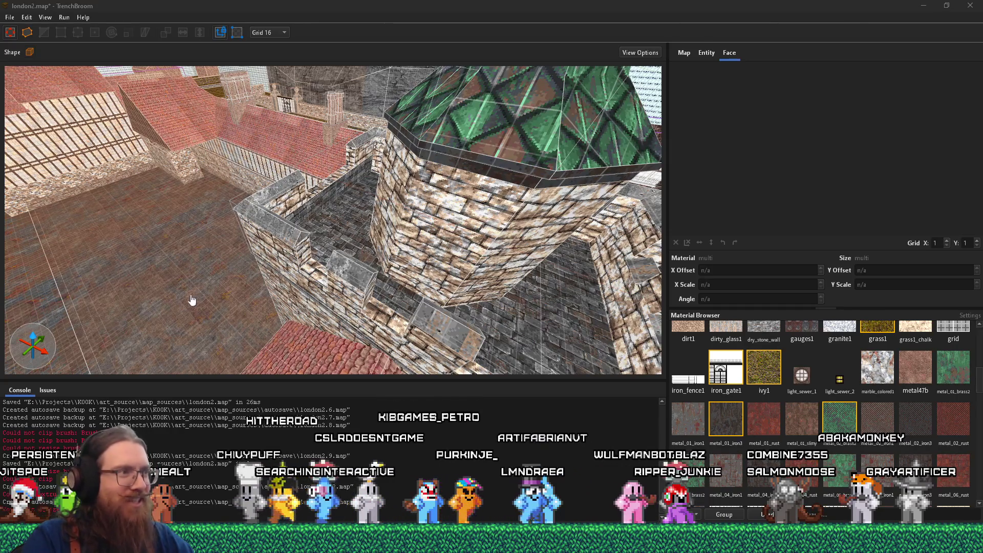
Lengthen the wall cap brush and slide it right along the wall top.
scroll(289, 203, up, 5)
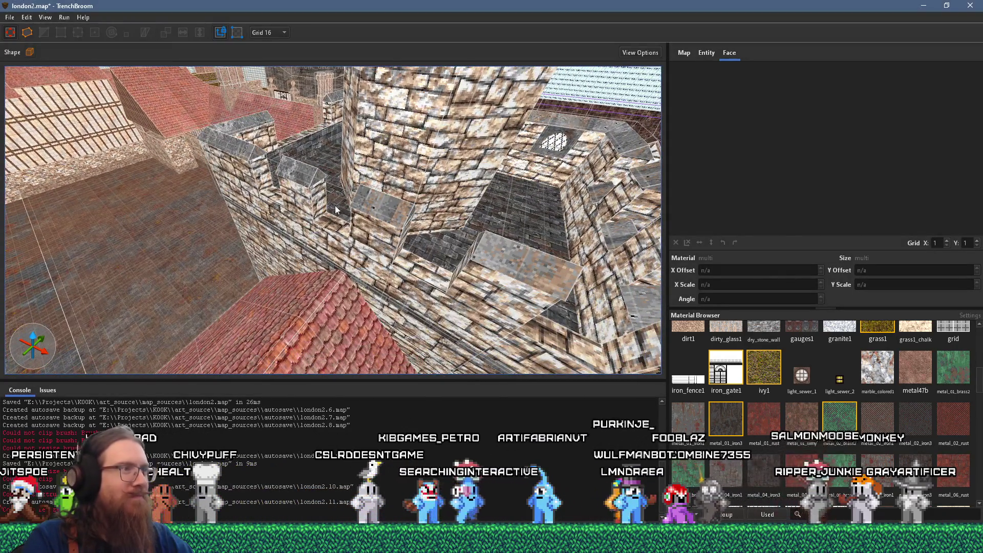
scroll(335, 210, up, 2)
click(381, 189)
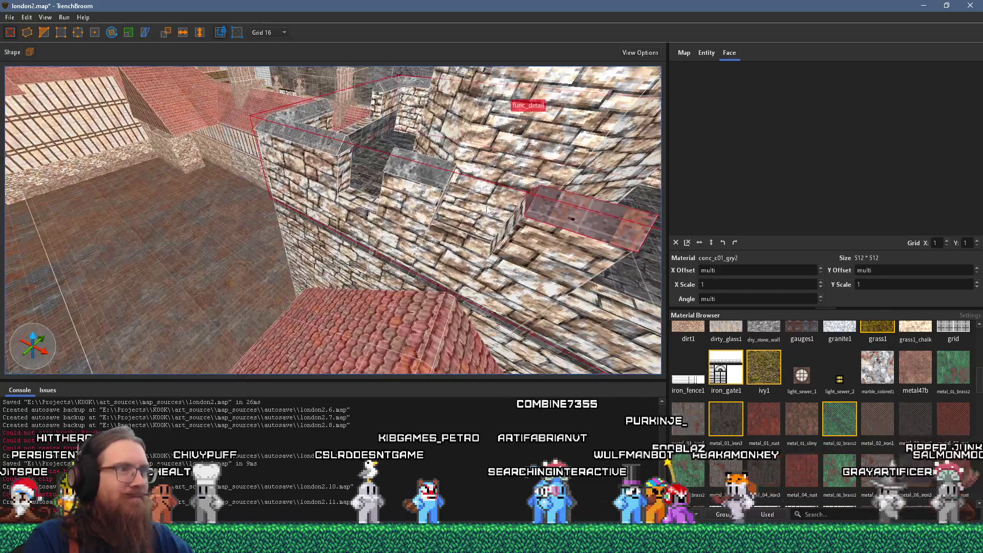
mouse_move(533, 205)
mouse_down()
mouse_move(456, 182)
mouse_move(451, 232)
mouse_move(373, 158)
mouse_move(334, 151)
mouse_up()
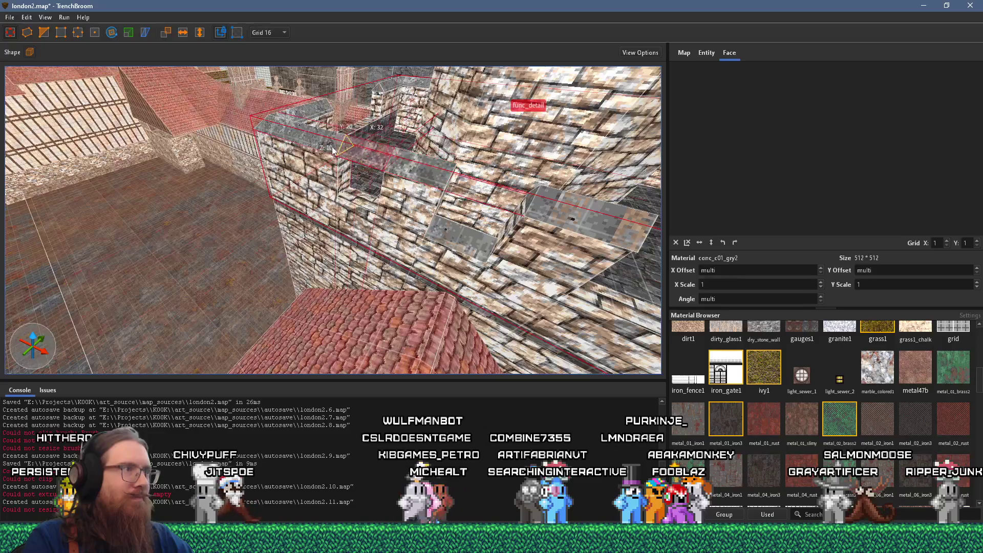
drag(598, 231, 451, 192)
mouse_move(393, 178)
mouse_down()
mouse_move(392, 232)
mouse_move(607, 224)
mouse_up()
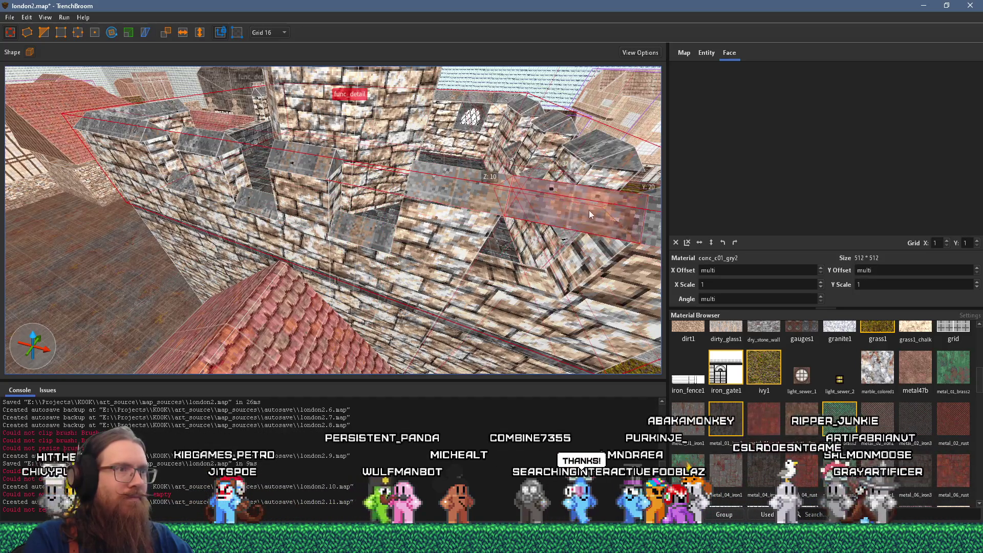
mouse_move(571, 276)
mouse_down()
mouse_move(395, 293)
mouse_move(386, 284)
mouse_move(355, 288)
mouse_move(312, 253)
mouse_move(261, 248)
mouse_move(417, 164)
mouse_move(426, 220)
mouse_move(450, 223)
mouse_move(433, 210)
mouse_up()
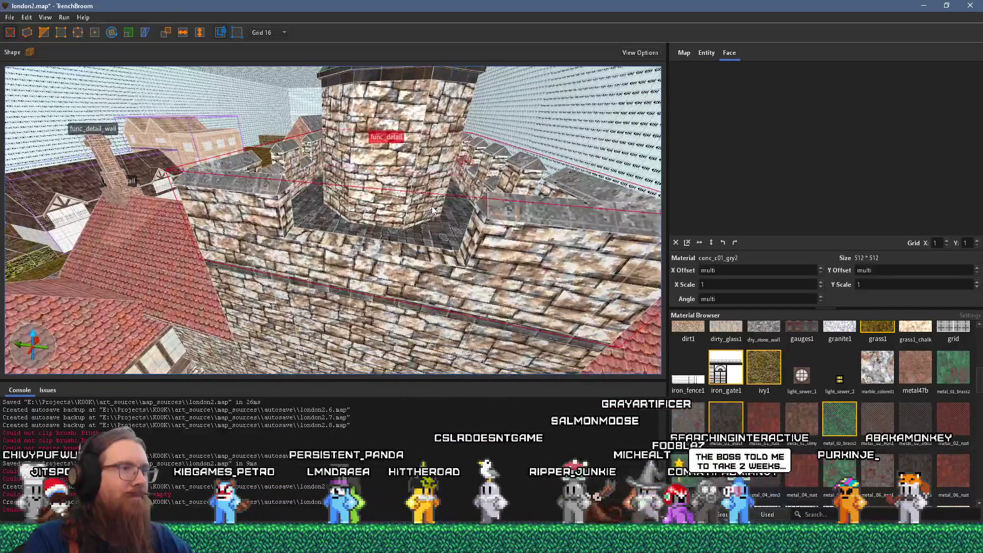
Slide the func_detail brush beside the tower further left along the wall.
click(478, 236)
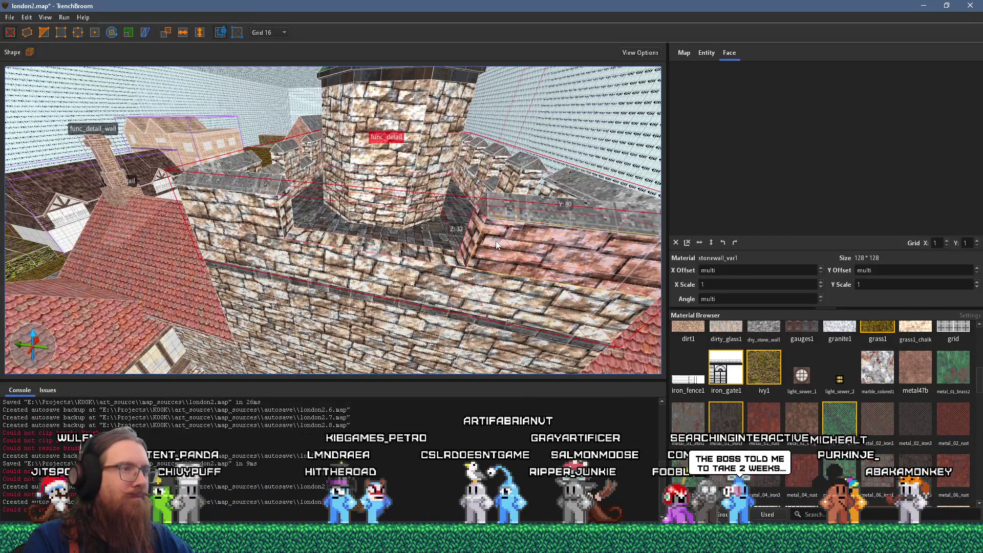
shift+click(495, 241)
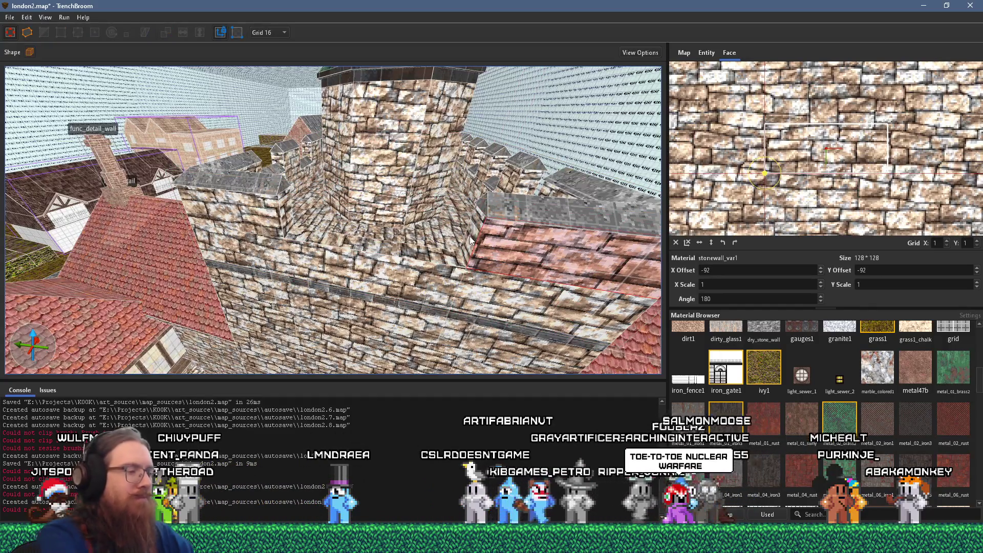
key(ctrl+z)
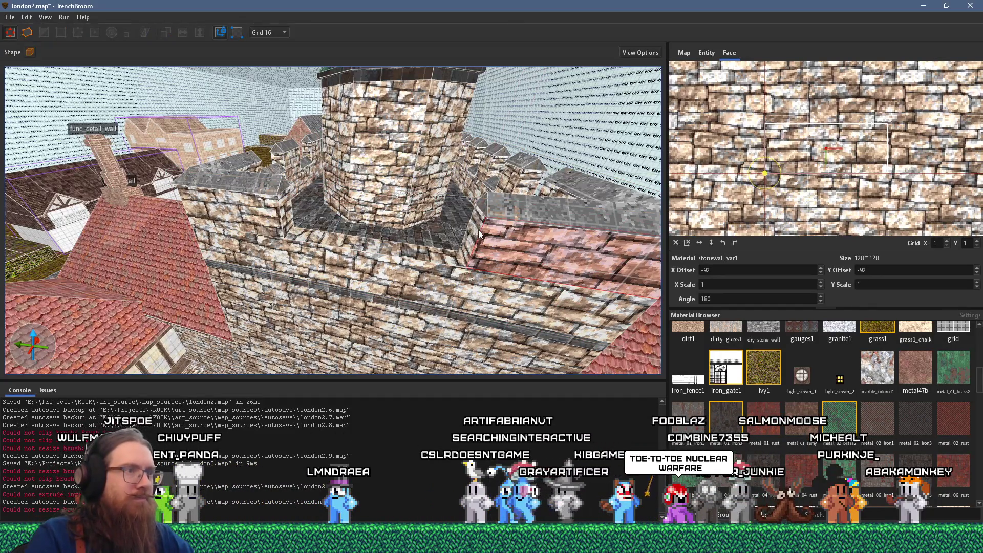
click(433, 223)
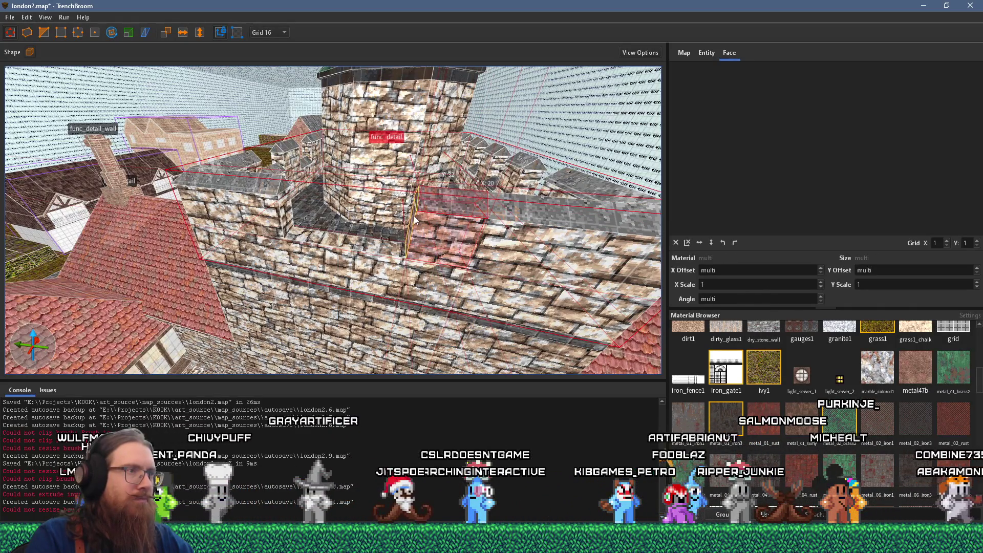
drag(414, 216, 350, 215)
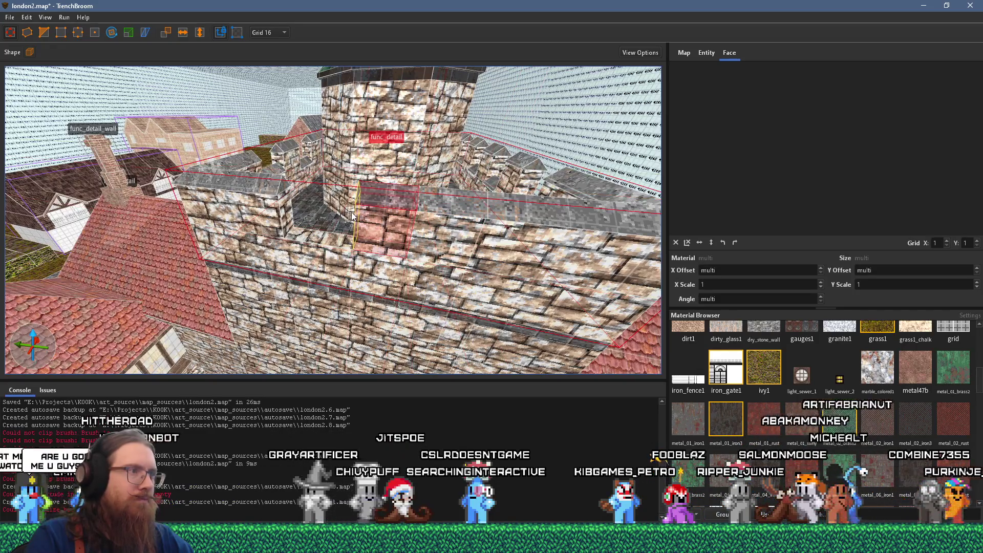
key(w)
key(a)
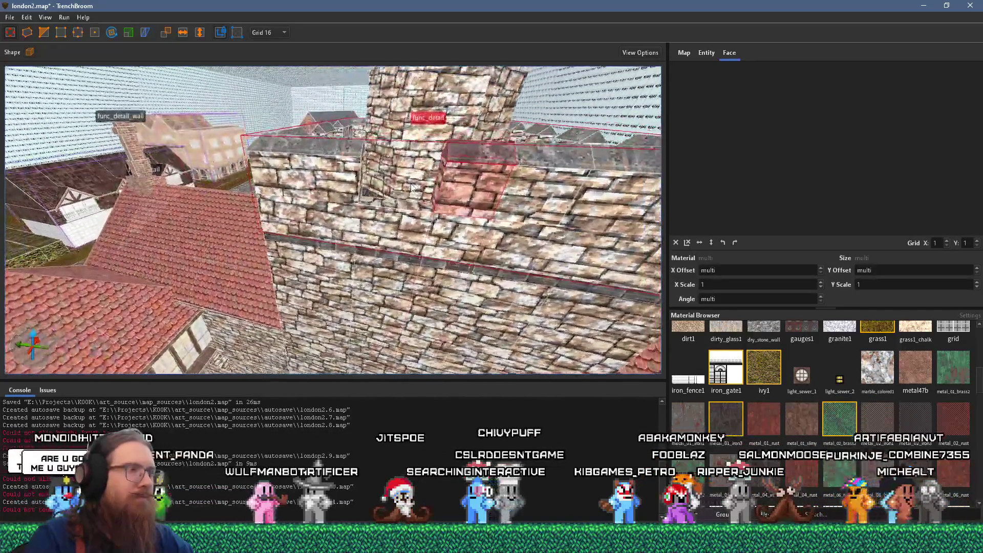
key(s)
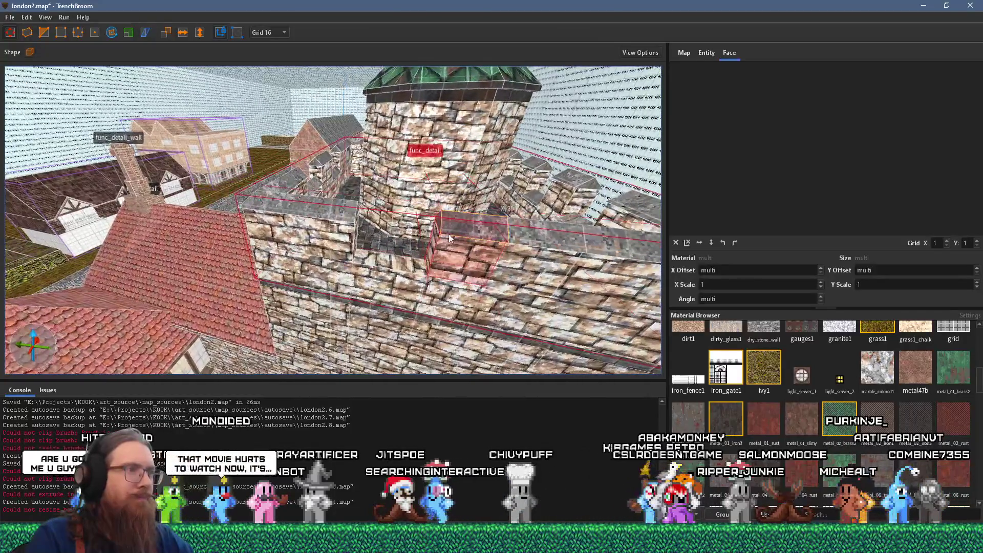
drag(449, 237, 379, 238)
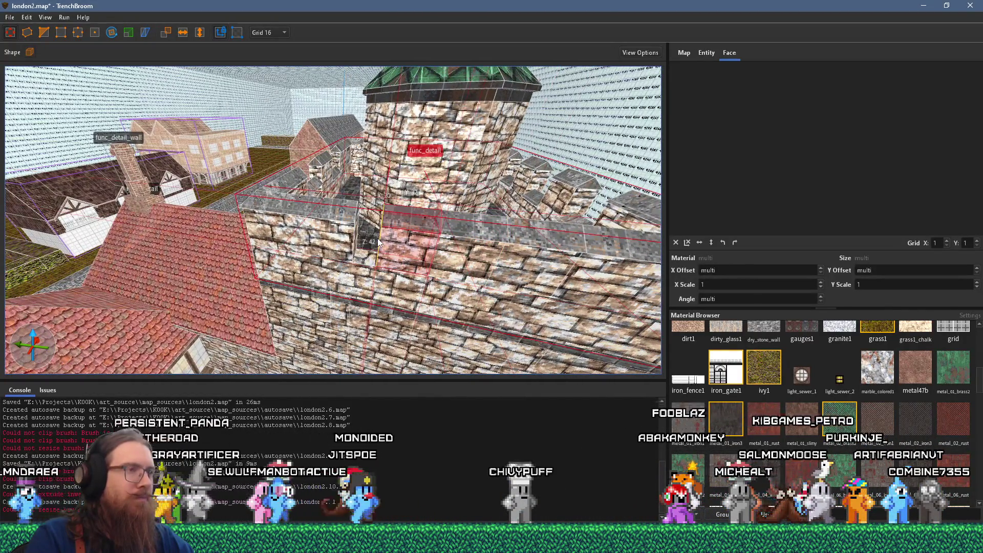
key(w)
key(d)
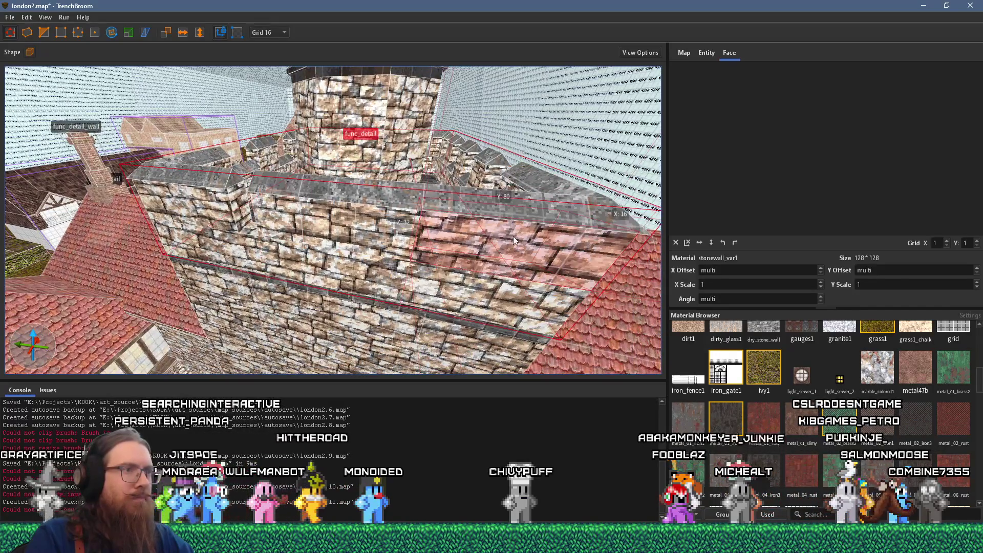
Delete the small stonewall_var1 block from the parapet top, leaving a notch.
click(432, 234)
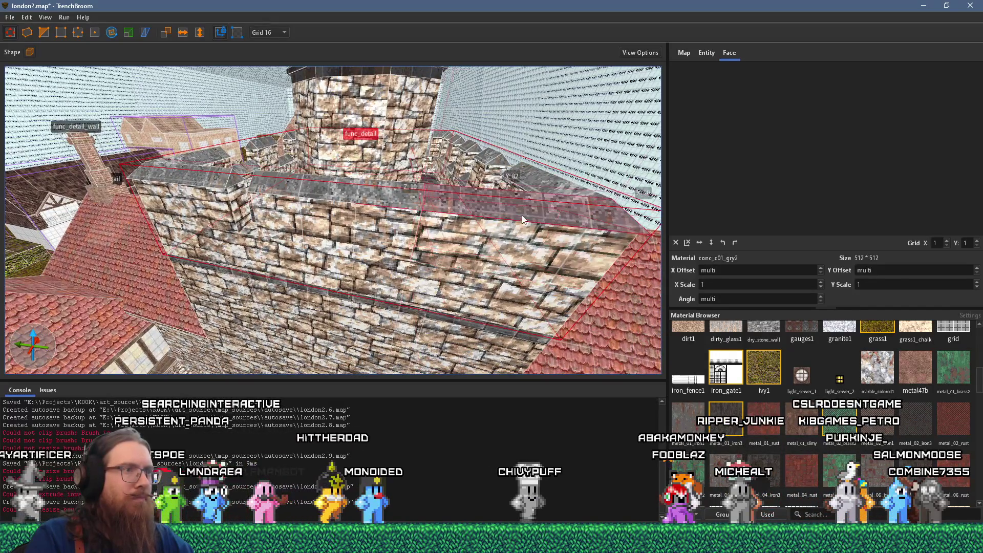
ctrl+click(453, 232)
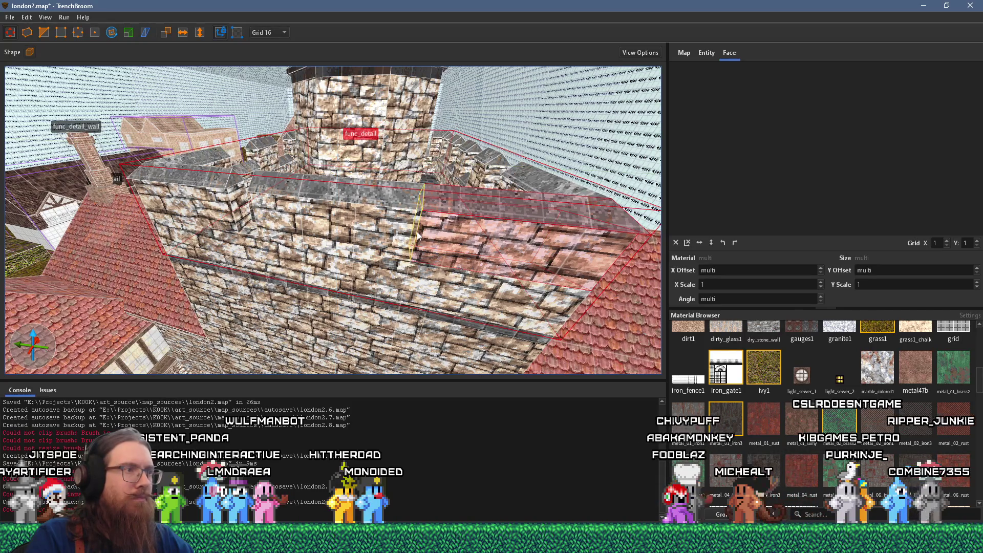
click(468, 237)
key(Delete)
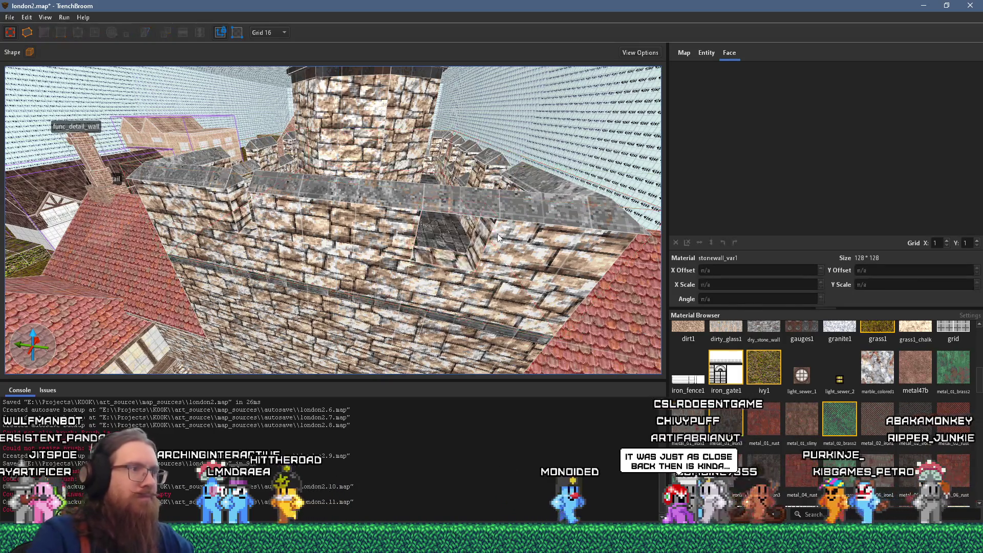
Lower a wall-top brush into the gap and delete another small parapet block.
click(467, 204)
drag(467, 205, 457, 265)
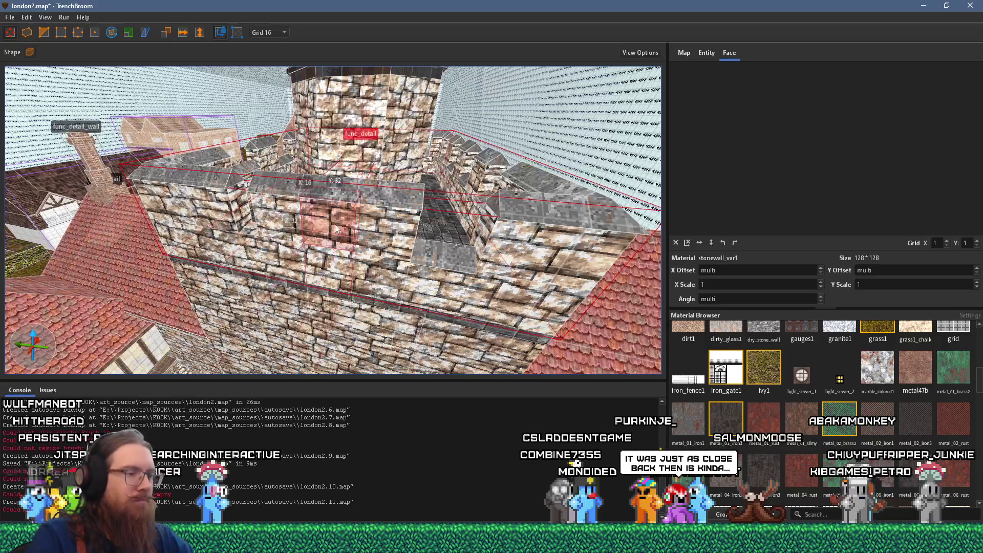
key(Delete)
Move another wall-top block off the parapet to open the next crenel gap.
click(337, 191)
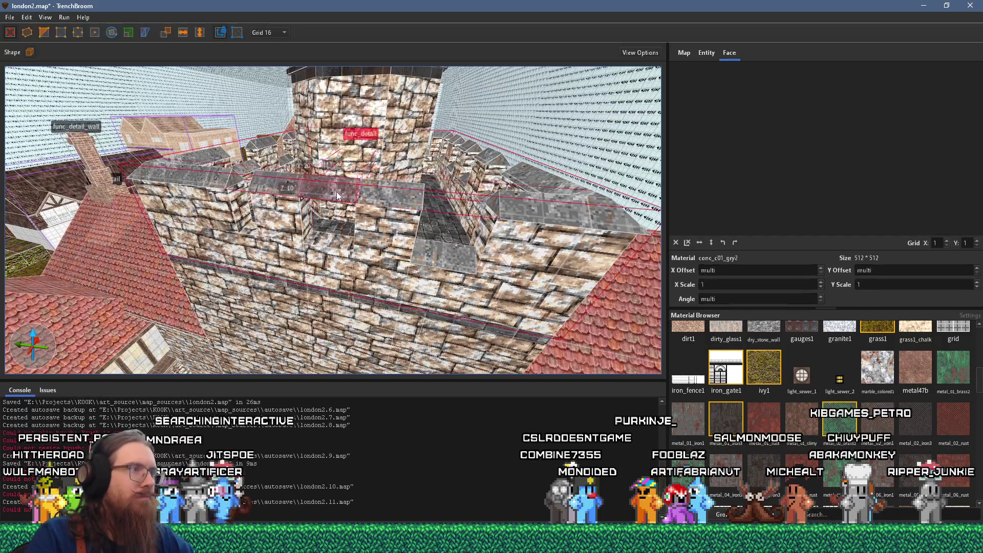
scroll(322, 233, down, 4)
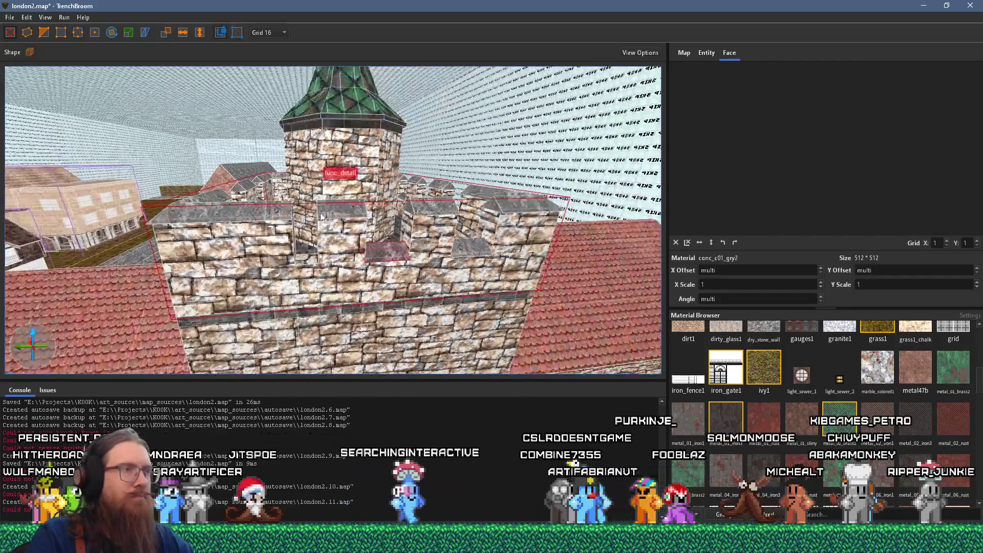
scroll(321, 216, up, 1)
ctrl+click(274, 200)
click(306, 179)
mouse_move(306, 179)
mouse_down()
mouse_move(294, 204)
mouse_move(284, 196)
mouse_move(304, 223)
mouse_move(449, 289)
mouse_move(266, 273)
mouse_move(413, 144)
mouse_up()
key(Escape)
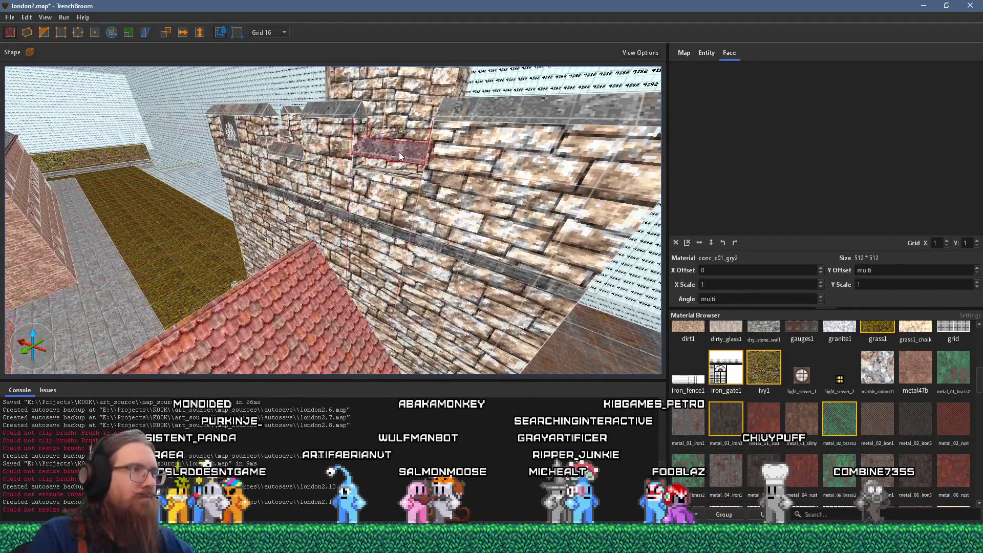
Clear the selection and orbit to inspect the battlements against the rooftops.
key(Escape)
scroll(391, 192, up, 3)
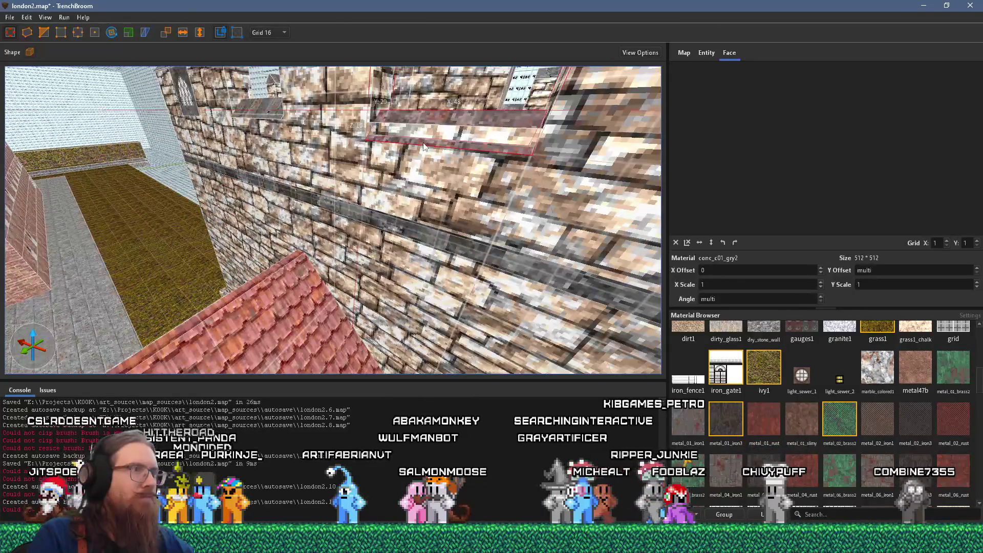
drag(446, 160, 314, 204)
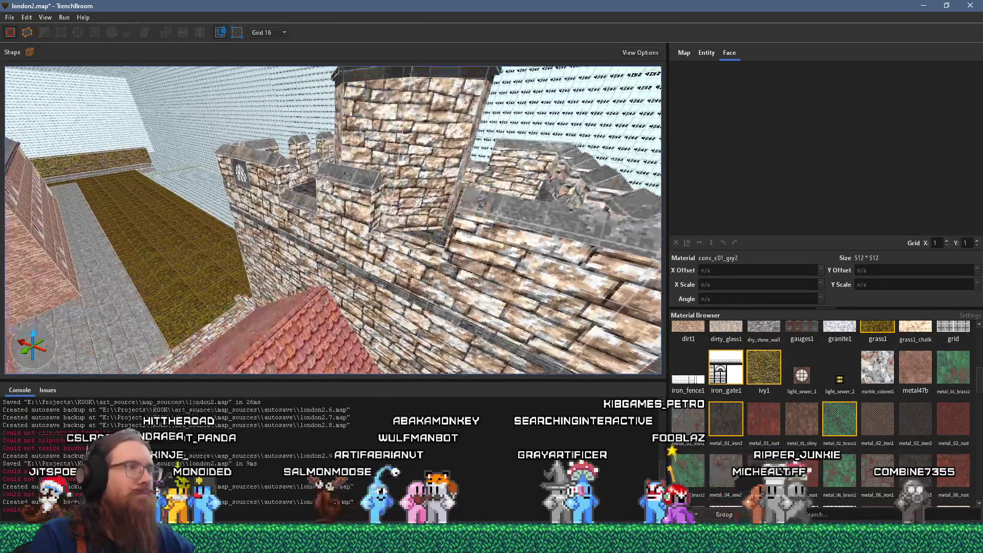
click(322, 214)
shift+click(382, 233)
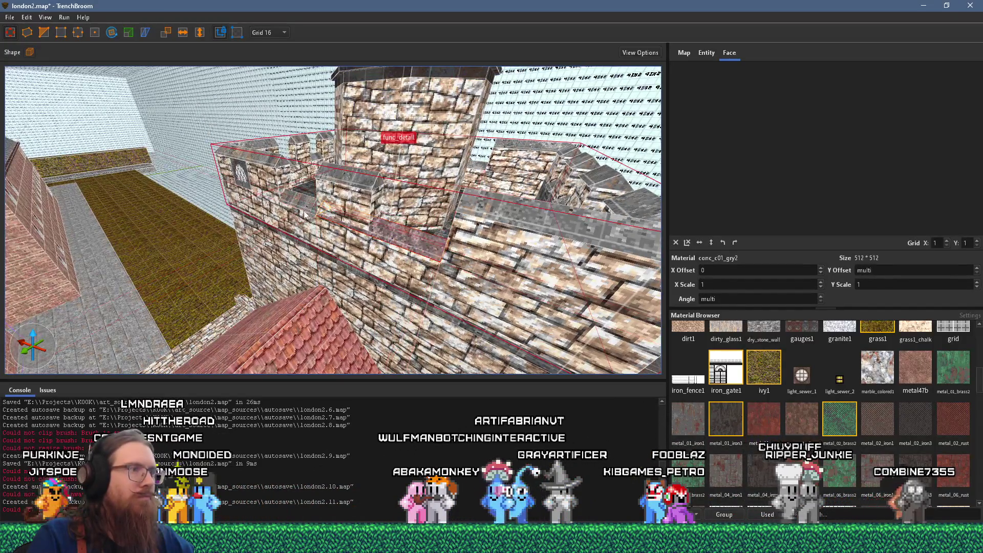
key(Escape)
scroll(373, 238, down, 3)
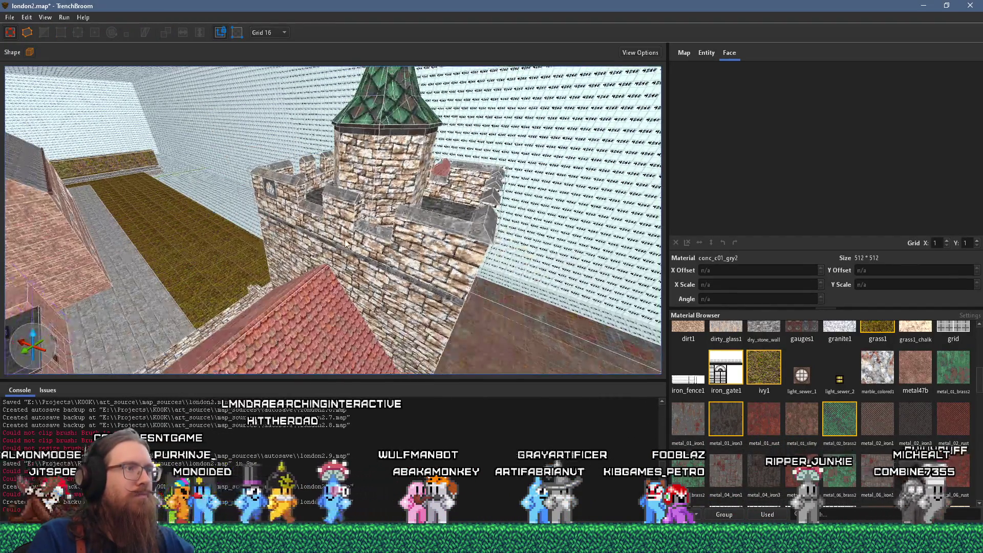
mouse_move(389, 247)
mouse_down()
mouse_move(380, 273)
mouse_move(334, 215)
mouse_up()
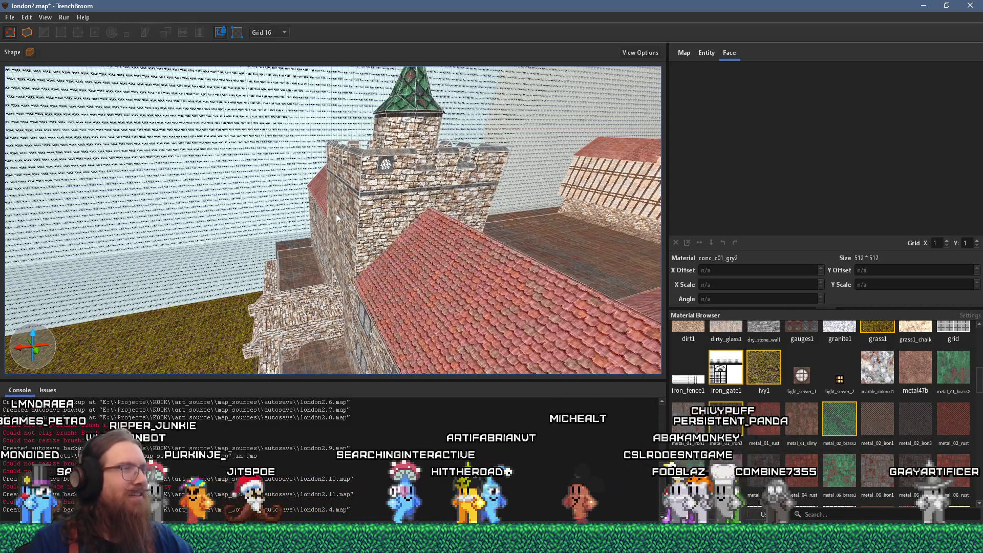
scroll(343, 154, up, 5)
scroll(346, 143, down, 10)
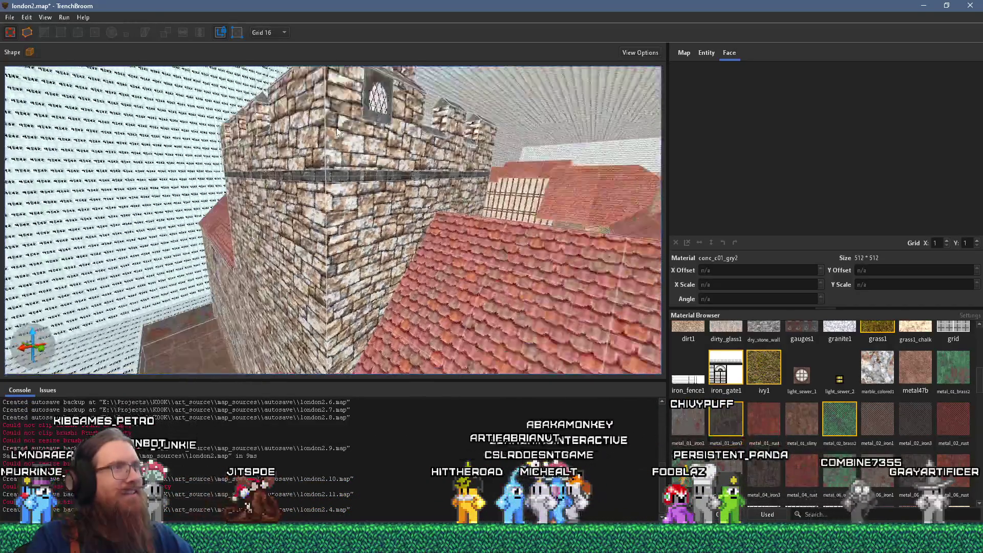
scroll(379, 162, up, 5)
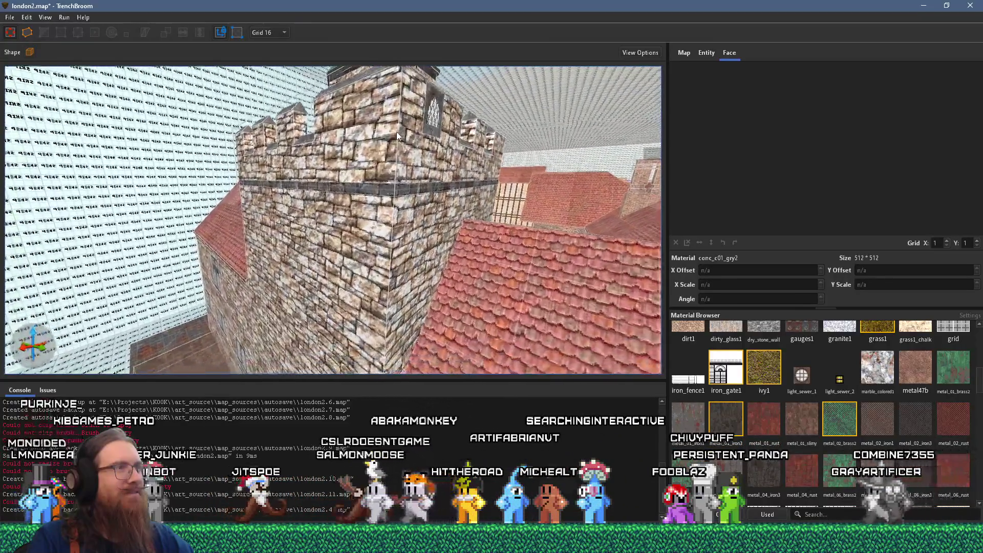
scroll(526, 158, down, 10)
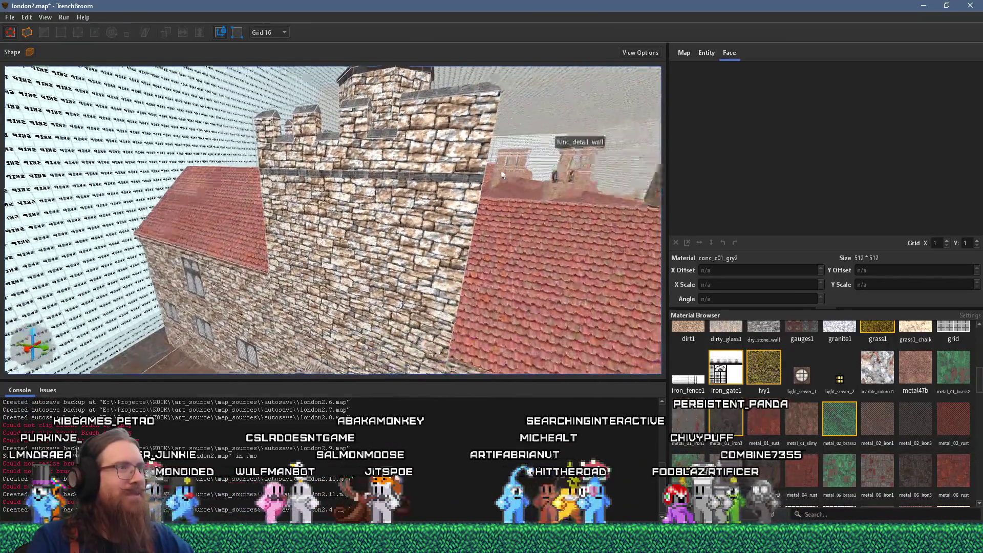
scroll(305, 140, up, 5)
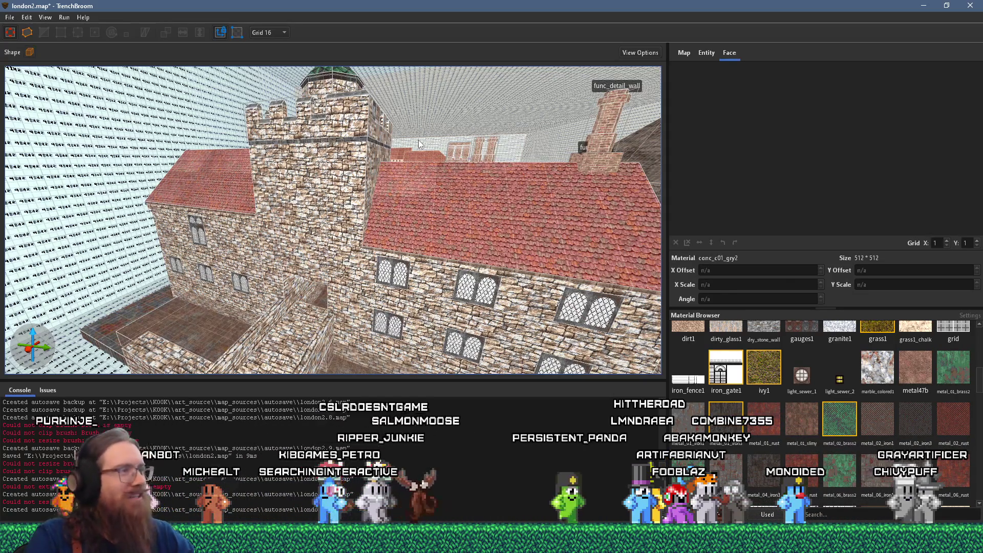
Save london2.map from the File menu while facing the building front.
mouse_move(388, 192)
mouse_down()
mouse_move(230, 234)
mouse_move(404, 186)
mouse_move(568, 196)
mouse_up()
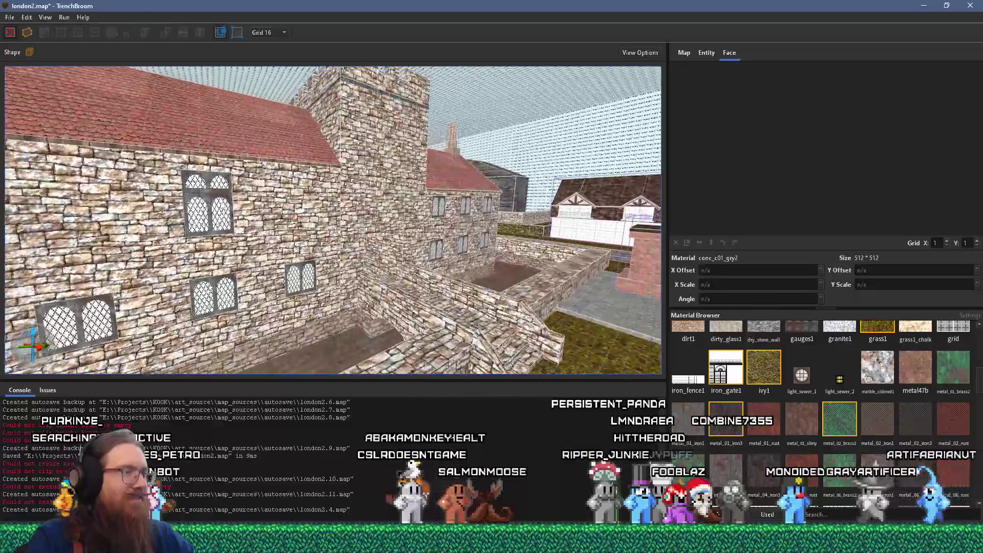
click(8, 18)
click(35, 70)
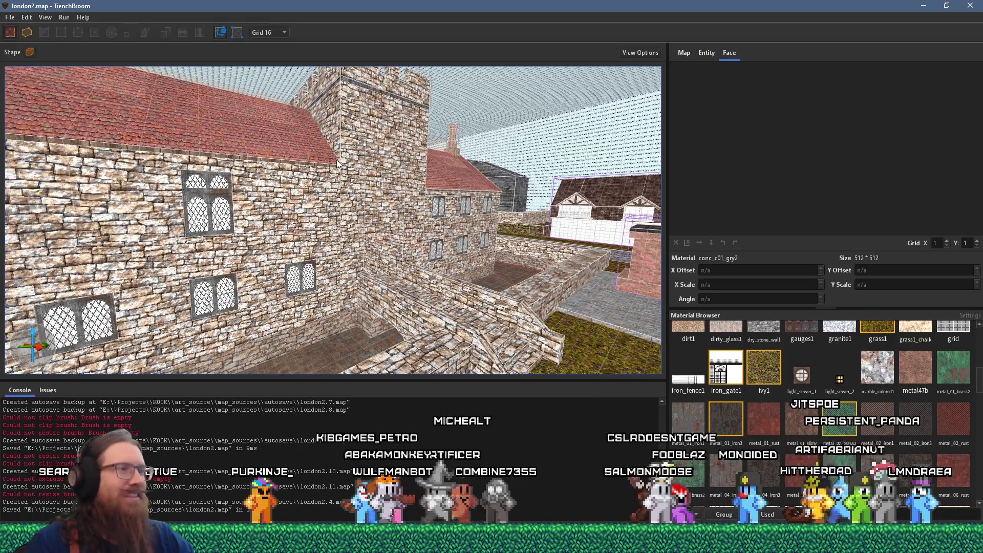
key(w)
drag(199, 240, 329, 212)
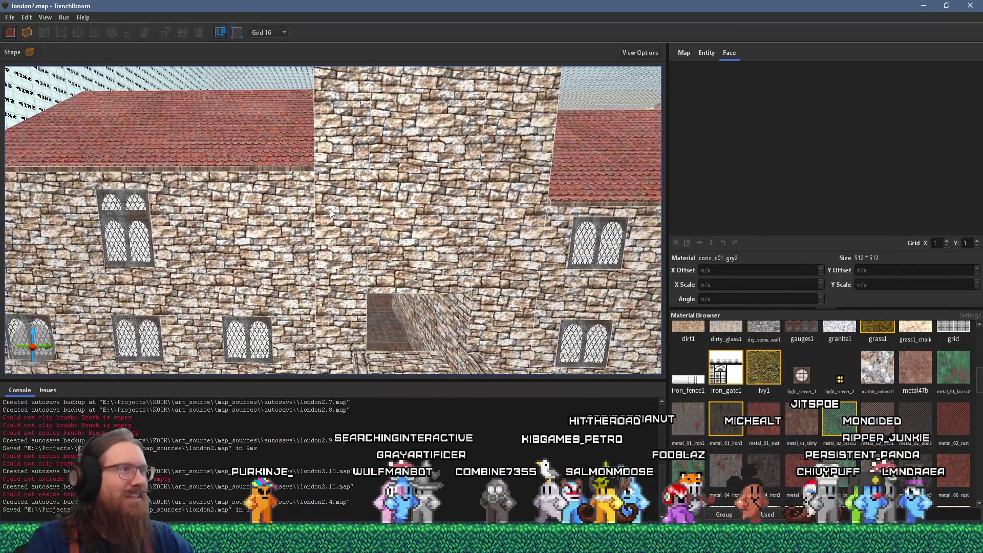
click(329, 212)
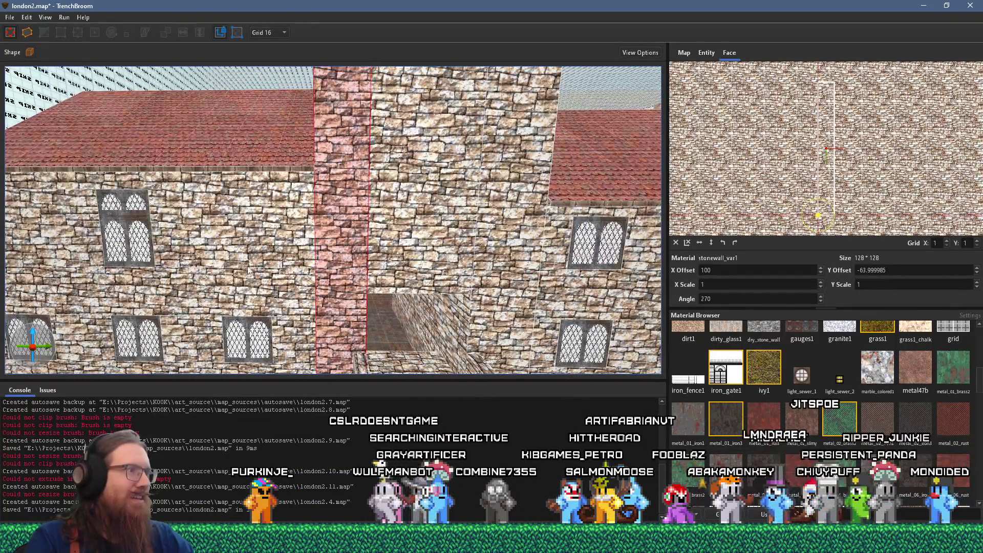
drag(301, 348, 315, 220)
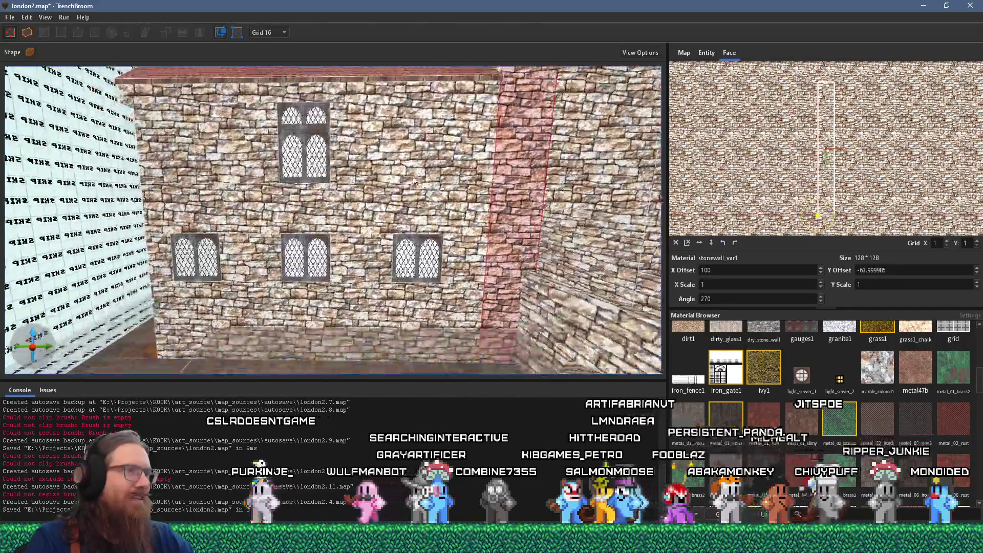
click(318, 210)
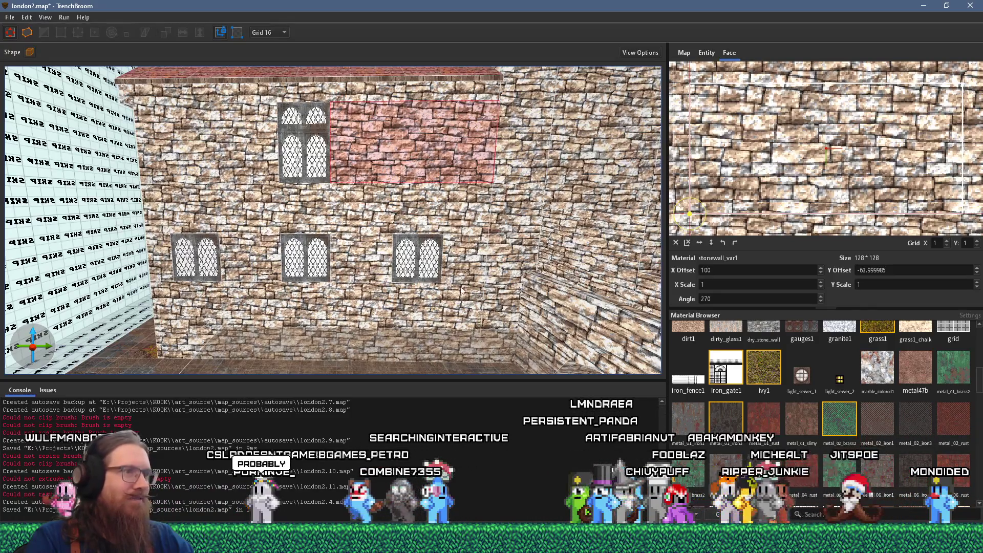
scroll(442, 261, down, 5)
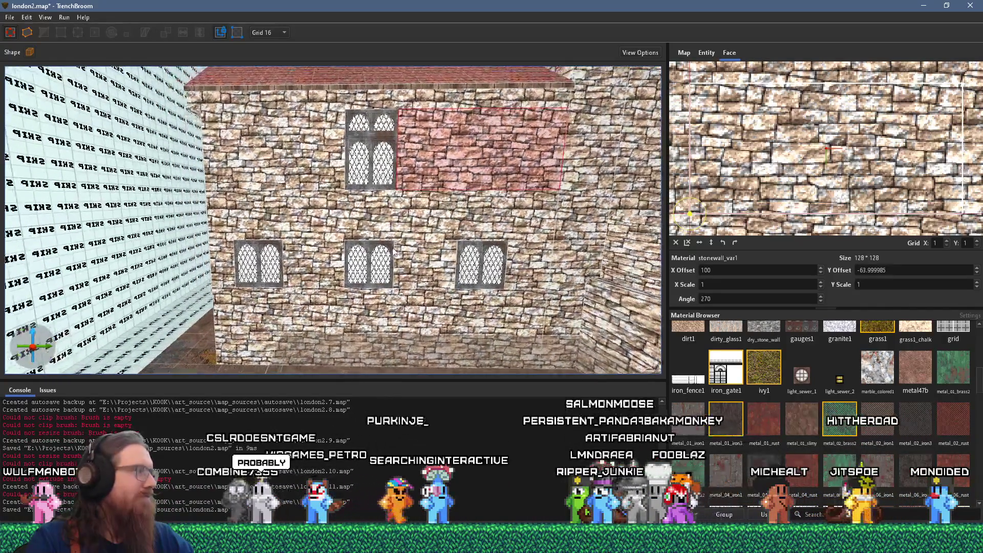
scroll(156, 259, up, 6)
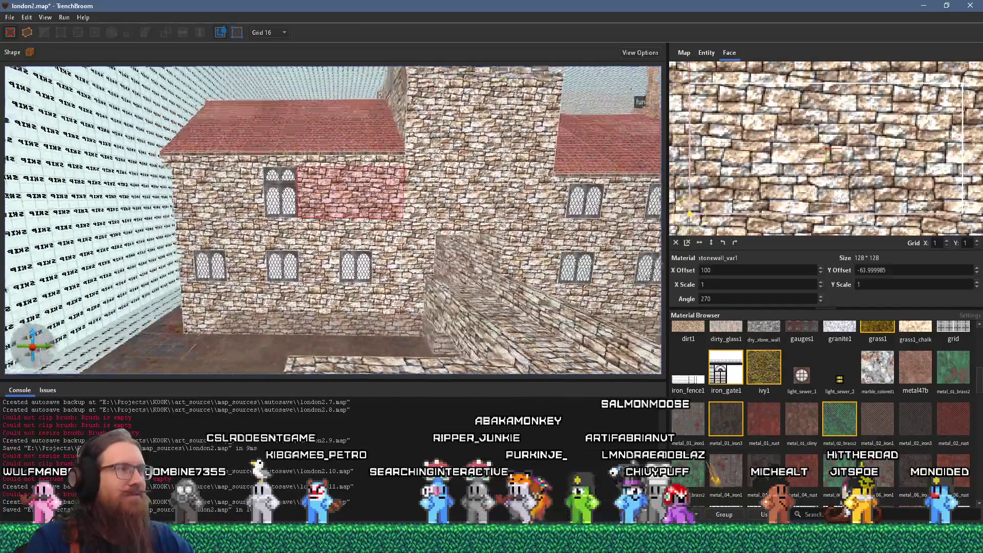
key(a)
key(d)
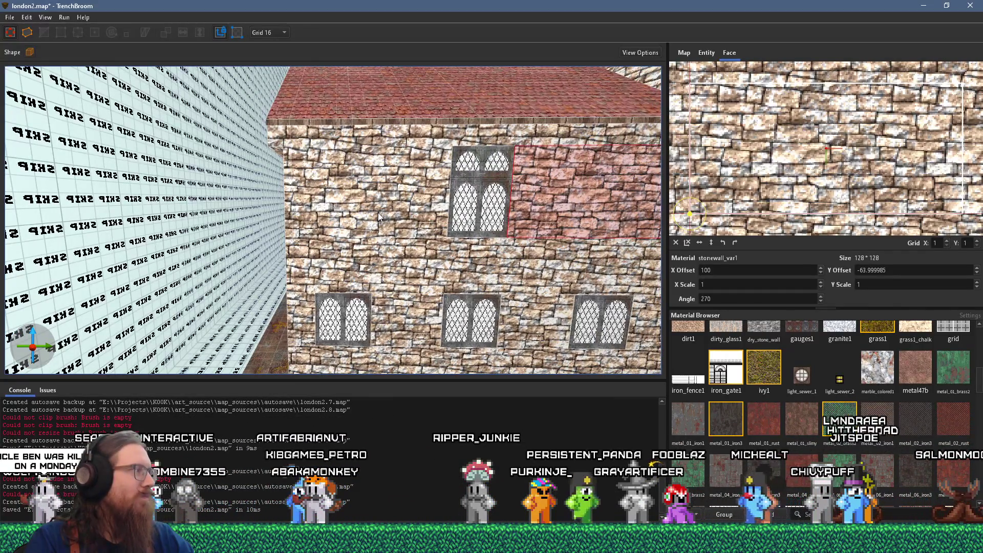
key(a)
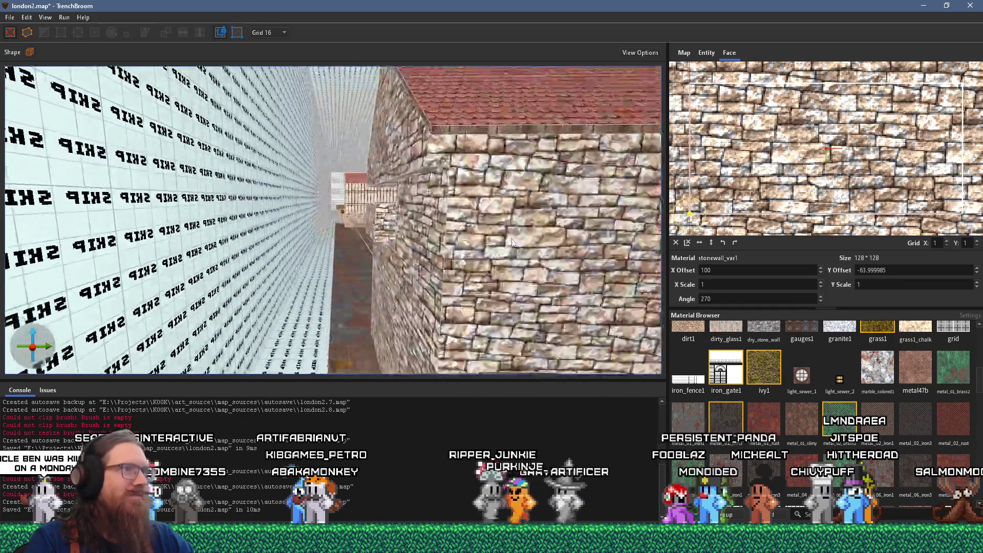
key(w)
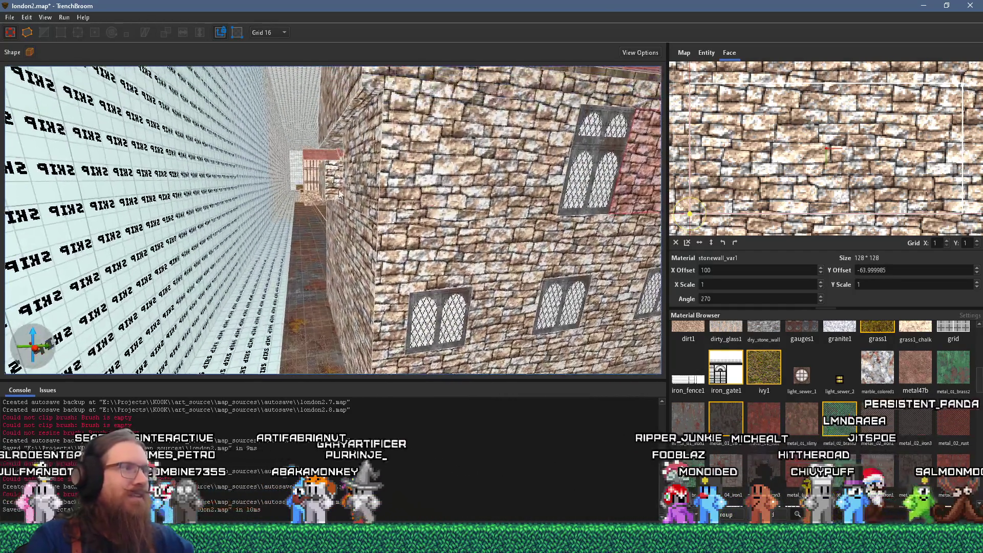
Widen one wall band brush of the stone house slightly.
click(328, 190)
drag(323, 192, 333, 194)
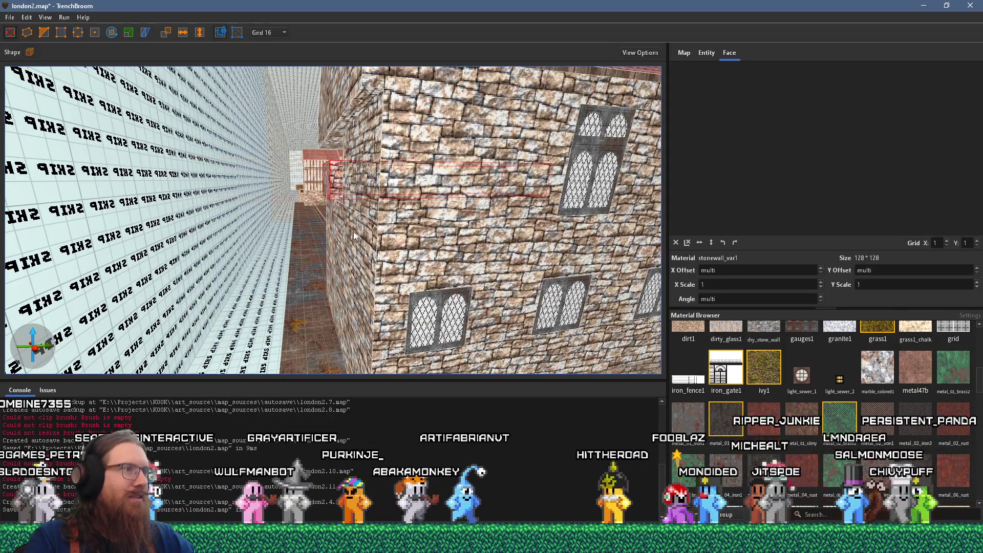
scroll(357, 251, down, 3)
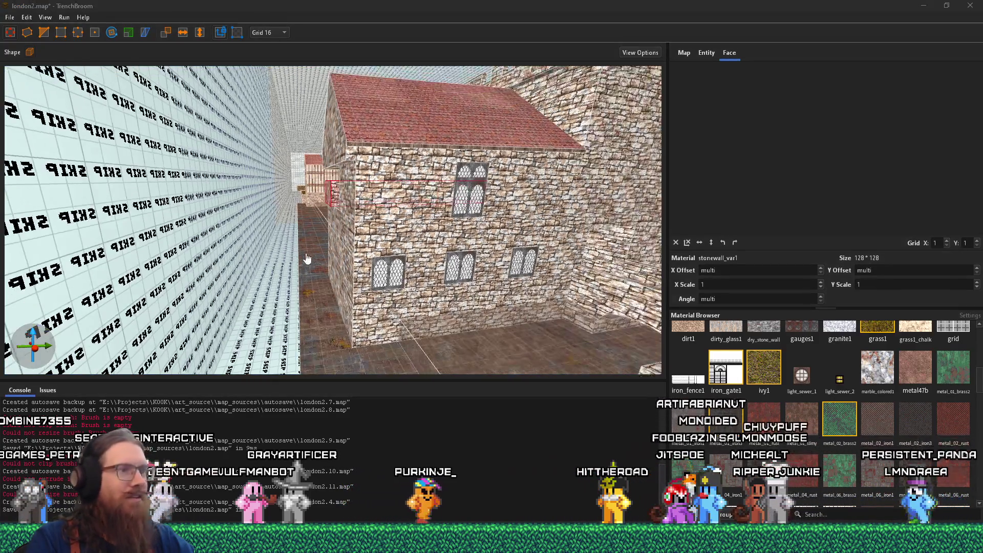
Select the house's other wall bands and gable and nudge them left with the arrow key.
click(363, 252)
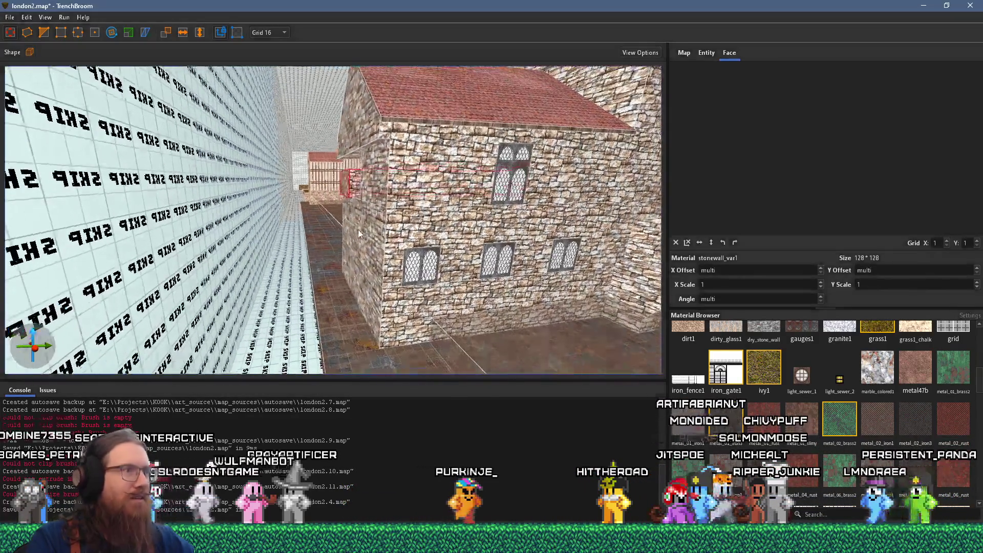
ctrl+click(359, 272)
ctrl+click(376, 166)
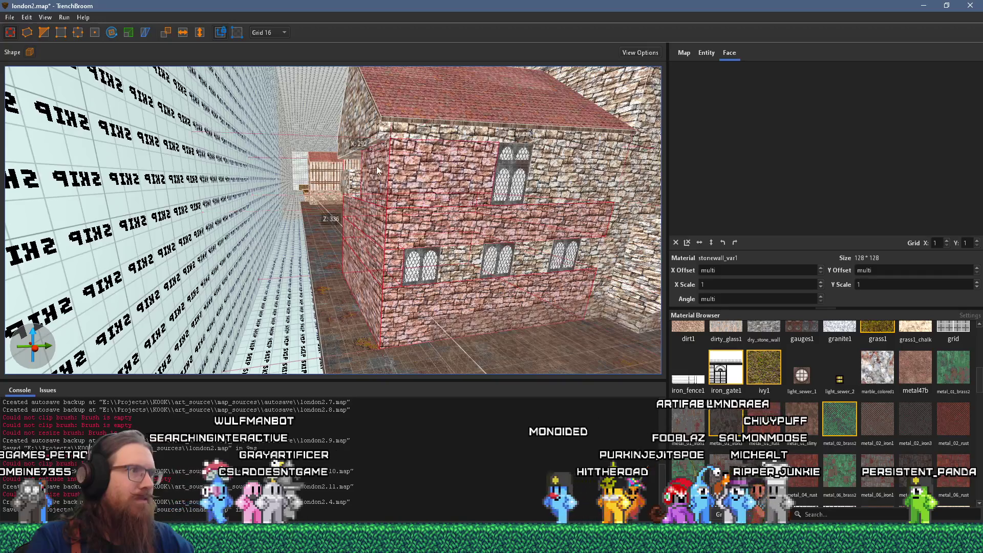
ctrl+click(363, 131)
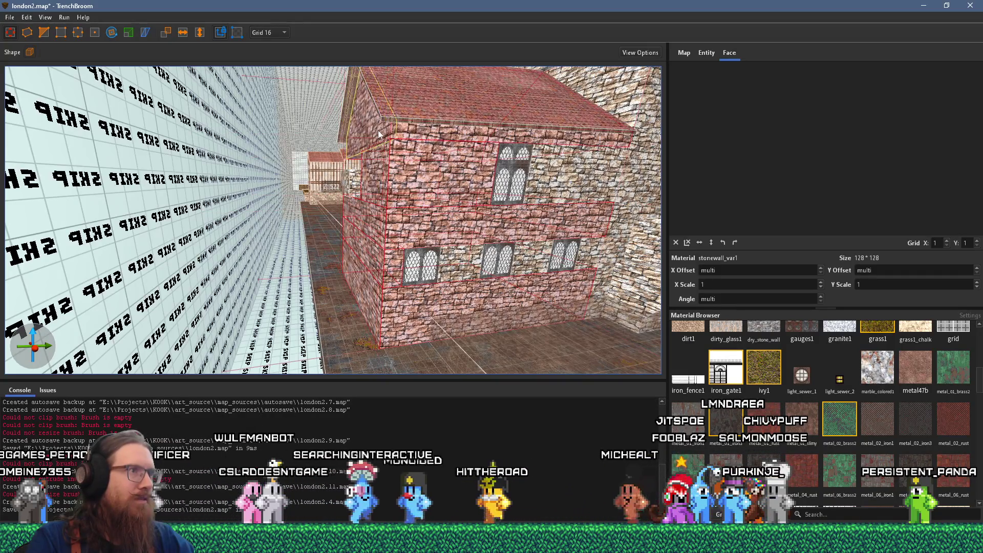
ctrl+click(374, 136)
ctrl+click(374, 154)
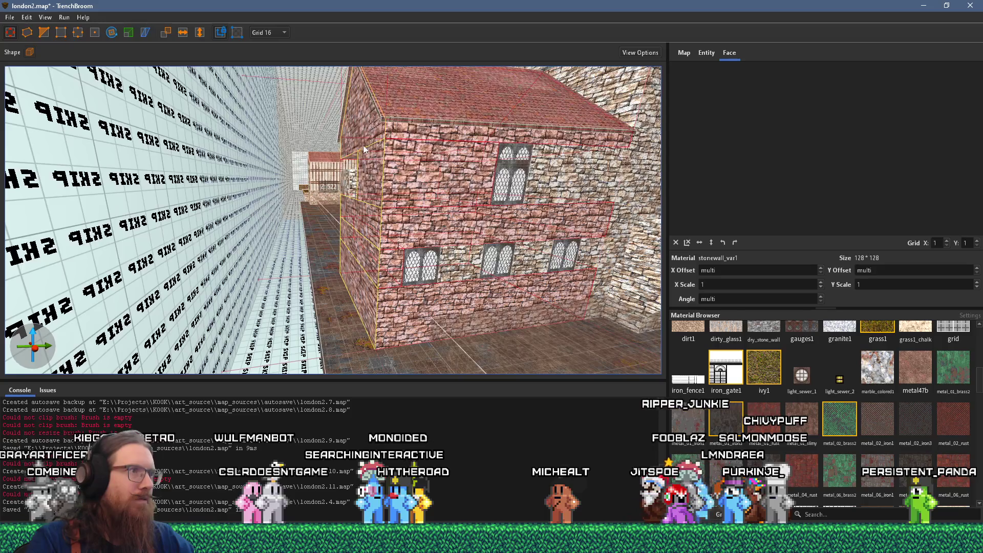
key(Left)
key(Left)
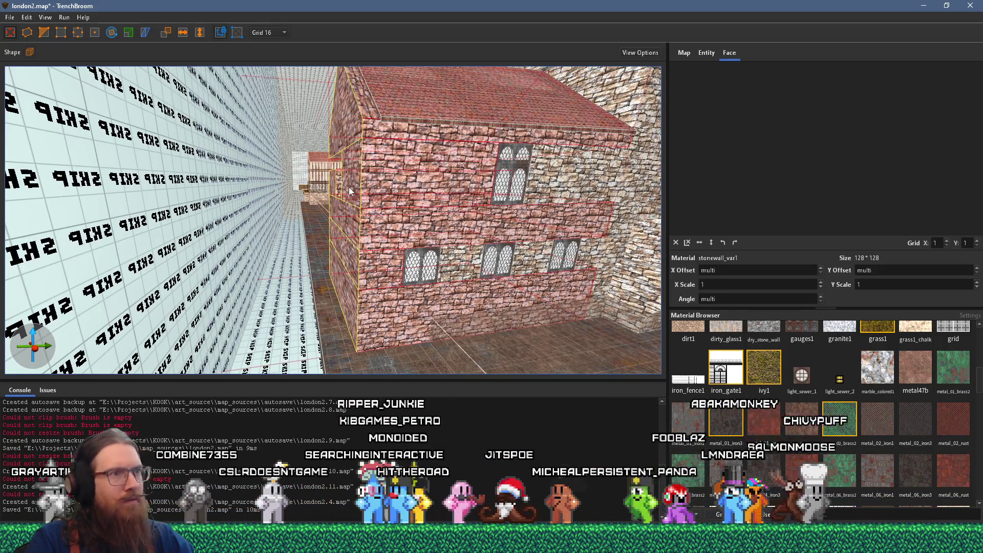
click(448, 203)
key(Escape)
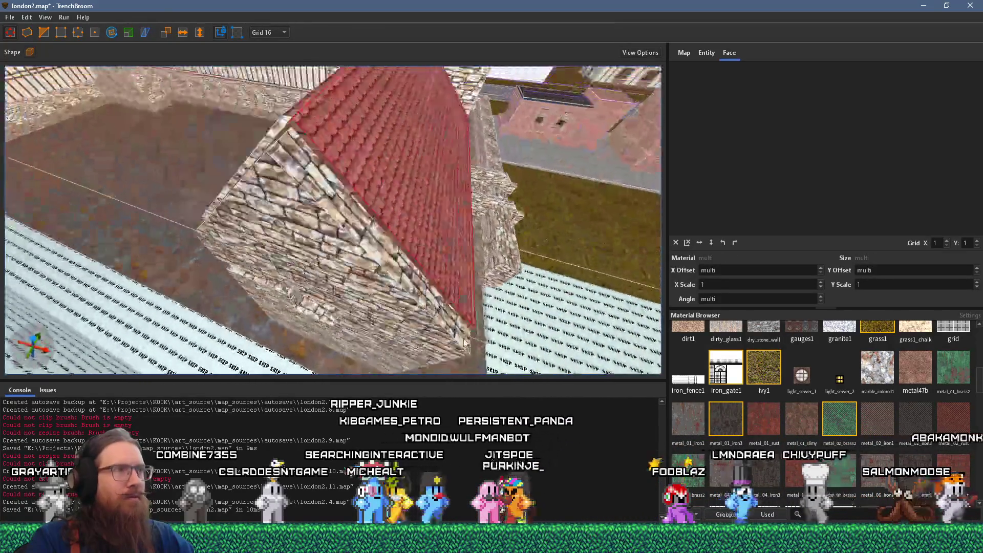
With the roof brush selected, set the grid size to 4 and pick the woodbeam1 face.
click(379, 204)
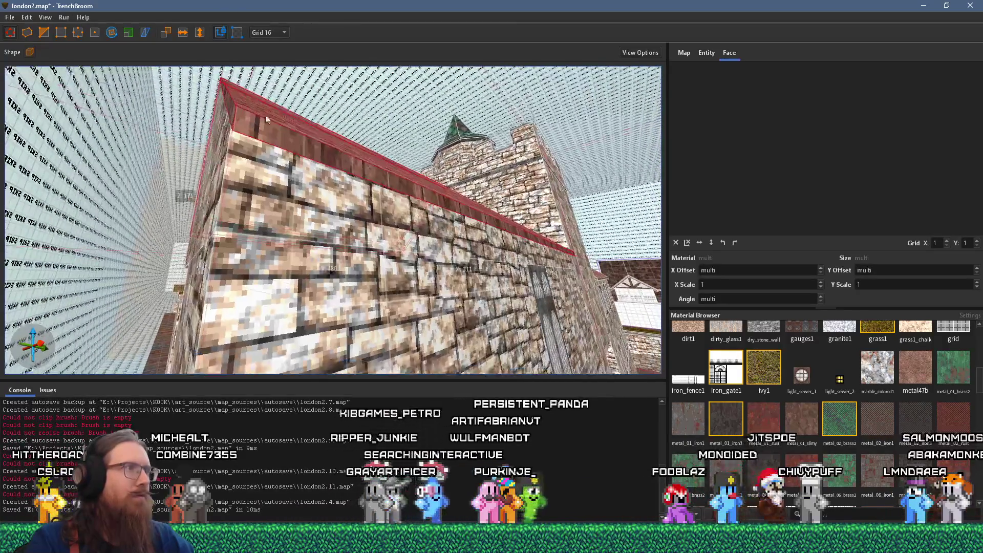
click(272, 31)
click(263, 68)
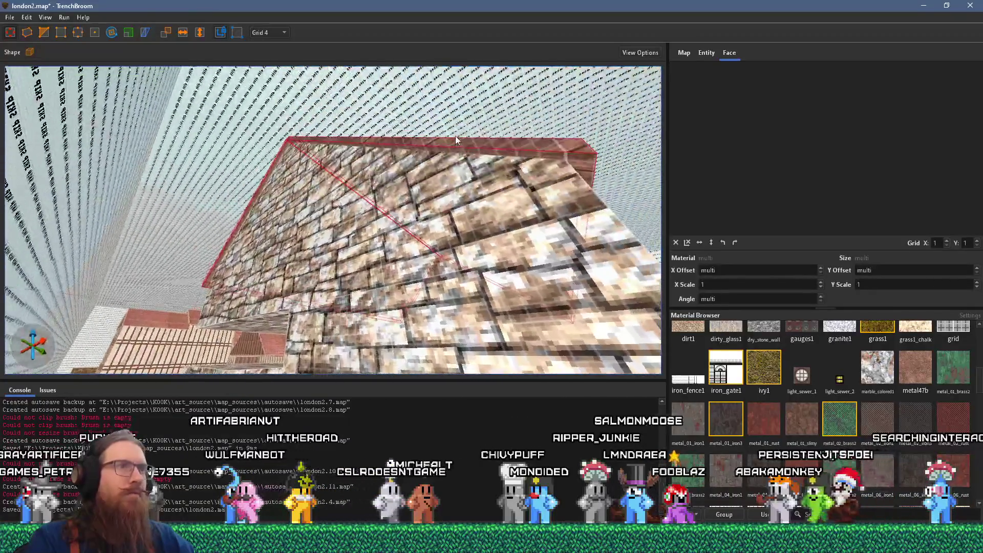
shift+click(430, 138)
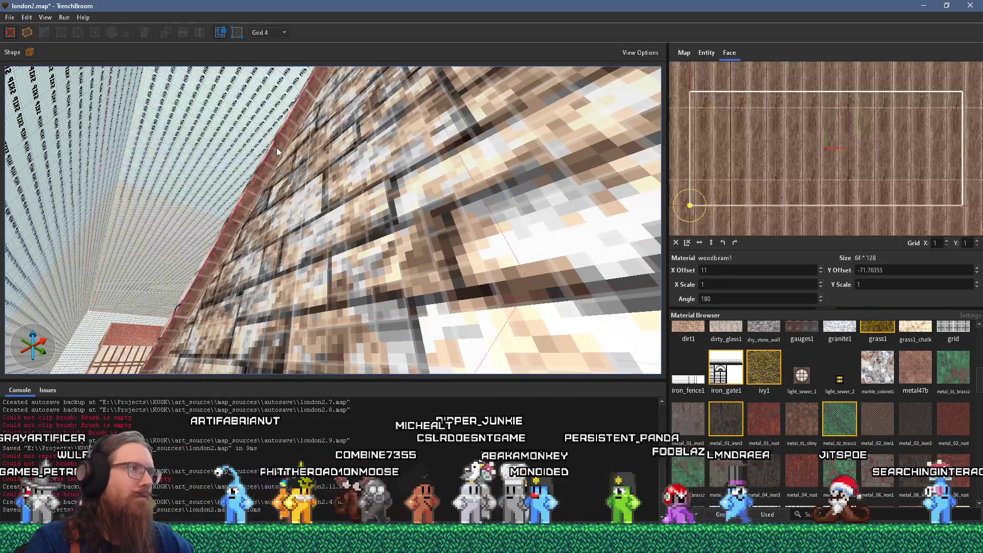
Deselect the woodbeam1 face and save london2.map via File > Save.
key(Escape)
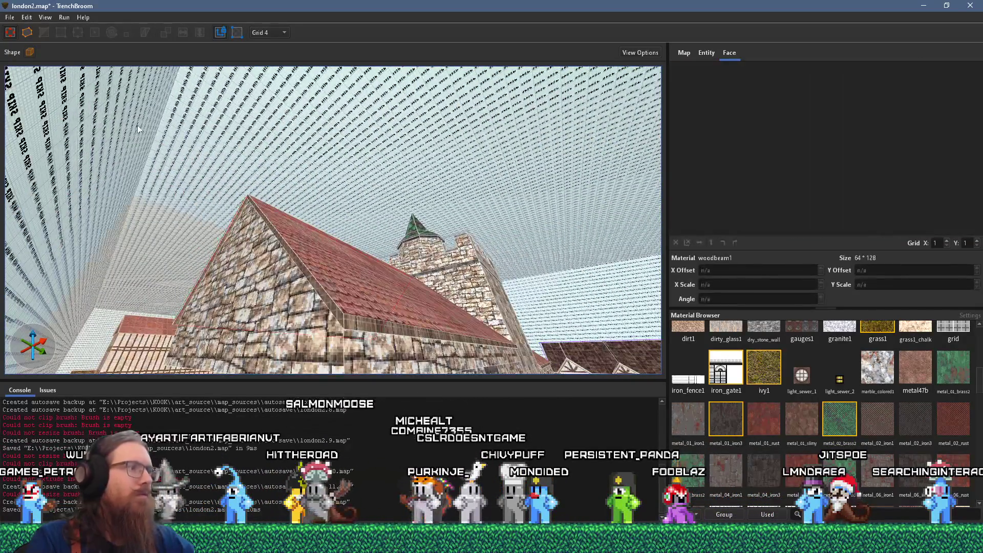
click(9, 17)
click(30, 53)
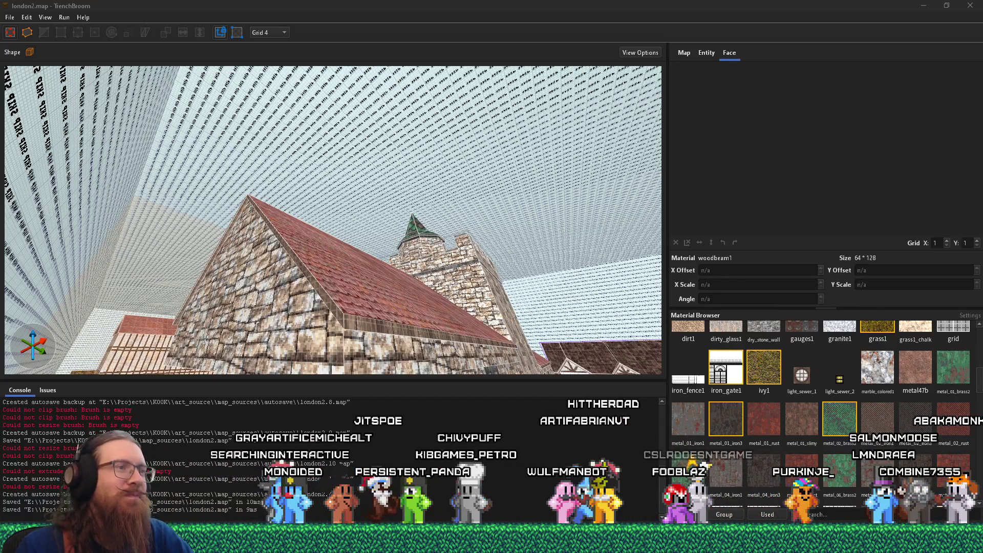
scroll(245, 351, up, 5)
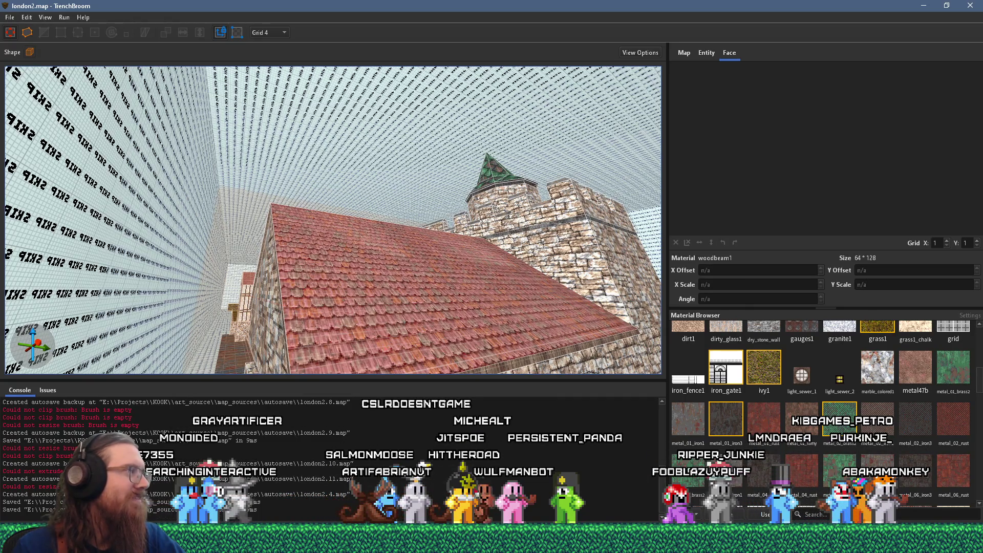
key(w)
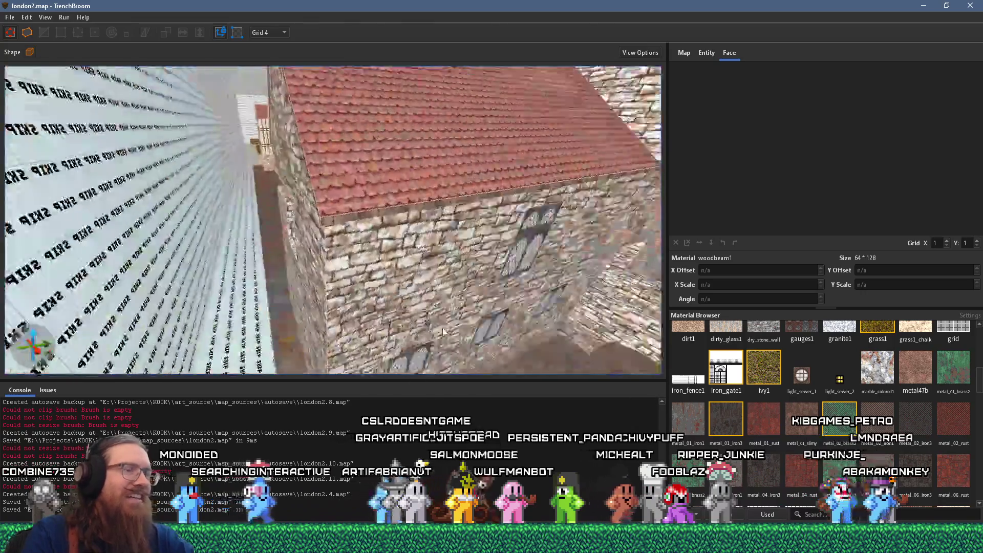
Fly over the roof and along the stone wall up to the recessed windows.
key(w)
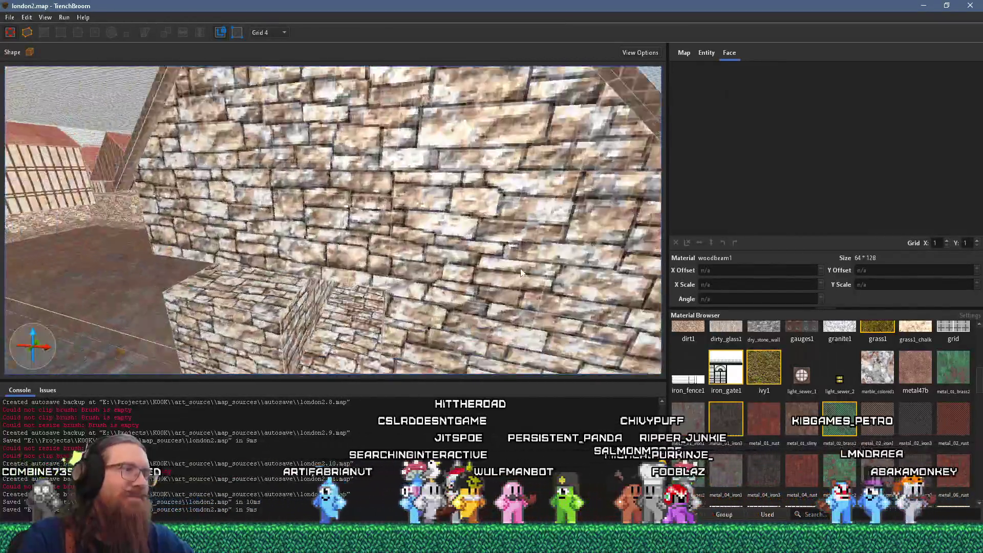
key(w)
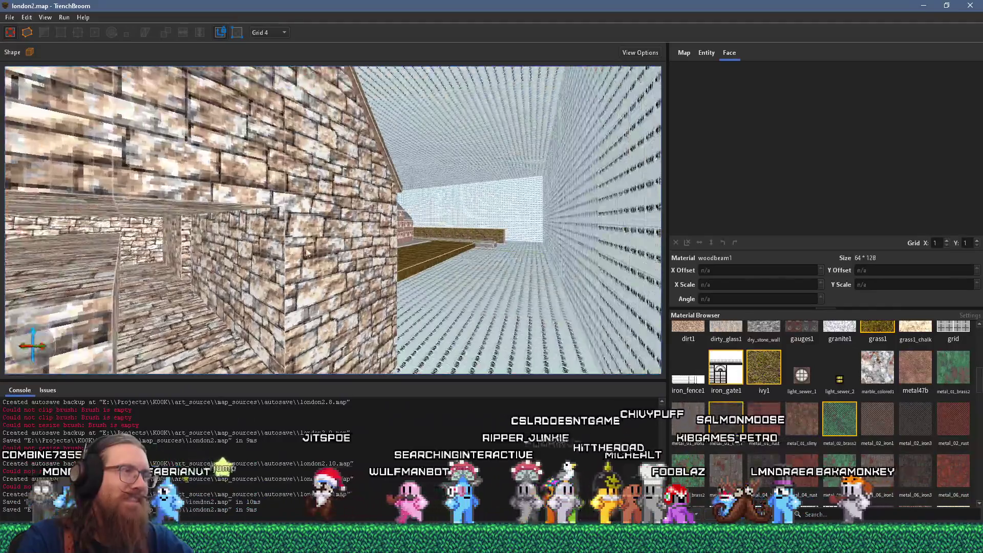
key(w)
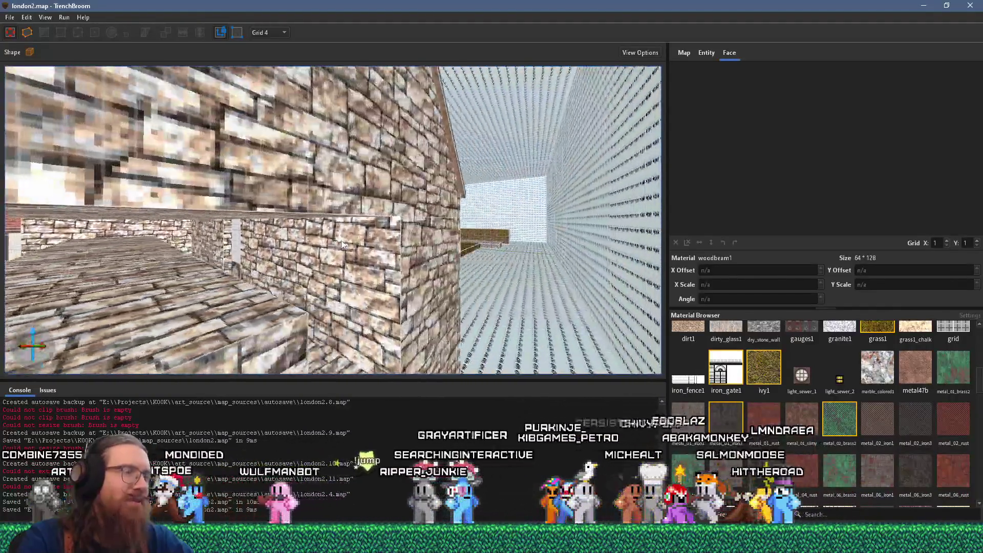
key(w)
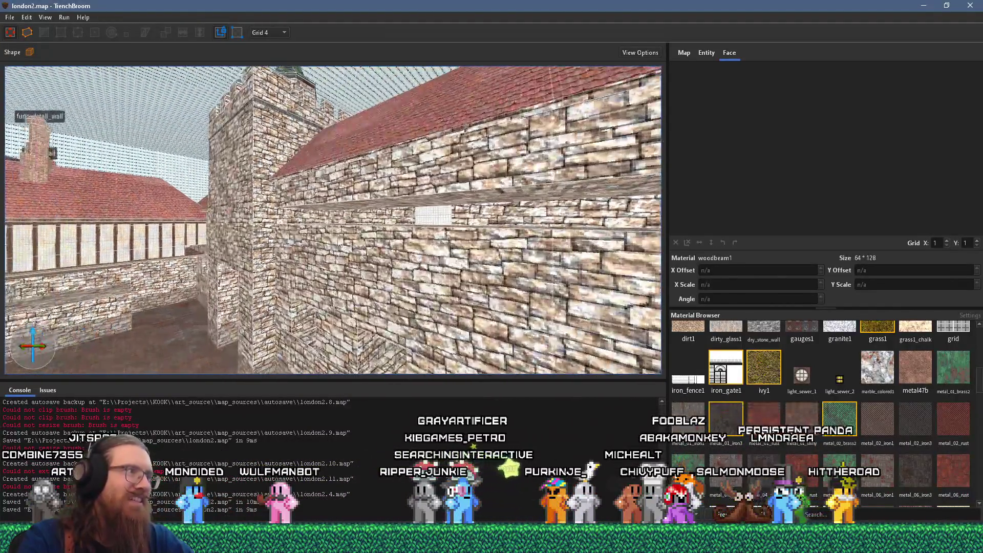
key(w)
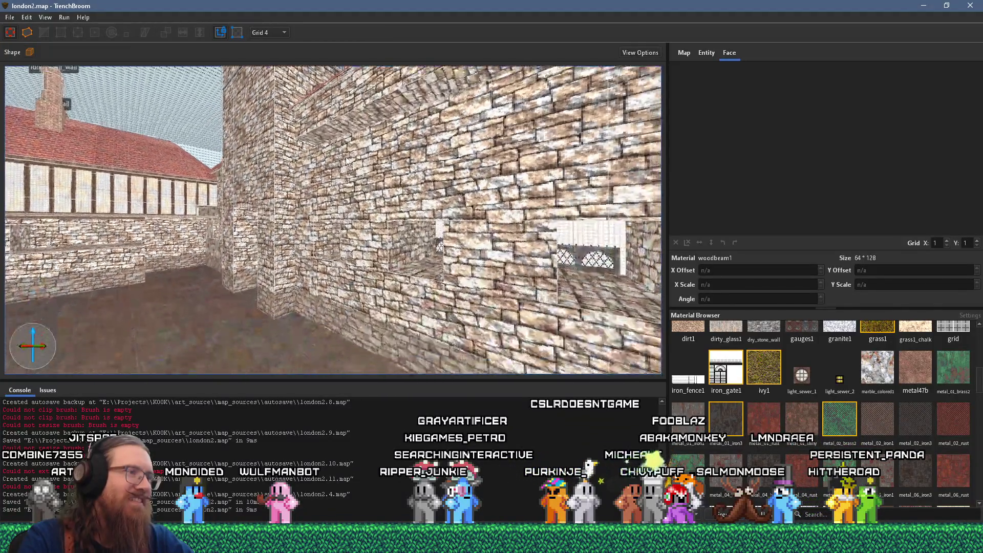
key(s)
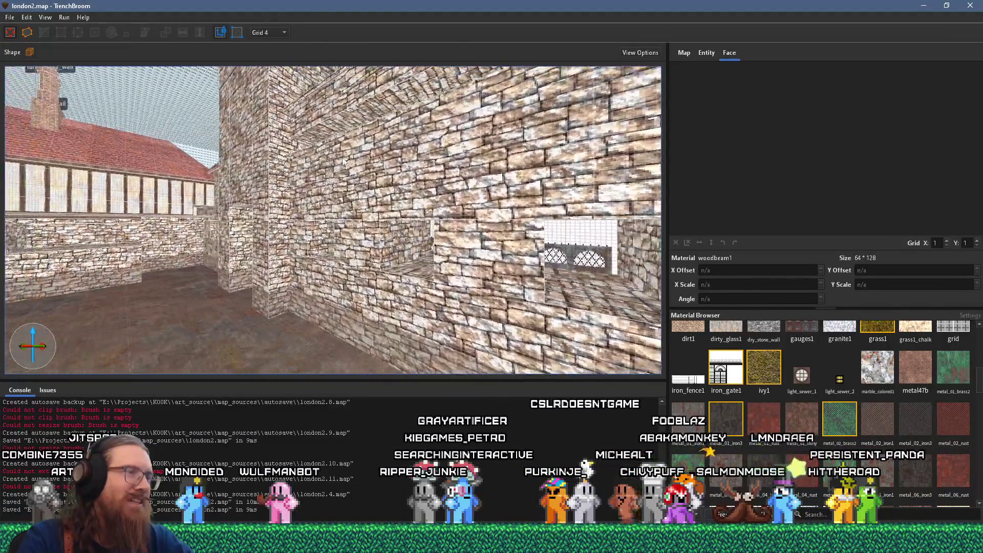
key(w)
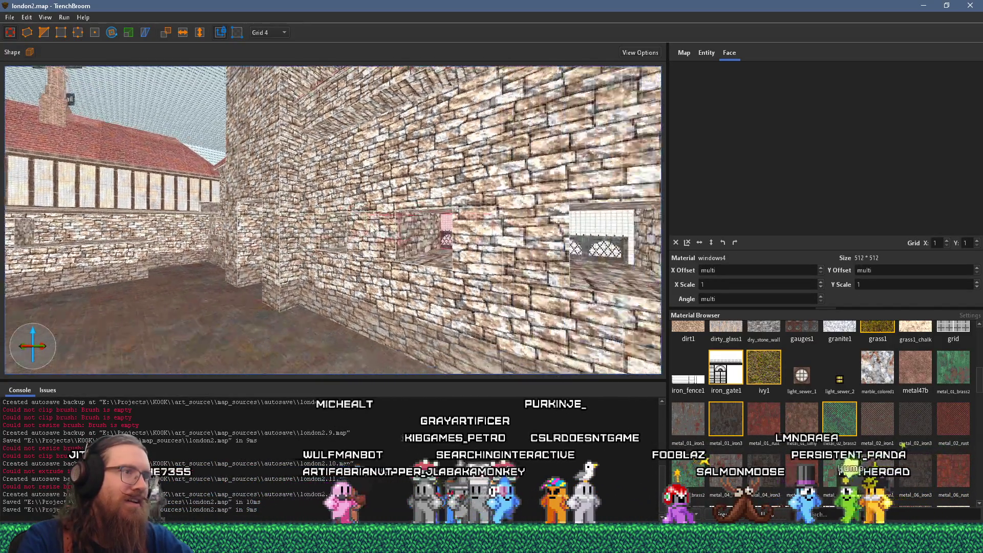
key(w)
Drag the window brushes flush with the wall and shift their texture X offset.
mouse_move(512, 235)
mouse_down()
mouse_move(487, 253)
mouse_move(502, 258)
mouse_up()
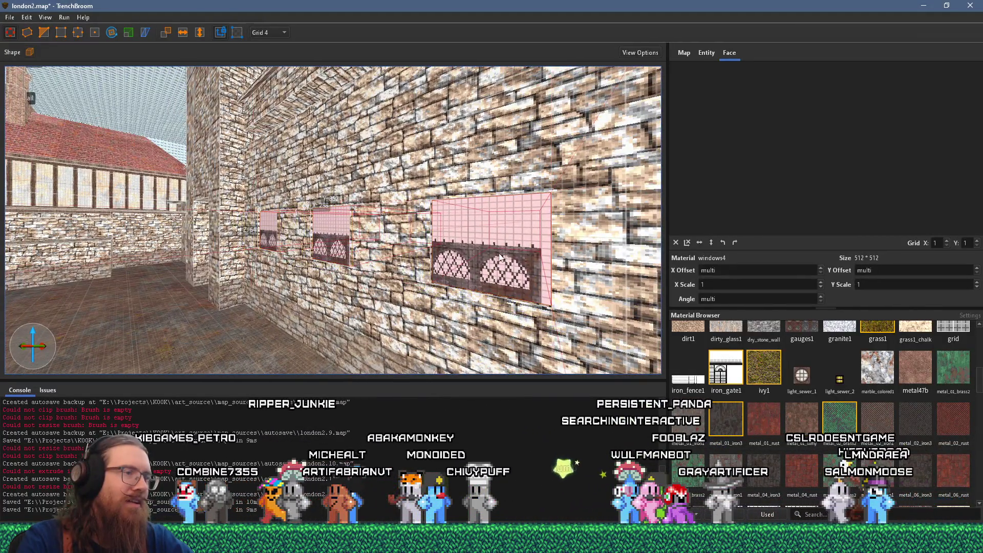
key(w)
mouse_move(514, 293)
mouse_down()
mouse_move(359, 317)
mouse_move(192, 266)
mouse_move(429, 229)
mouse_move(251, 263)
mouse_move(321, 213)
mouse_move(31, 250)
mouse_up()
drag(72, 275, 387, 204)
mouse_move(592, 185)
mouse_down()
mouse_move(435, 246)
mouse_move(341, 302)
mouse_move(588, 230)
mouse_move(262, 296)
mouse_move(499, 281)
mouse_move(373, 279)
mouse_move(418, 304)
mouse_move(164, 302)
mouse_move(480, 305)
mouse_move(438, 278)
mouse_move(241, 259)
mouse_up()
Shift the window block left along the courtyard stone wall.
click(422, 294)
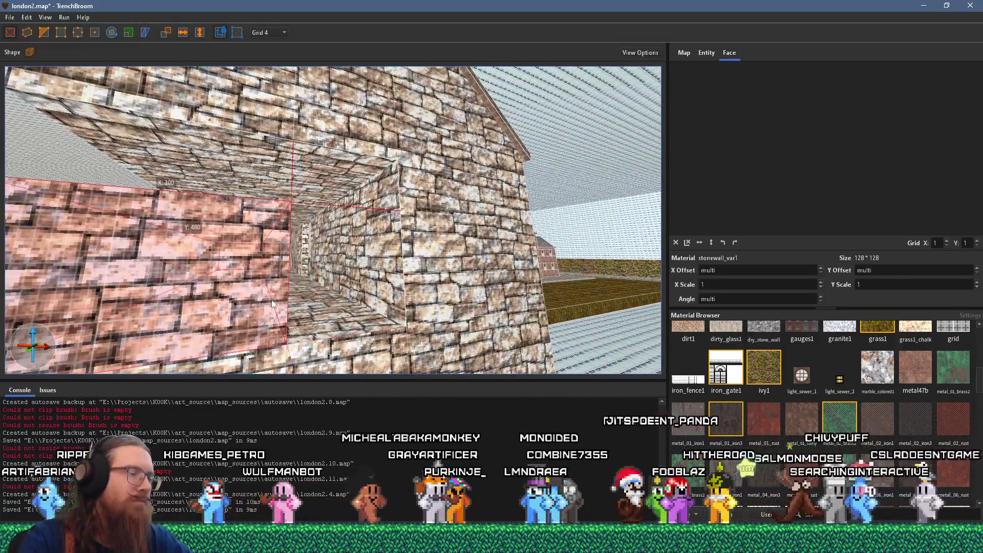
key(Escape)
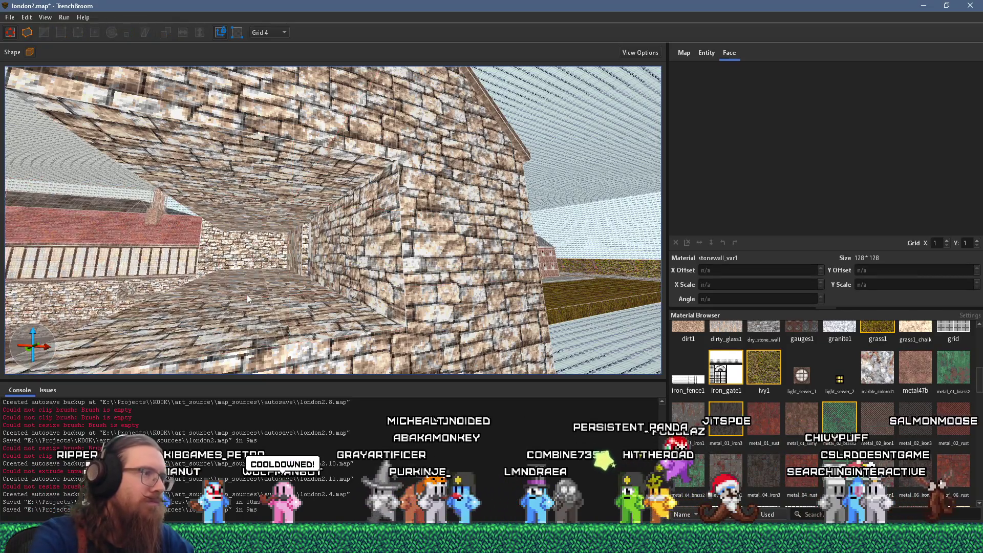
mouse_move(290, 307)
mouse_down()
mouse_move(437, 290)
mouse_move(169, 273)
mouse_move(455, 272)
mouse_move(334, 298)
mouse_up()
shift+click(169, 273)
click(434, 282)
scroll(381, 269, down, 5)
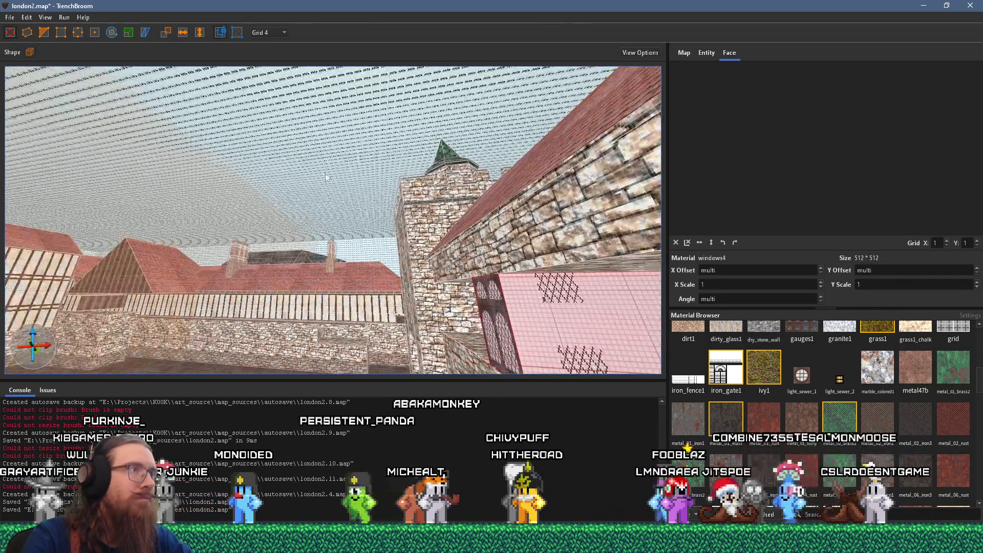
On grid 8, resize the adjacent stone brush to fill the wall beside the window.
click(266, 32)
click(266, 92)
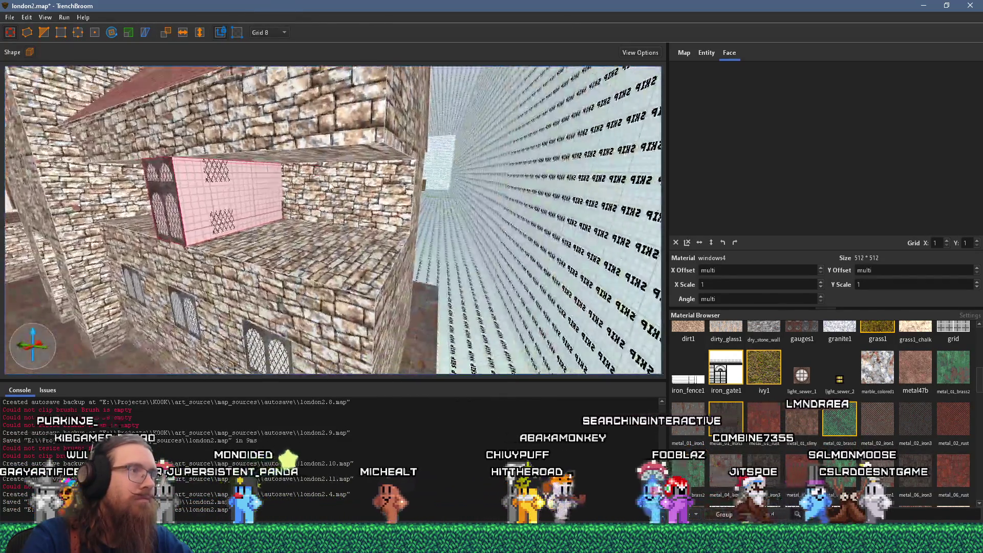
click(359, 185)
mouse_move(308, 208)
mouse_down()
mouse_move(291, 220)
mouse_move(392, 253)
mouse_move(411, 216)
mouse_up()
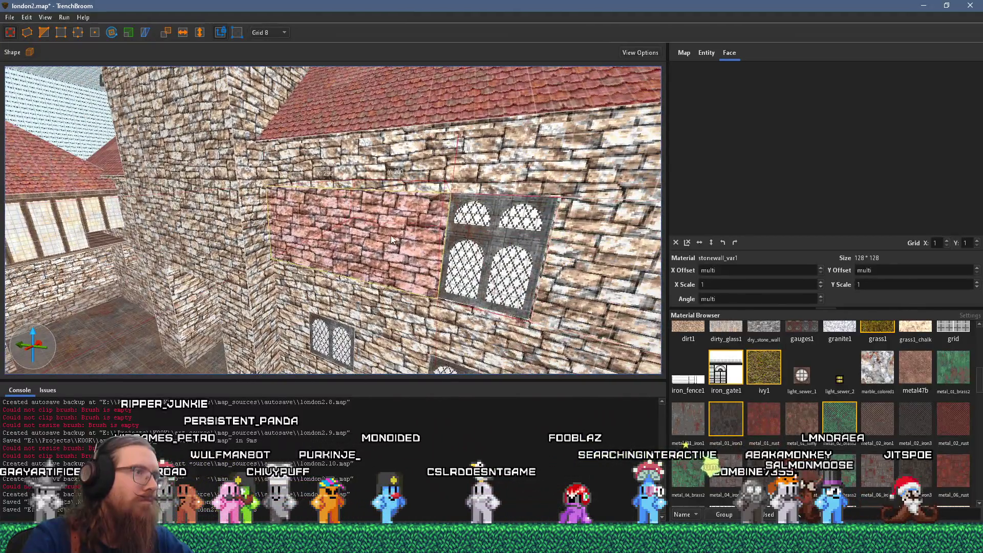
scroll(296, 207, up, 5)
drag(270, 208, 319, 236)
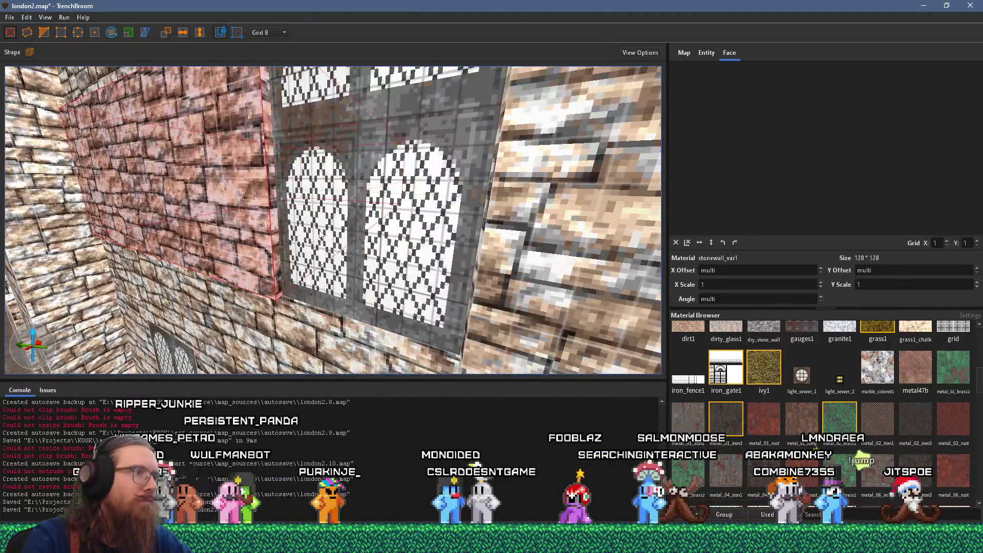
mouse_move(242, 225)
mouse_down()
mouse_move(250, 296)
mouse_move(319, 271)
mouse_move(268, 251)
mouse_move(373, 244)
mouse_move(319, 262)
mouse_move(328, 276)
mouse_move(213, 267)
mouse_move(385, 281)
mouse_move(333, 281)
mouse_move(330, 272)
mouse_move(413, 262)
mouse_move(318, 306)
mouse_move(306, 332)
mouse_move(320, 332)
mouse_move(322, 290)
mouse_up()
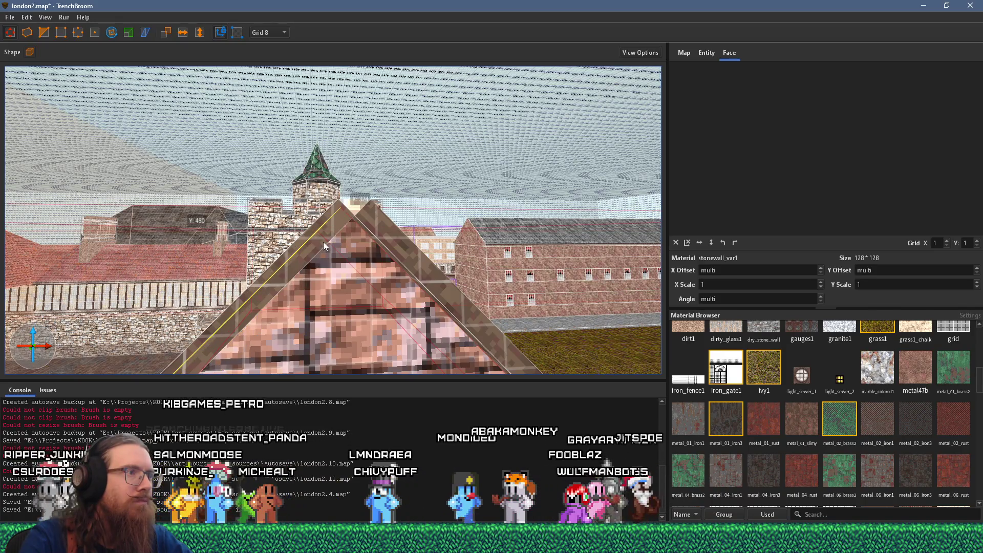
Select the trim beam on the gable's left roof slope and set the grid to 4.
mouse_move(317, 249)
mouse_down()
mouse_move(315, 237)
mouse_move(313, 275)
mouse_move(308, 228)
mouse_up()
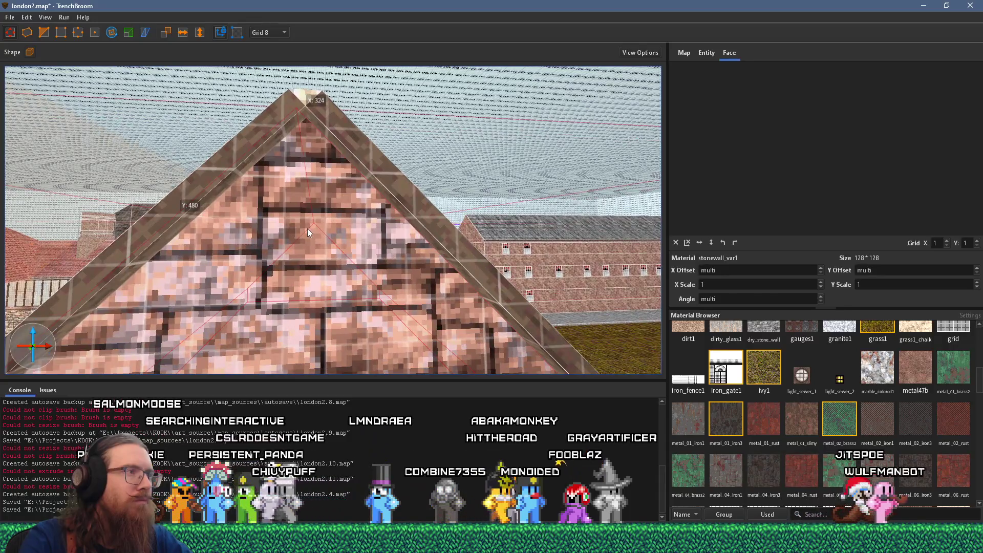
scroll(307, 228, down, 5)
scroll(316, 243, down, 5)
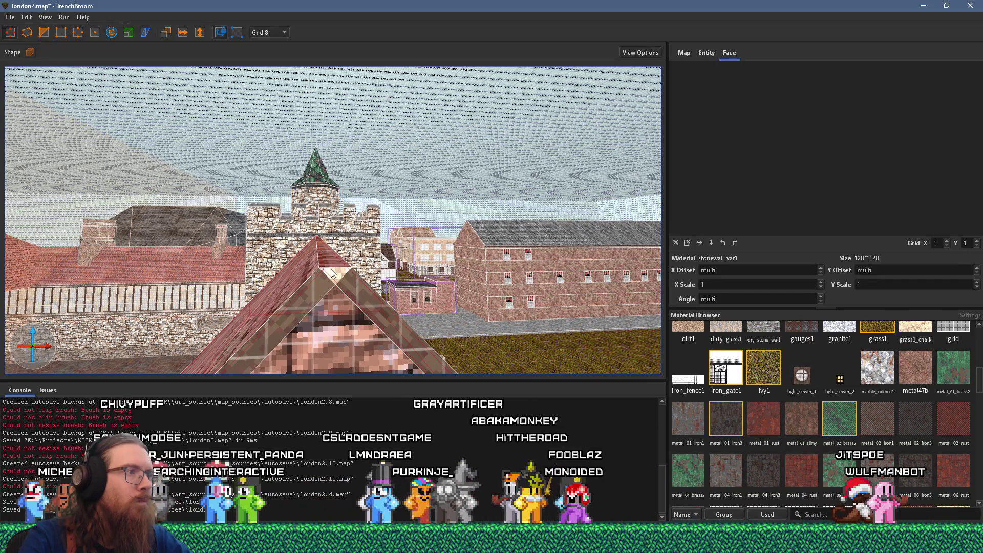
scroll(328, 274, up, 5)
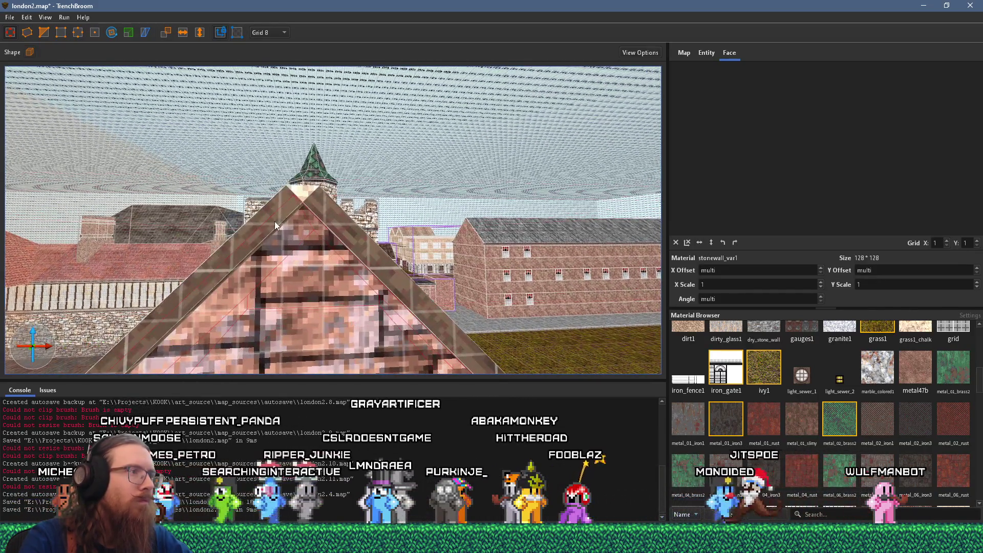
ctrl+shift+click(297, 200)
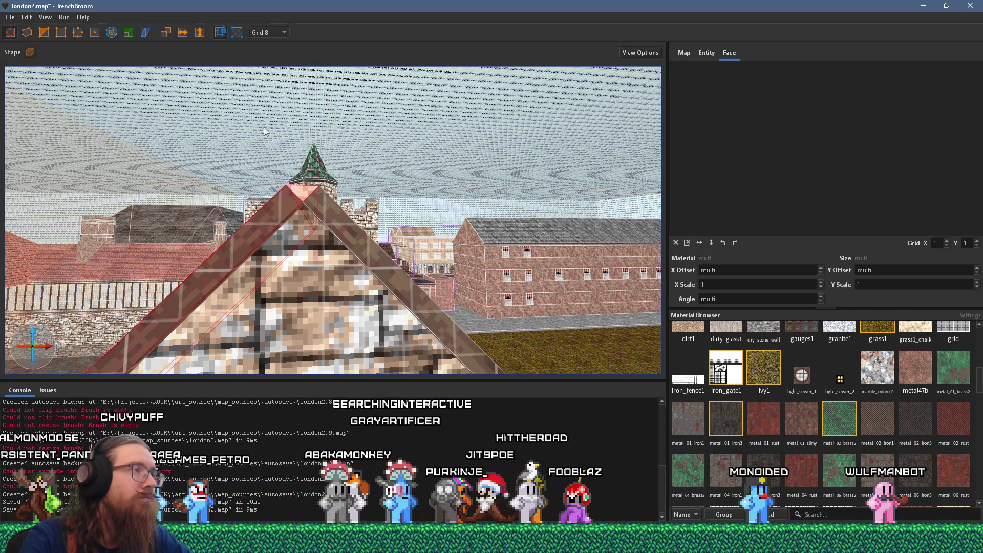
click(262, 32)
click(266, 89)
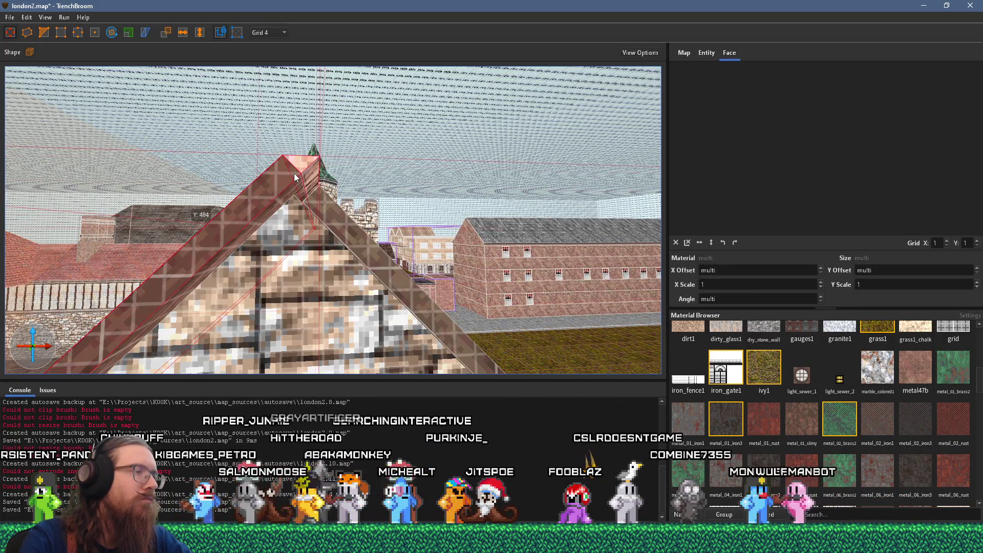
Drag the roof trim beam down 4 units.
scroll(305, 176, up, 2)
scroll(305, 176, down, 2)
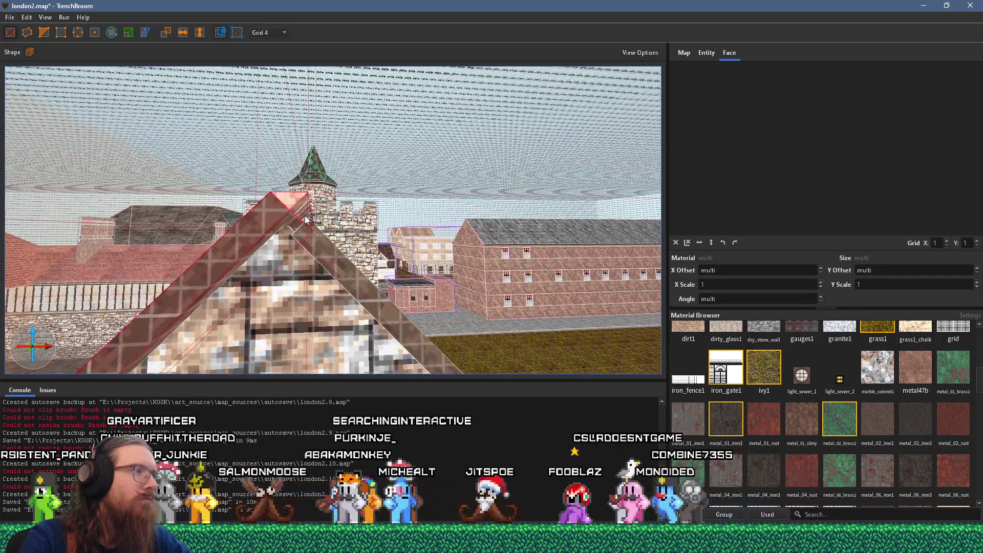
scroll(306, 218, up, 2)
click(307, 218)
scroll(306, 220, up, 5)
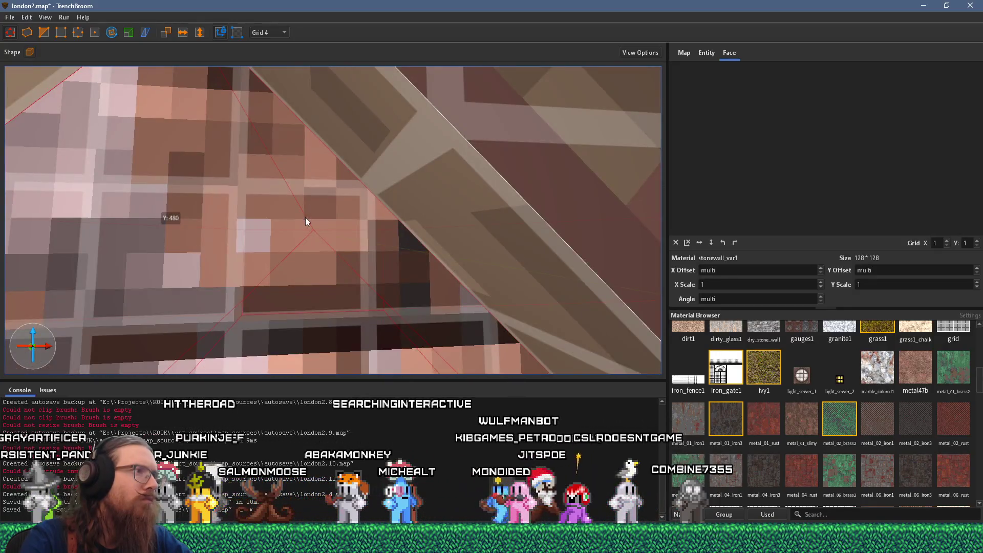
scroll(305, 217, down, 5)
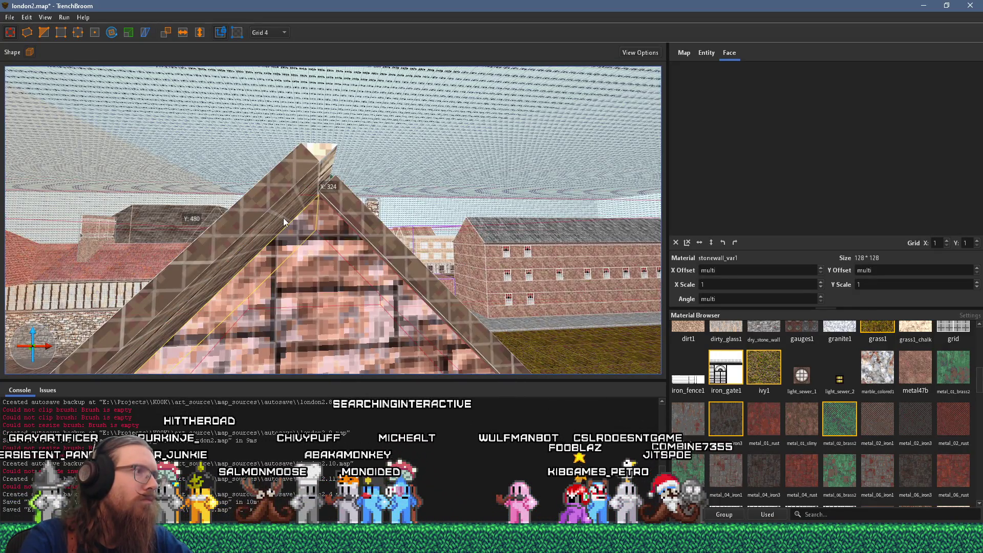
mouse_move(288, 217)
mouse_down()
mouse_move(313, 183)
mouse_move(263, 264)
mouse_up()
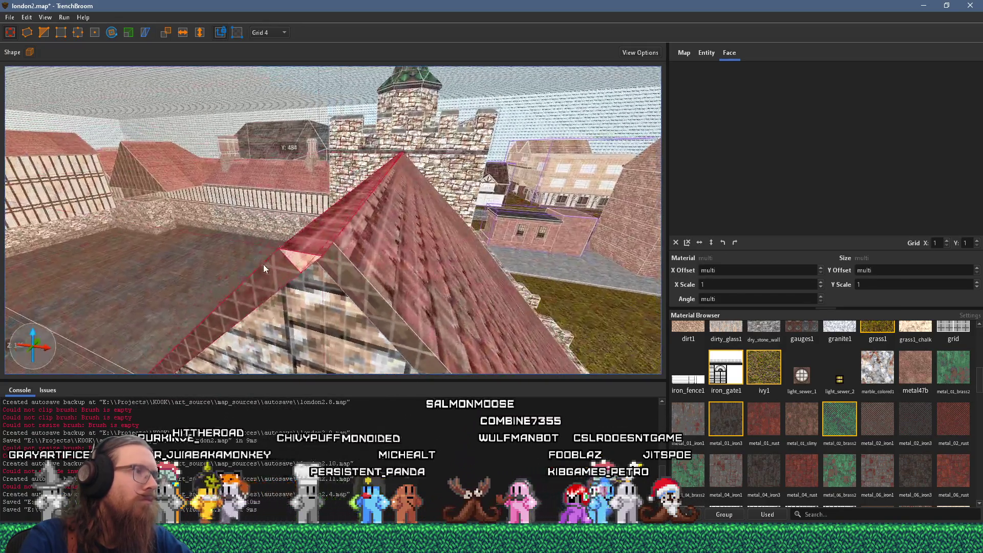
mouse_move(319, 232)
mouse_down()
mouse_move(264, 251)
mouse_move(361, 213)
mouse_move(357, 197)
mouse_move(285, 216)
mouse_move(315, 207)
mouse_move(244, 183)
mouse_move(332, 193)
mouse_up()
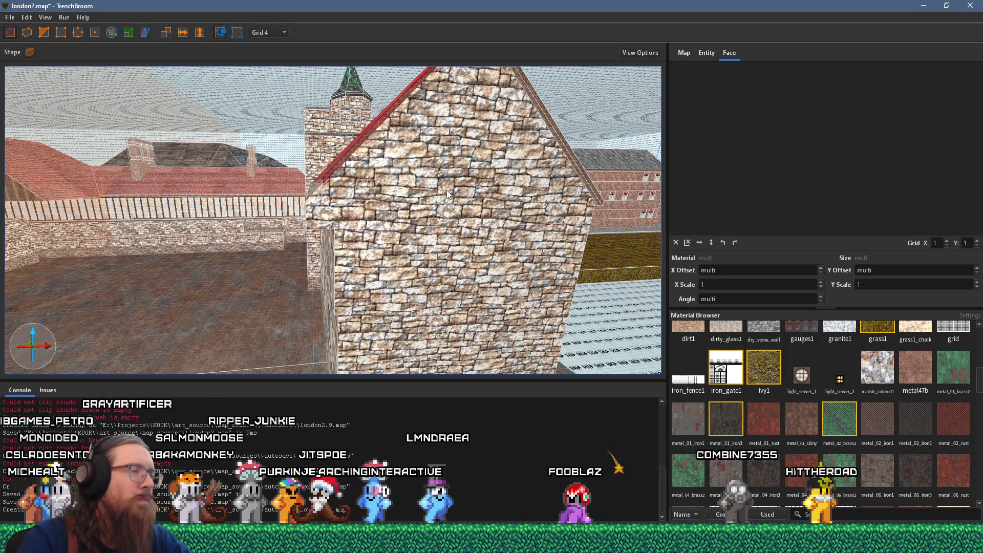
Fly to the gable and select the woodbeam1 trim face, showing X offset 11, angle 180.
key(w)
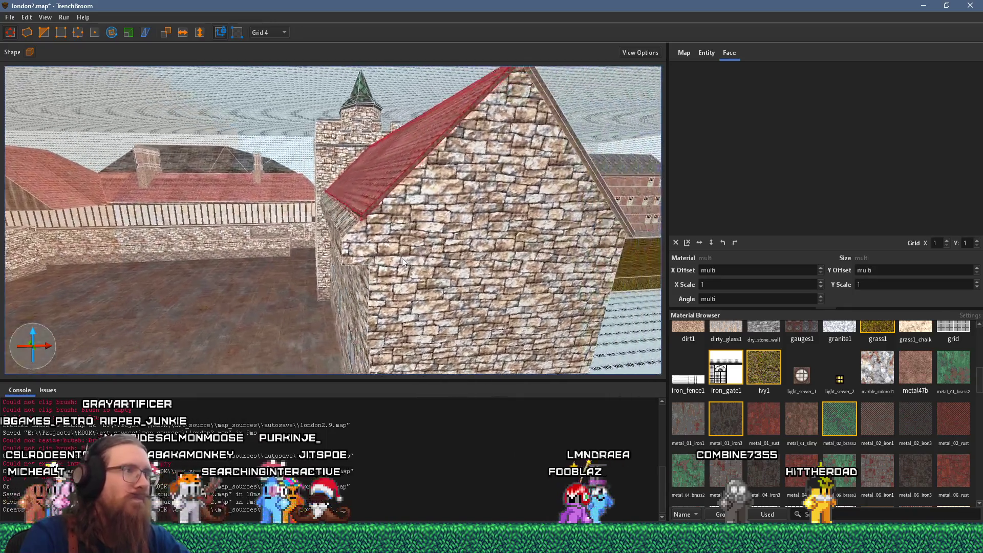
key(w)
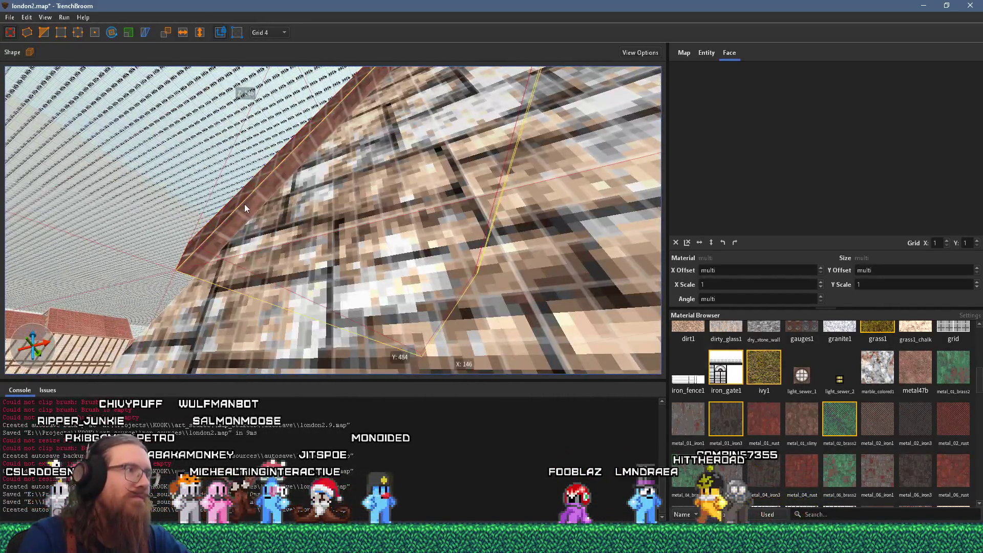
shift+click(244, 203)
key(s)
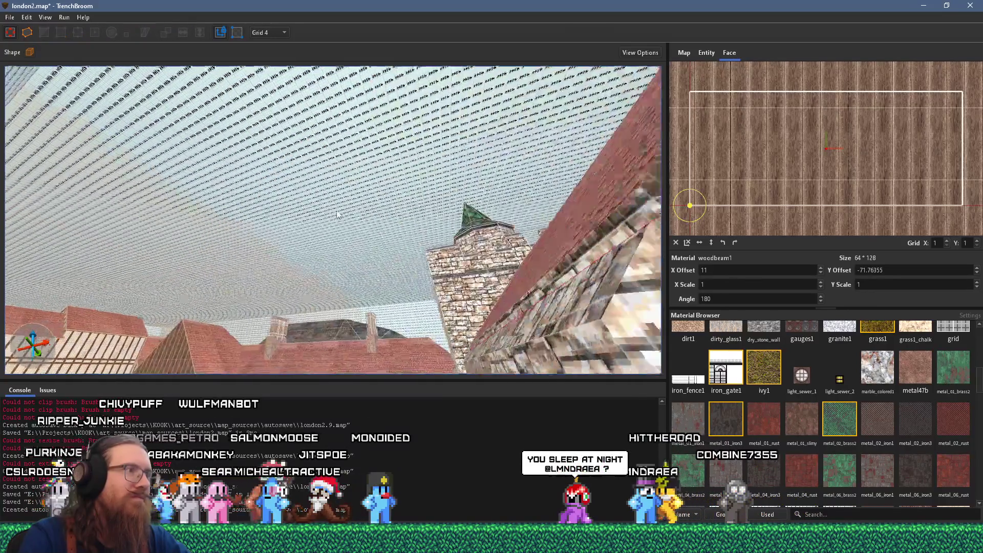
scroll(625, 256, up, 3)
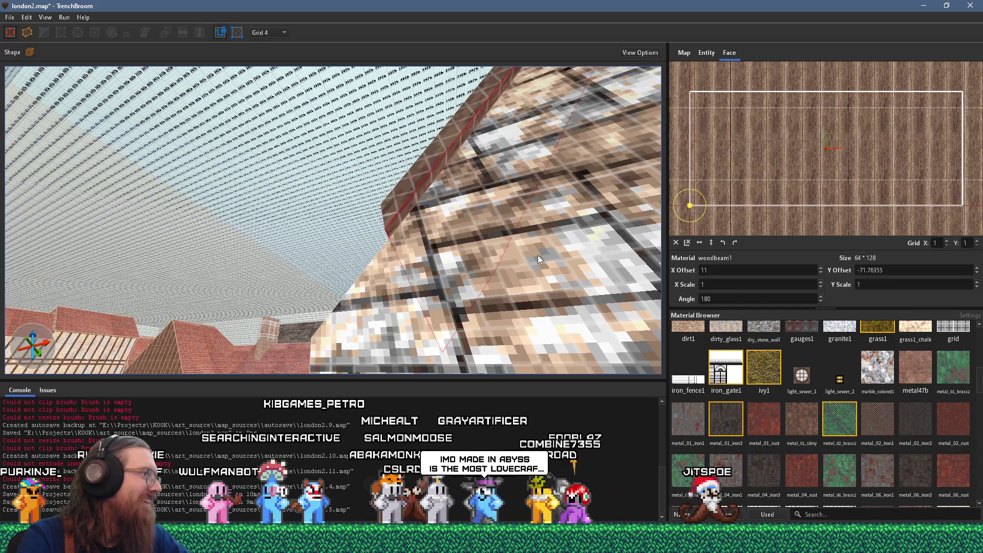
scroll(506, 273, up, 2)
scroll(483, 277, down, 4)
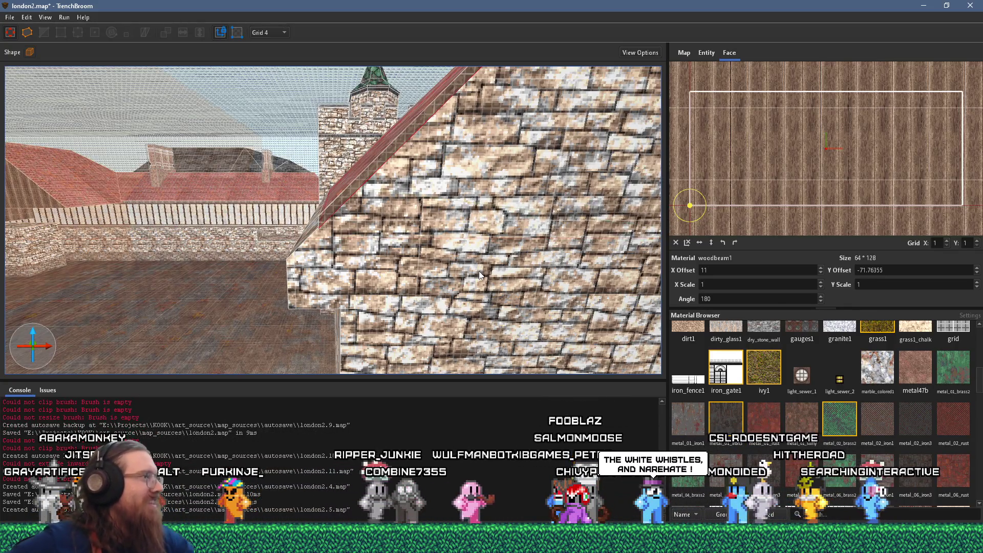
Inspect the gable trim faces, then select the stone wall brush and nudge it sideways.
mouse_move(479, 271)
mouse_down()
mouse_move(477, 254)
mouse_move(399, 293)
mouse_move(413, 215)
mouse_move(382, 290)
mouse_move(340, 250)
mouse_move(322, 261)
mouse_move(315, 297)
mouse_move(372, 169)
mouse_up()
shift+click(294, 240)
mouse_move(295, 171)
mouse_down()
mouse_move(357, 192)
mouse_move(334, 123)
mouse_up()
click(358, 195)
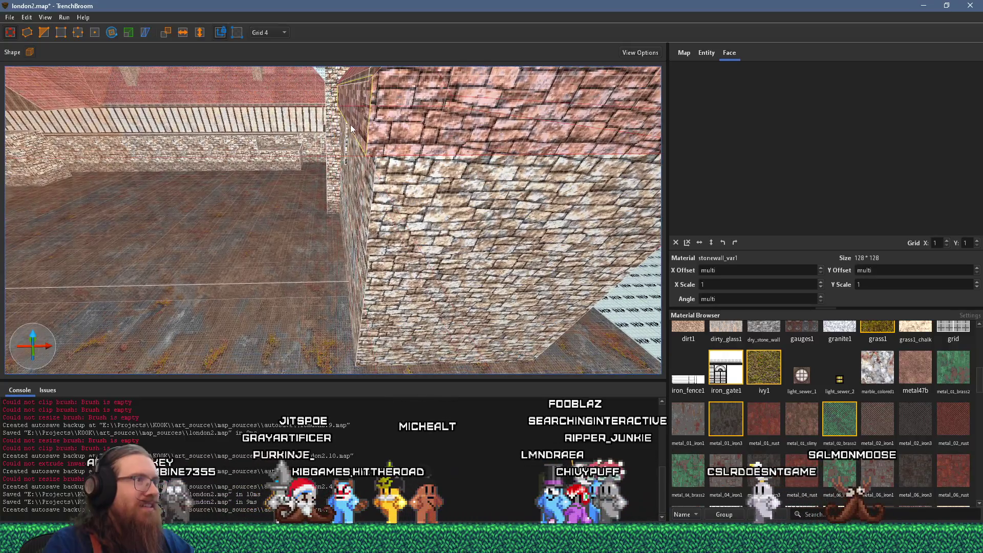
key(Right)
Extend the stone wall brush further to the left.
mouse_move(361, 128)
mouse_down()
mouse_move(102, 155)
mouse_move(148, 138)
mouse_move(240, 158)
mouse_move(270, 180)
mouse_move(282, 148)
mouse_move(193, 134)
mouse_move(174, 97)
mouse_move(224, 87)
mouse_up()
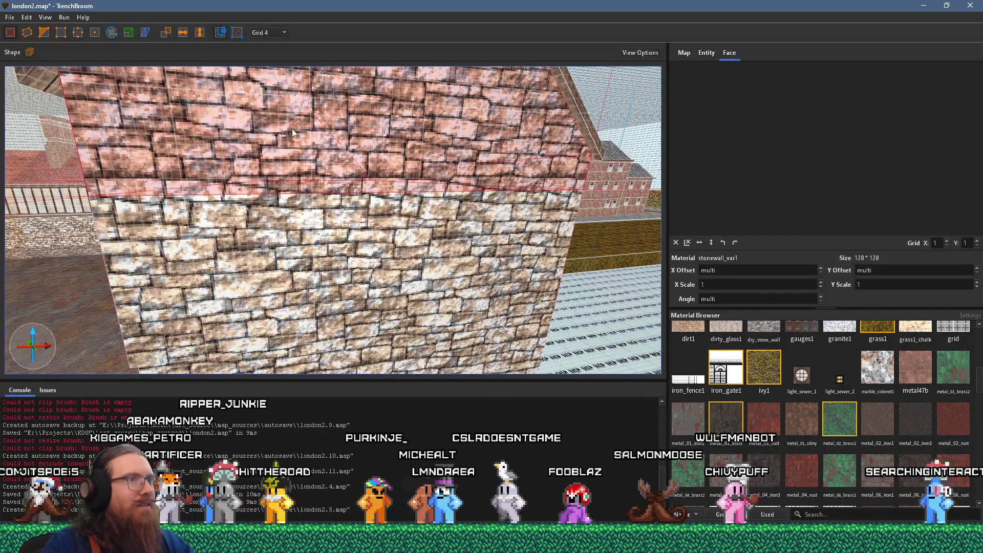
drag(292, 132, 277, 151)
drag(189, 164, 21, 190)
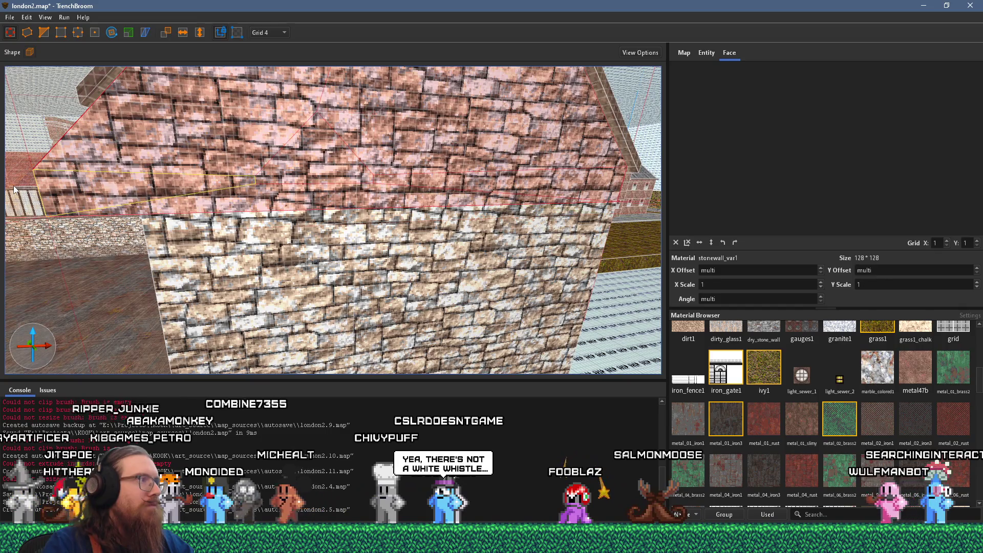
drag(103, 172, 370, 163)
Select the roof brush and look along the wall beneath it.
click(371, 161)
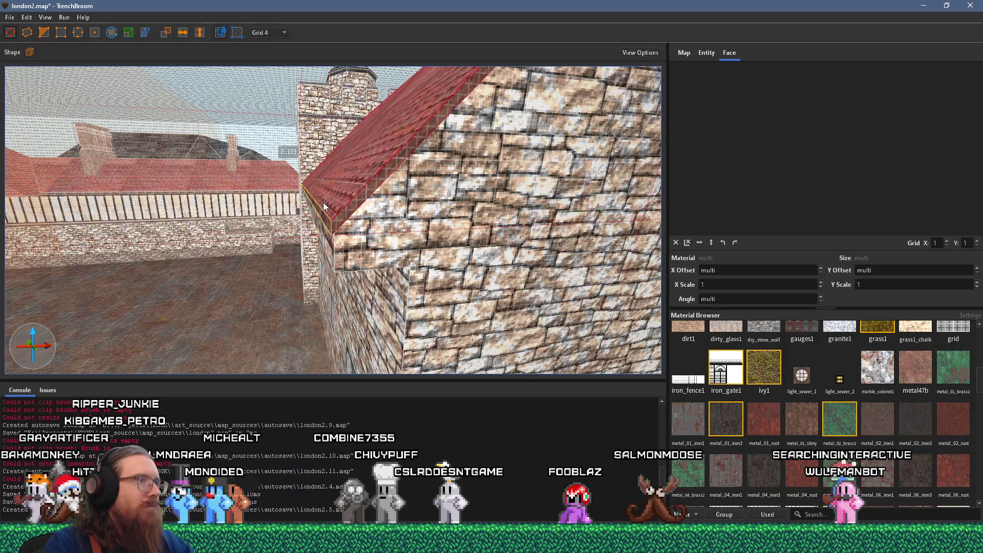
mouse_move(323, 207)
mouse_down()
mouse_move(331, 118)
mouse_move(319, 127)
mouse_move(367, 147)
mouse_move(330, 204)
mouse_move(276, 202)
mouse_move(359, 194)
mouse_up()
mouse_move(561, 162)
mouse_down()
mouse_move(350, 165)
mouse_move(354, 209)
mouse_up()
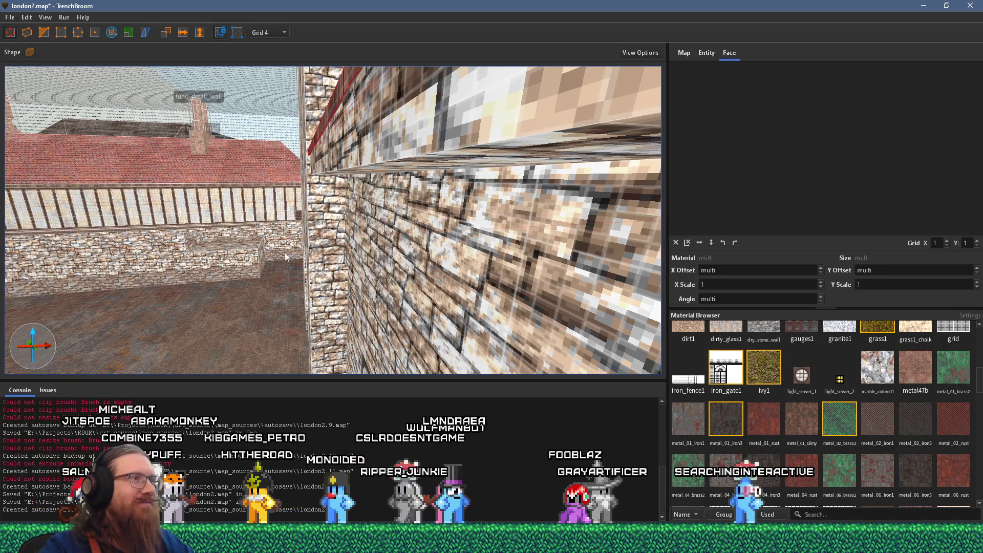
scroll(274, 263, down, 5)
scroll(480, 267, up, 8)
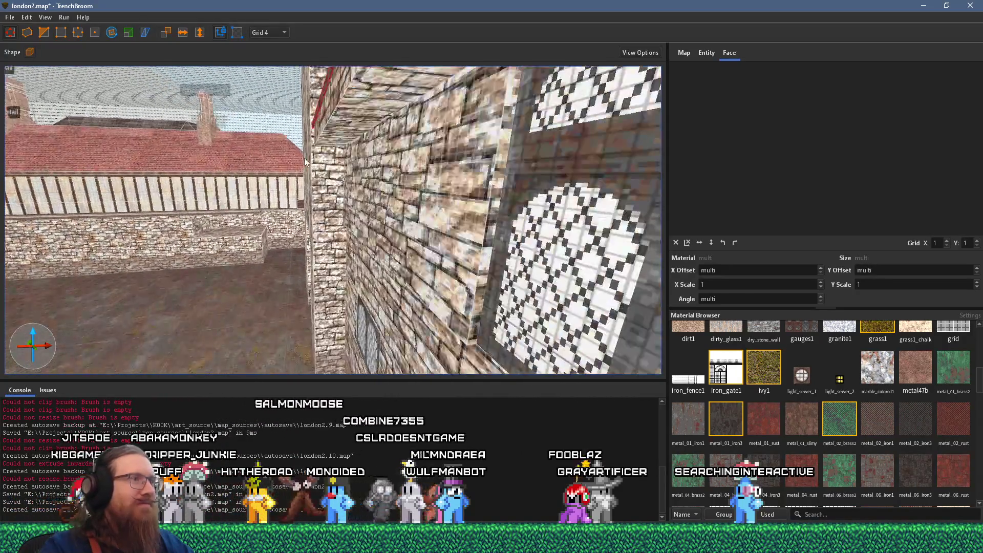
Select the brick wall face under the roof together with the roof face.
click(419, 124)
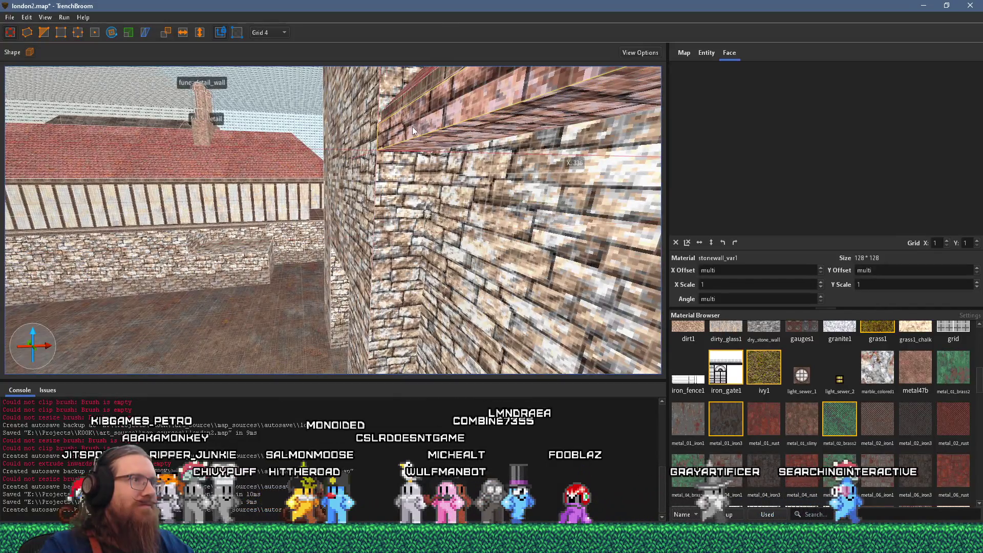
scroll(403, 137, up, 5)
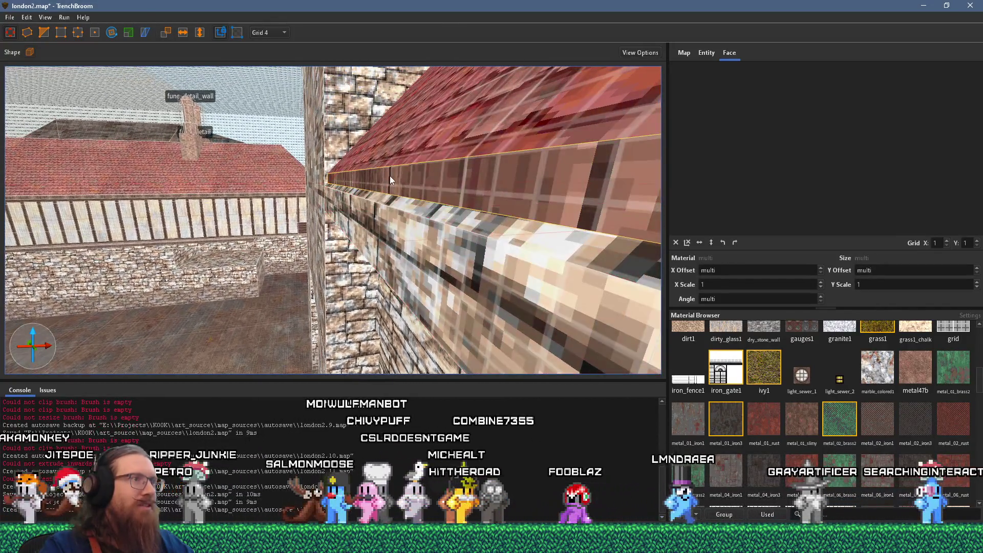
ctrl+shift+click(382, 183)
scroll(370, 198, down, 3)
scroll(394, 190, down, 5)
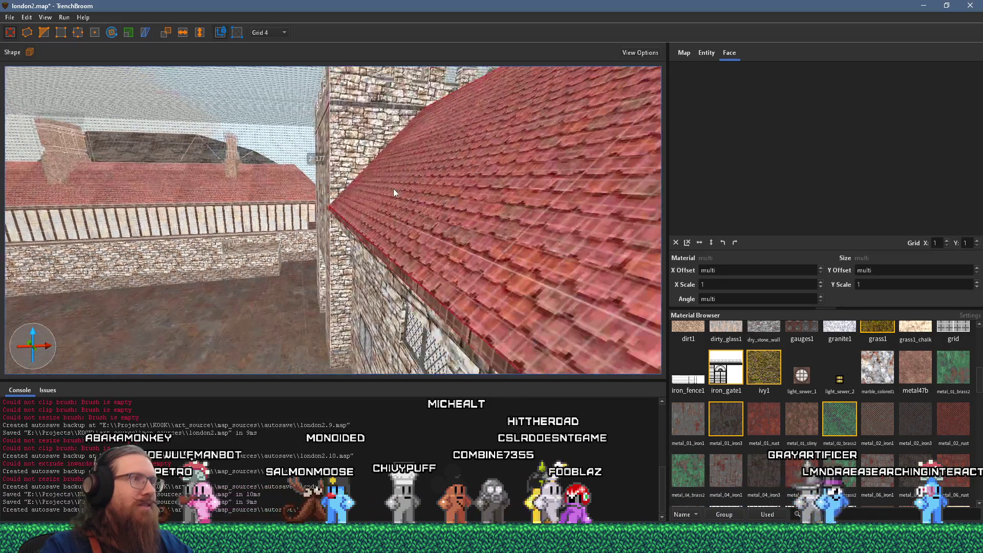
scroll(285, 177, down, 5)
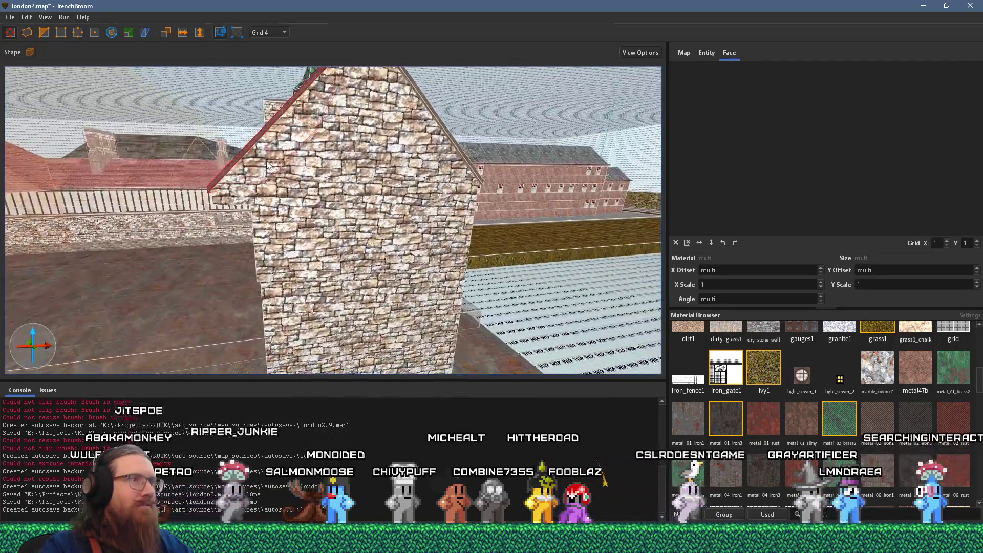
scroll(259, 287, up, 5)
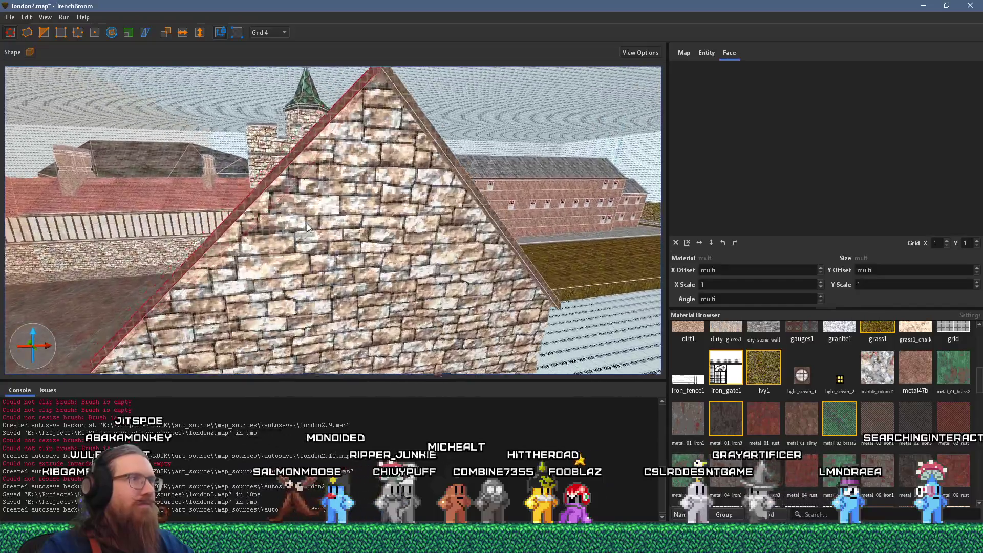
scroll(277, 241, down, 3)
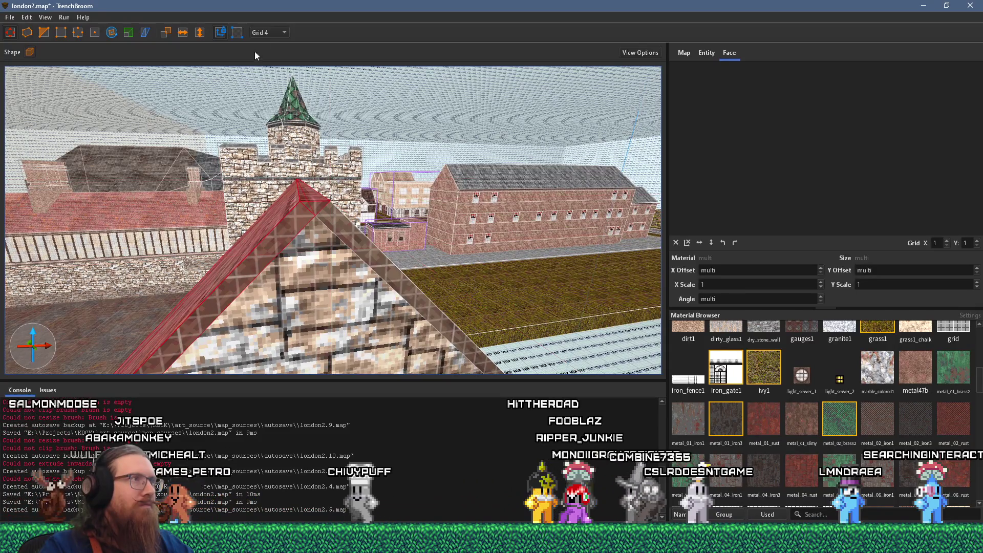
Set the grid size to 16.
click(265, 34)
click(279, 94)
scroll(293, 126, up, 3)
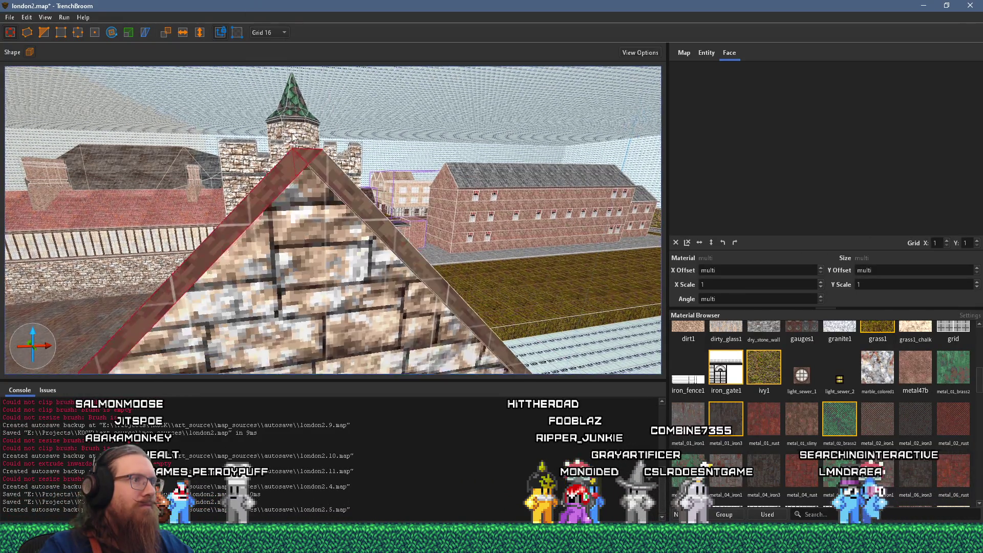
scroll(297, 137, up, 6)
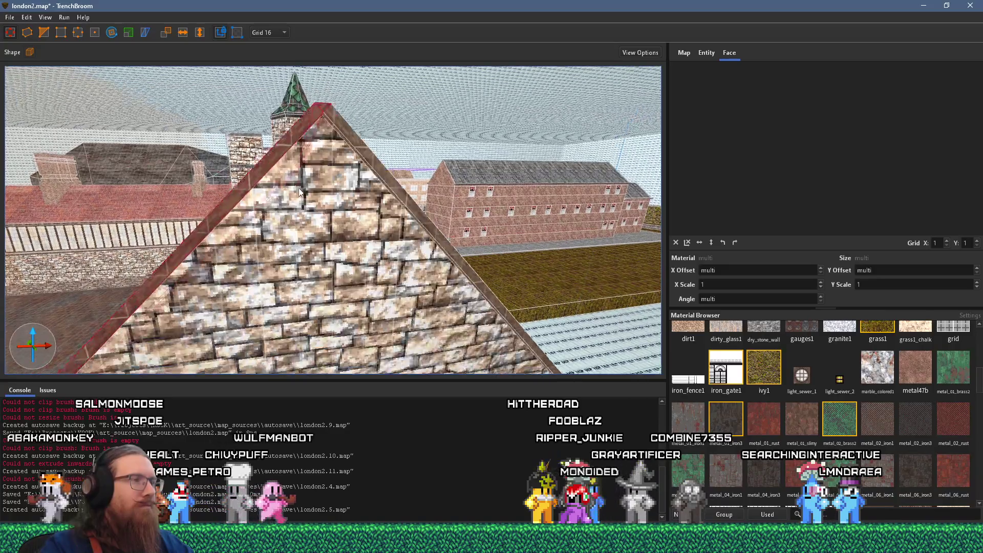
scroll(310, 133, down, 8)
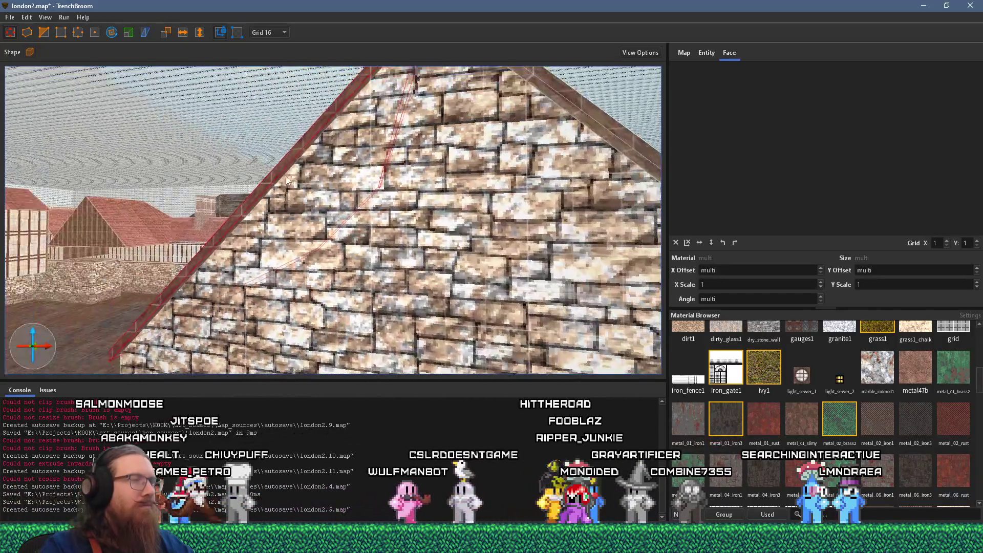
scroll(372, 215, down, 3)
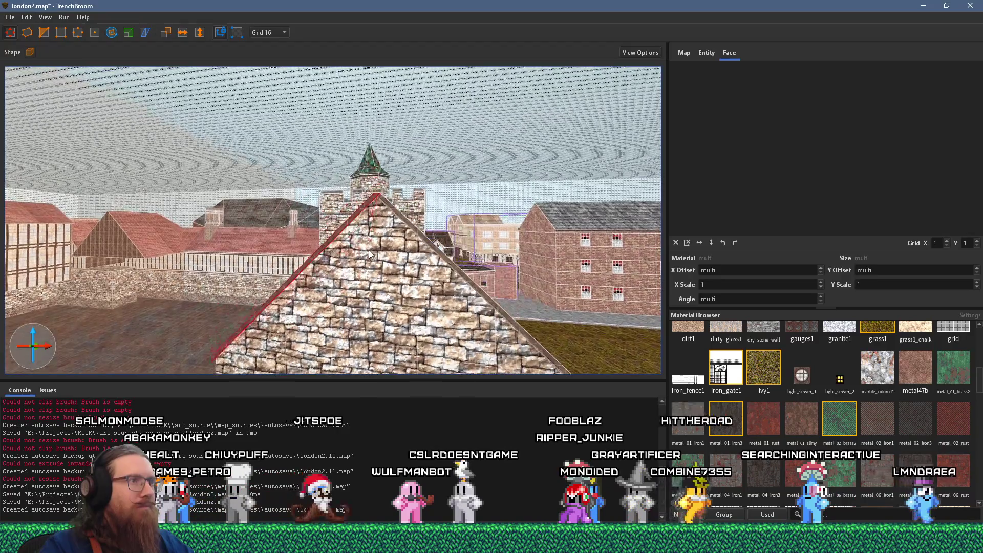
scroll(371, 257, up, 5)
Fly closer to the stone gable and set the grid size to 8.
mouse_move(424, 222)
mouse_down()
mouse_move(403, 183)
mouse_move(472, 271)
mouse_move(424, 226)
mouse_up()
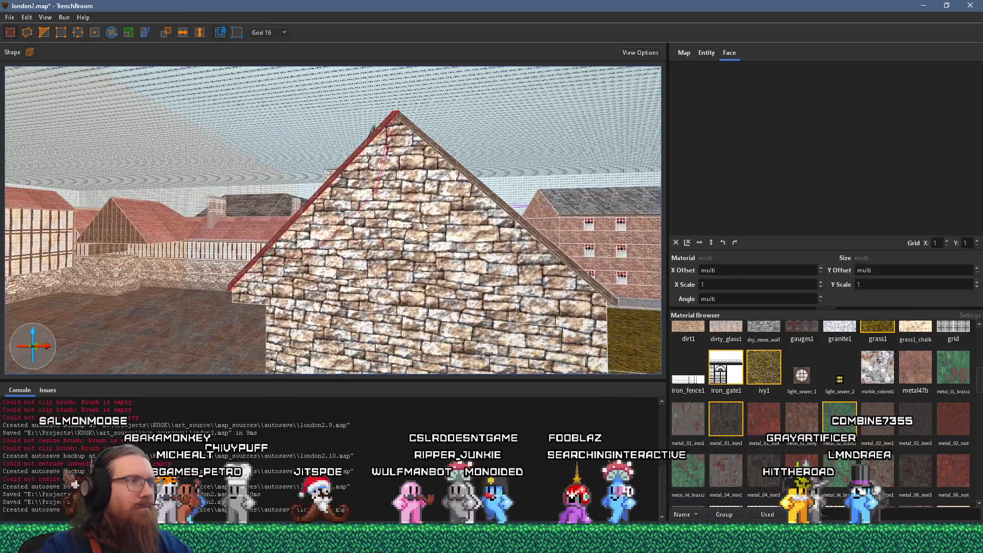
scroll(433, 227, up, 5)
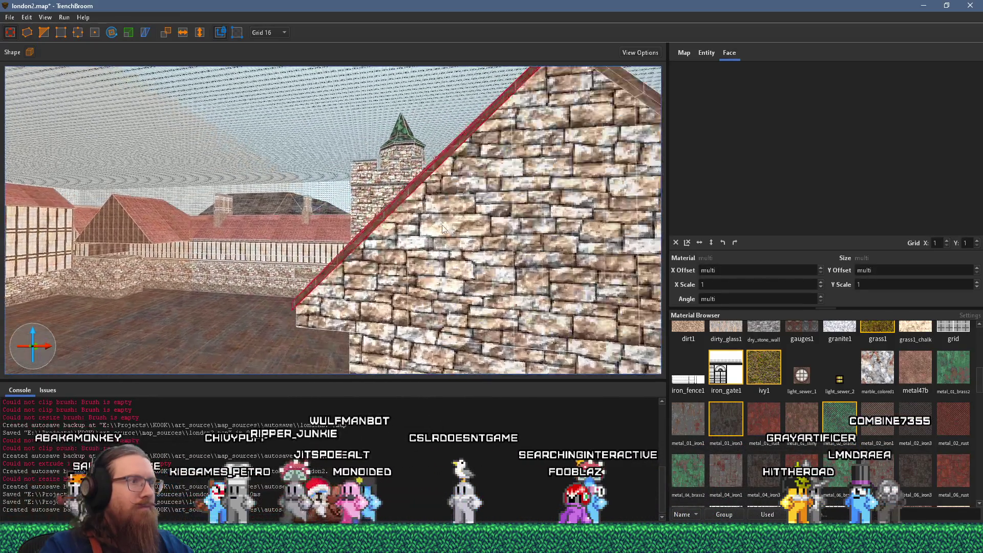
mouse_move(442, 225)
mouse_down()
mouse_move(419, 193)
mouse_move(423, 178)
mouse_move(403, 199)
mouse_up()
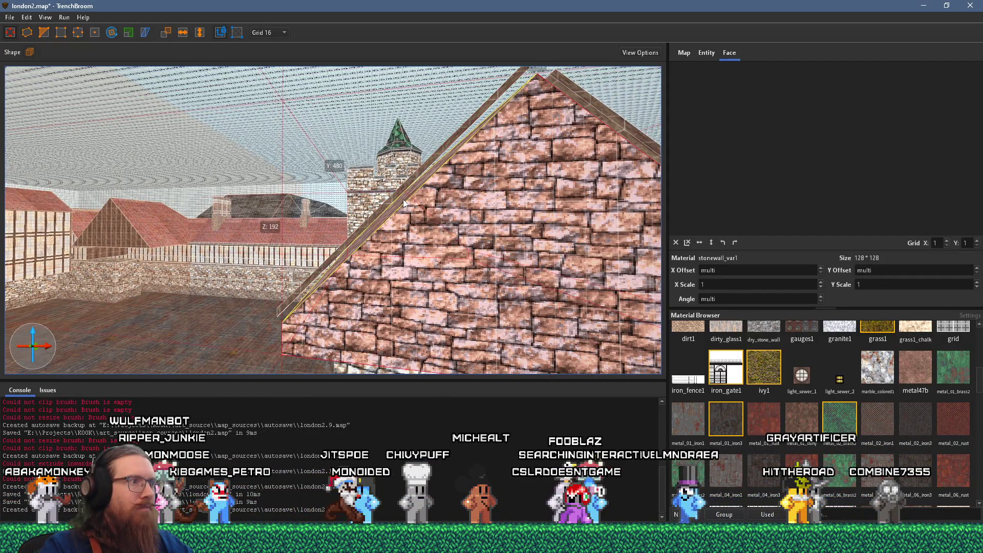
key(w)
key(d)
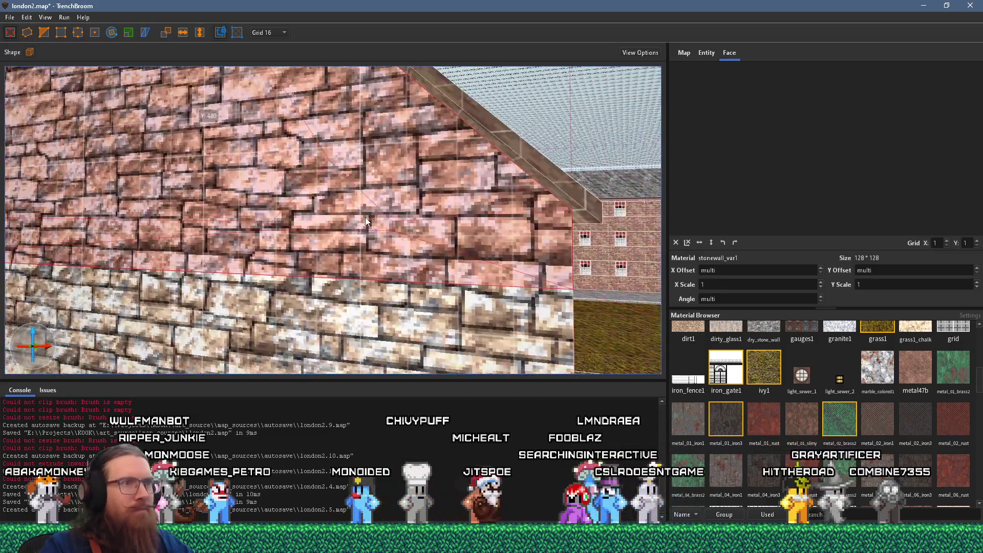
key(a)
click(282, 32)
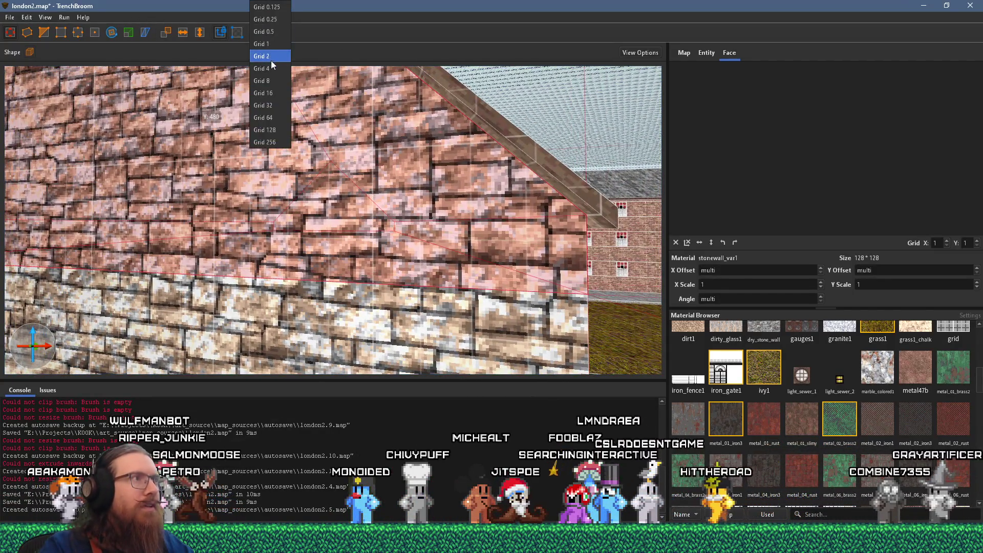
click(275, 81)
Select the roof-edge trim pieces, including the small peak piece, then clear the selection.
mouse_move(548, 229)
mouse_down()
mouse_move(530, 216)
mouse_move(492, 240)
mouse_move(441, 216)
mouse_move(410, 216)
mouse_move(397, 245)
mouse_move(321, 302)
mouse_up()
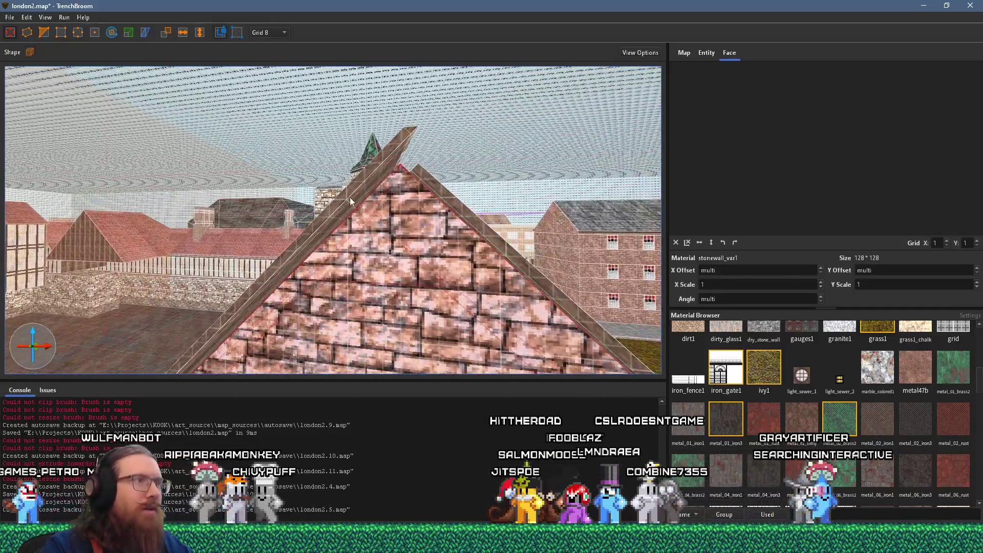
click(380, 158)
mouse_move(400, 149)
mouse_down()
mouse_move(419, 185)
mouse_move(374, 229)
mouse_up()
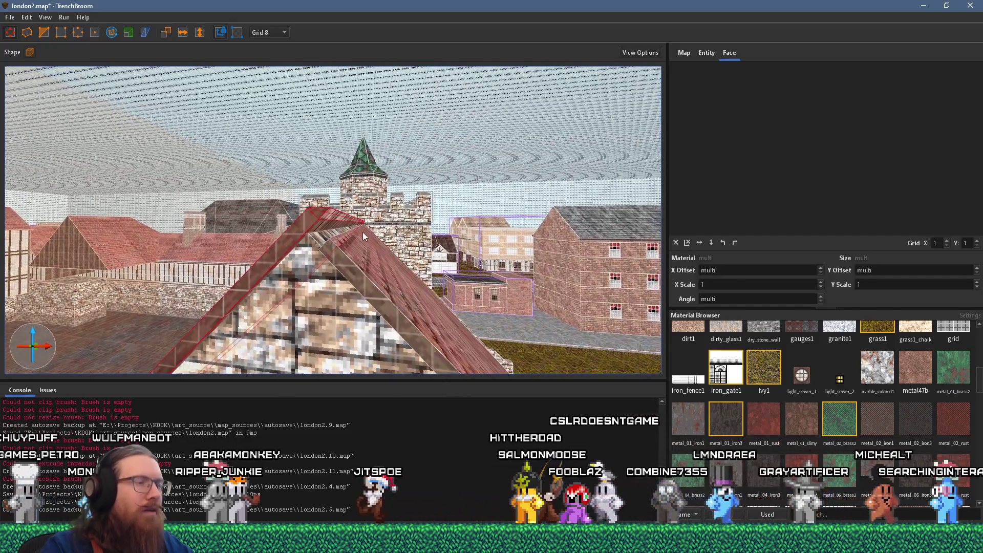
scroll(362, 231, up, 3)
mouse_move(420, 91)
mouse_down()
mouse_move(420, 143)
mouse_move(317, 271)
mouse_move(257, 293)
mouse_up()
click(391, 246)
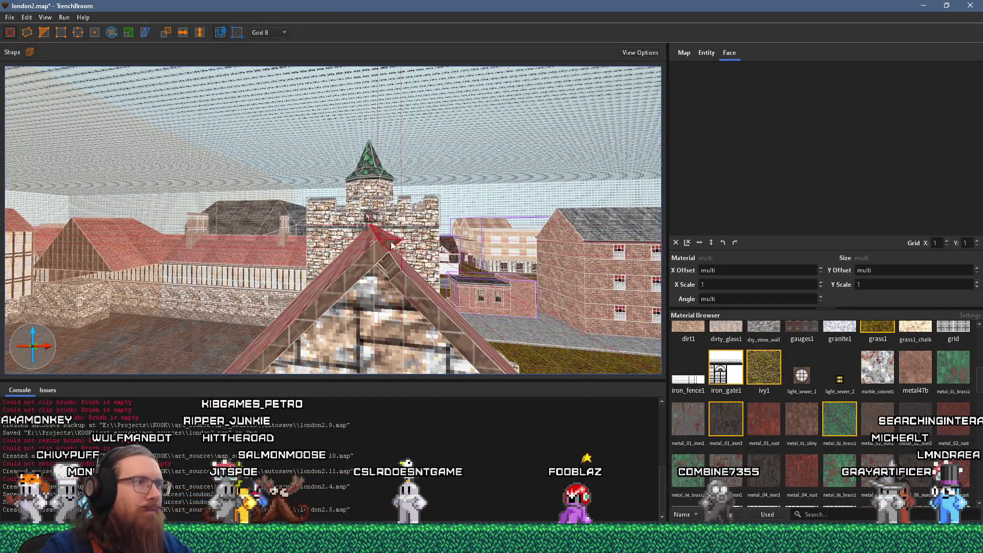
key(Escape)
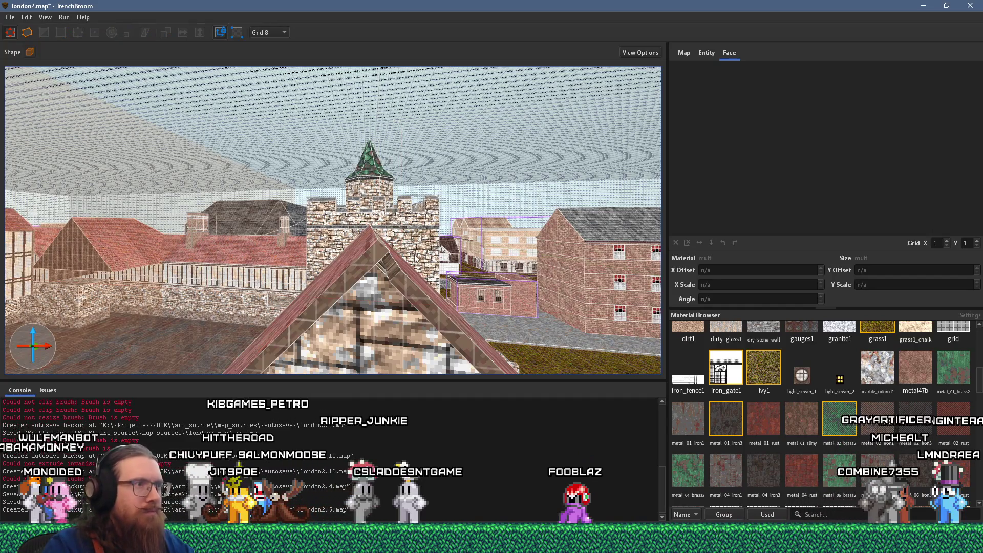
Select the gable's left and right roof slopes and toggle clip mode on and off.
scroll(388, 249, up, 2)
click(357, 233)
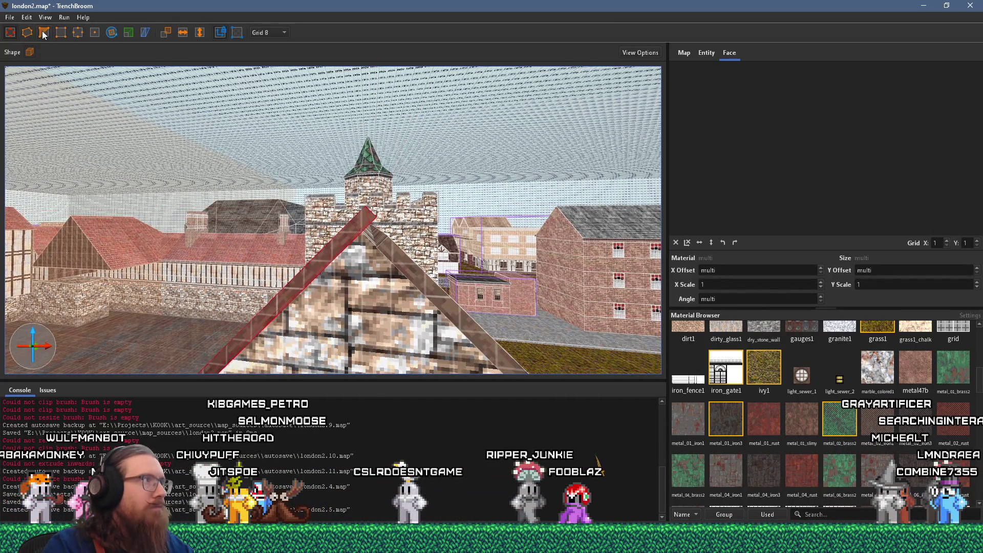
click(371, 302)
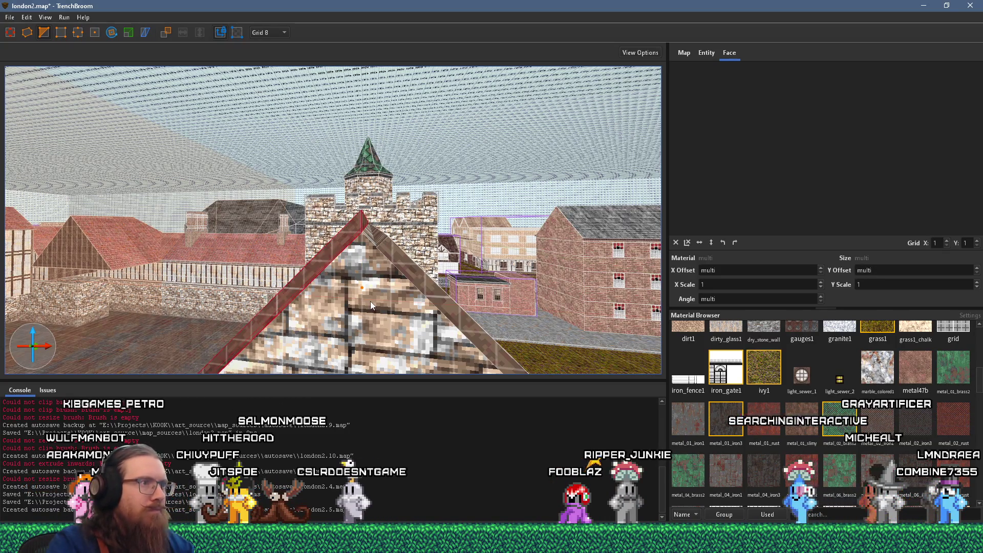
click(396, 266)
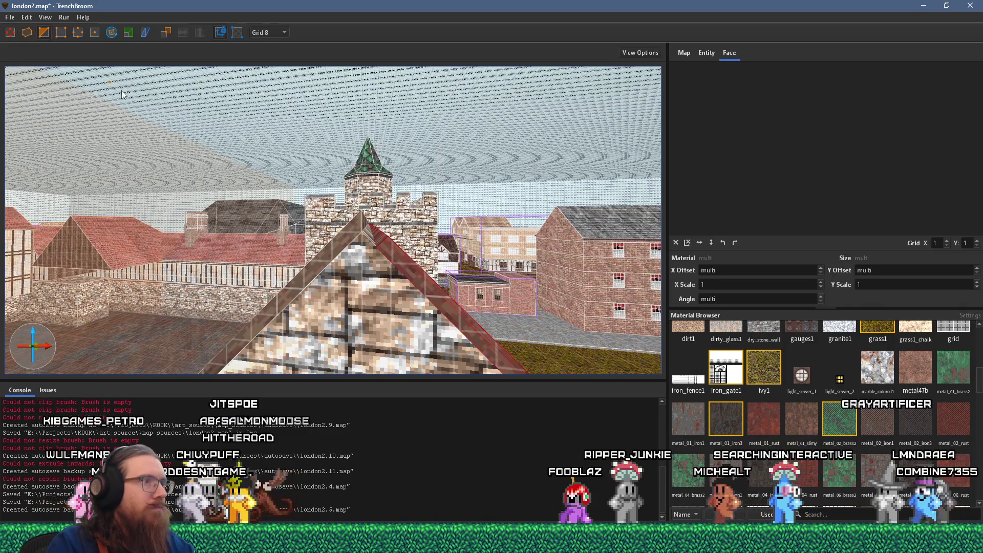
key(c)
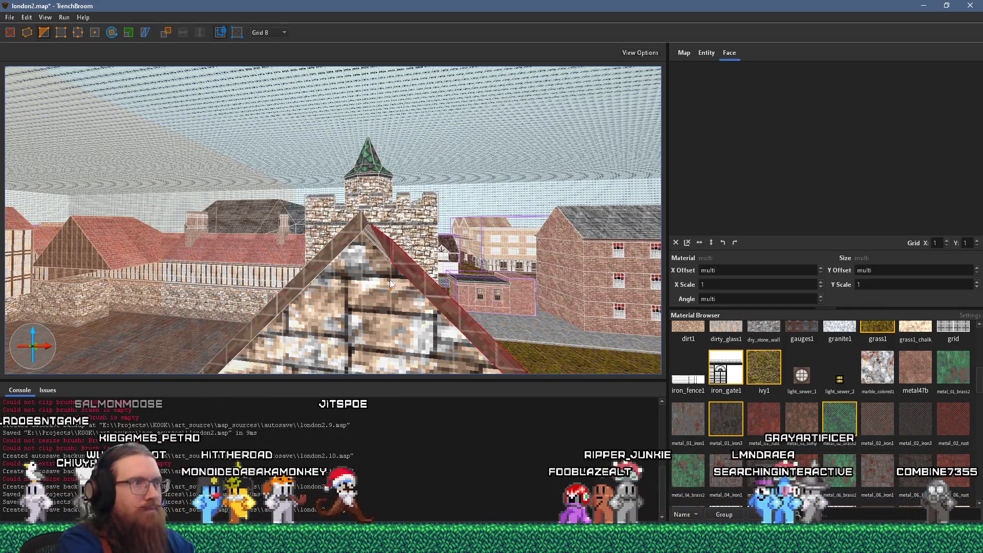
key(c)
mouse_move(360, 233)
mouse_down()
mouse_move(283, 218)
mouse_move(228, 186)
mouse_move(154, 205)
mouse_move(145, 211)
mouse_move(185, 285)
mouse_up()
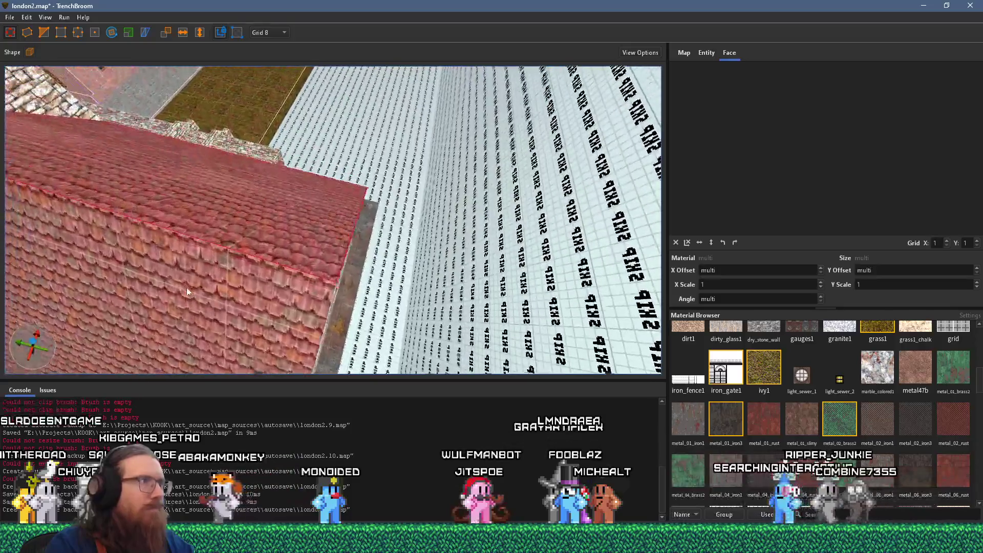
Flip the roof face's clay tile texture horizontally to X scale -1, then select the stone wall.
shift+click(204, 264)
mouse_move(261, 253)
mouse_down()
mouse_move(267, 298)
mouse_move(322, 175)
mouse_up()
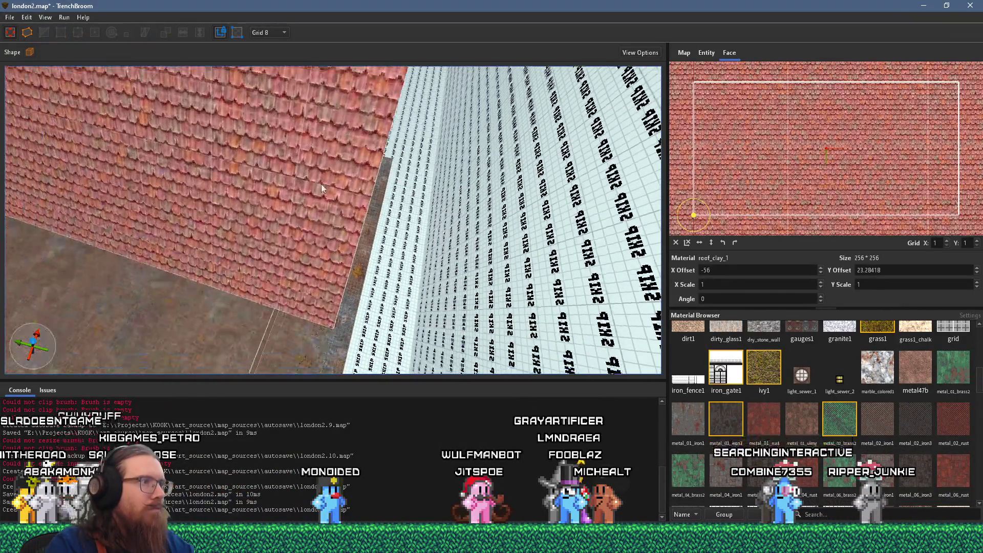
click(699, 242)
drag(368, 219, 359, 348)
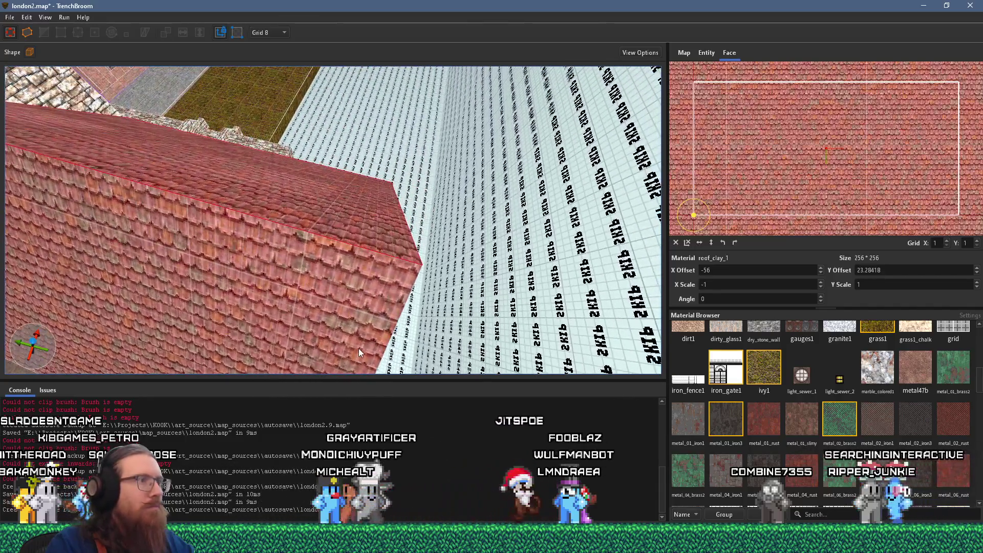
scroll(359, 348, up, 3)
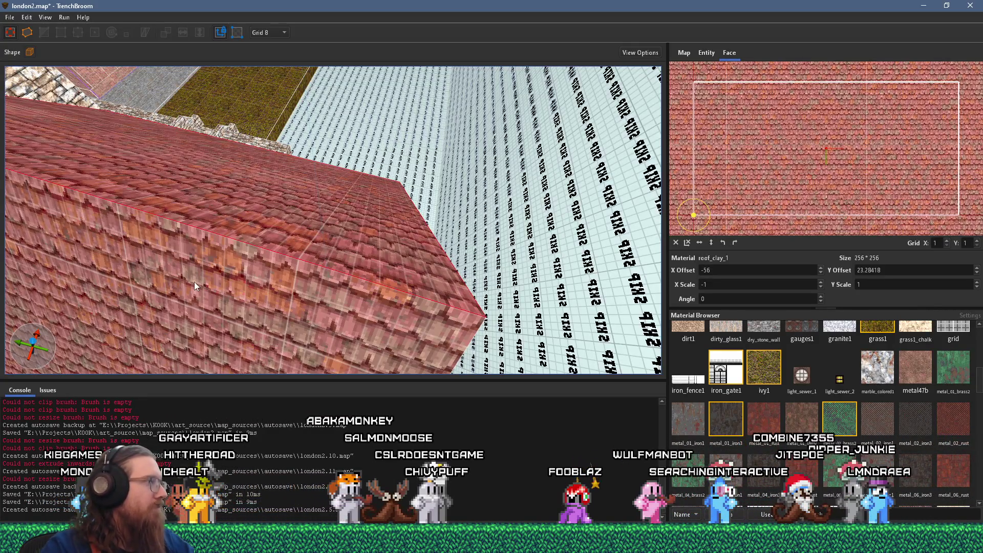
scroll(250, 312, down, 10)
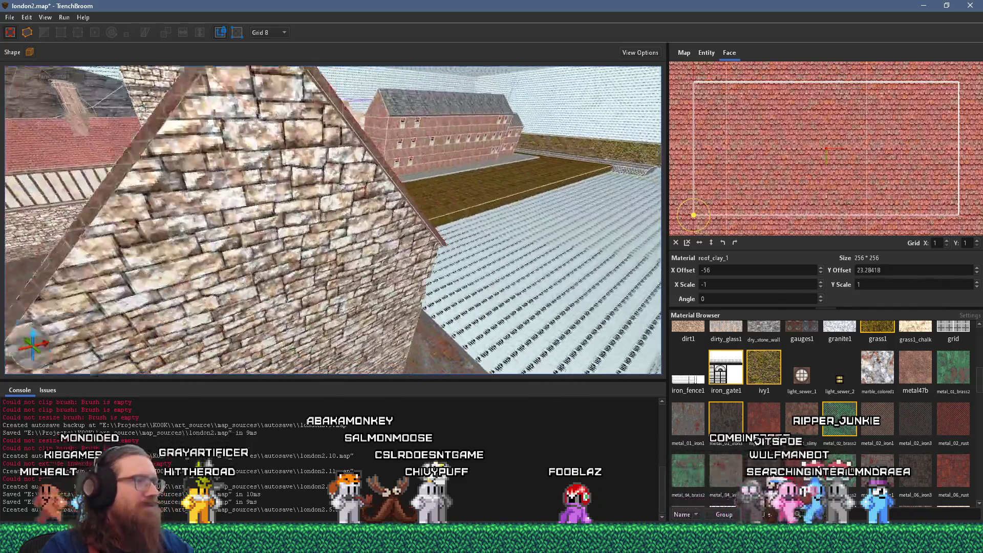
scroll(208, 199, up, 10)
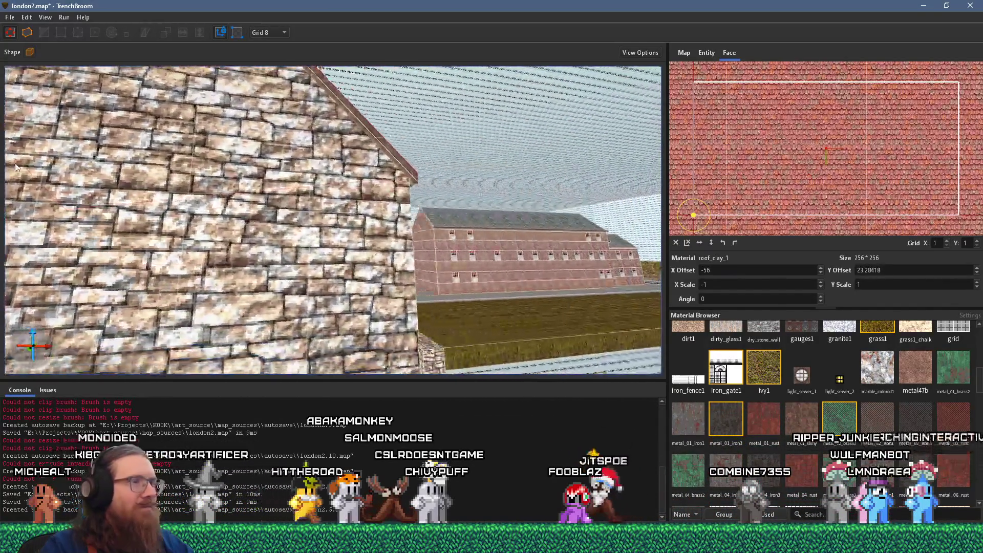
drag(16, 166, 296, 177)
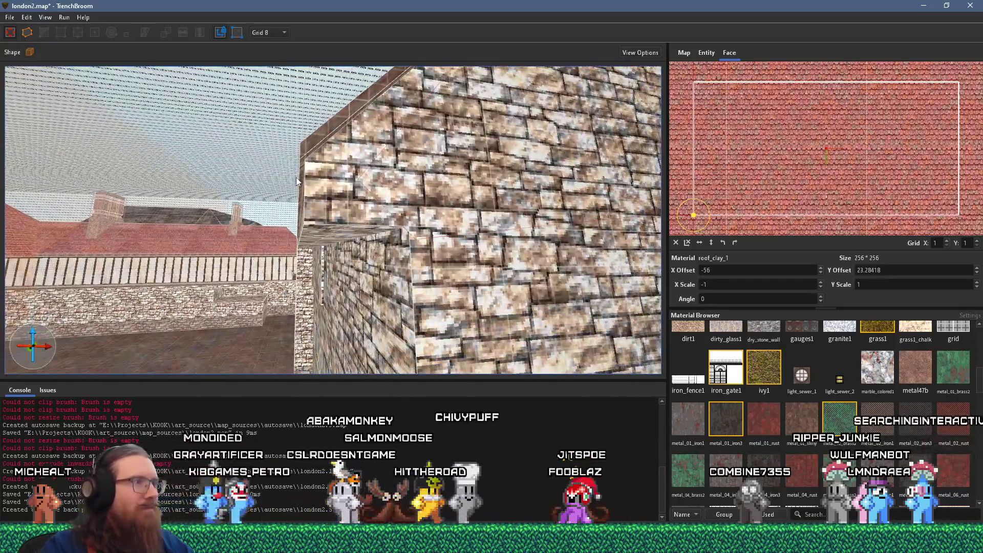
click(308, 149)
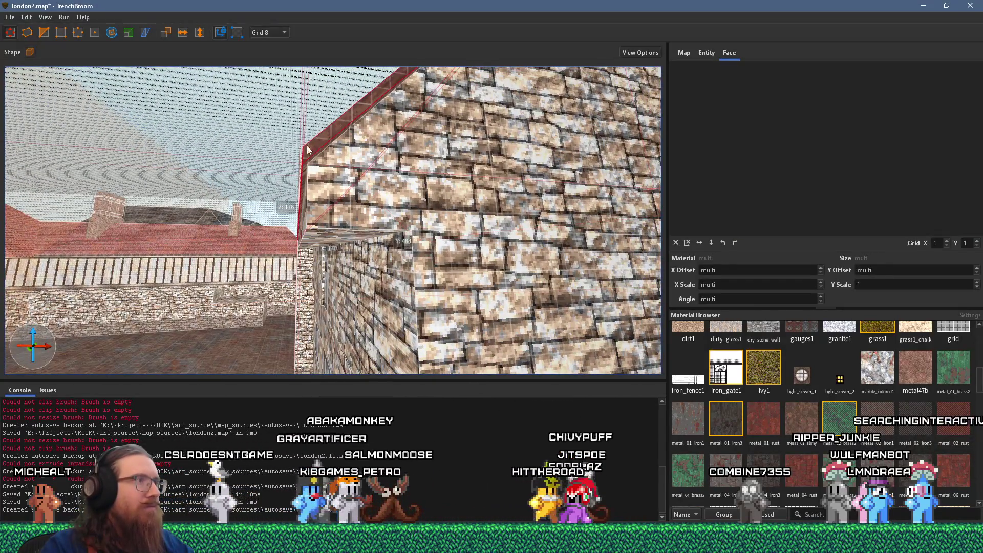
Set the grid size to 4.
click(274, 32)
click(264, 68)
scroll(346, 191, down, 2)
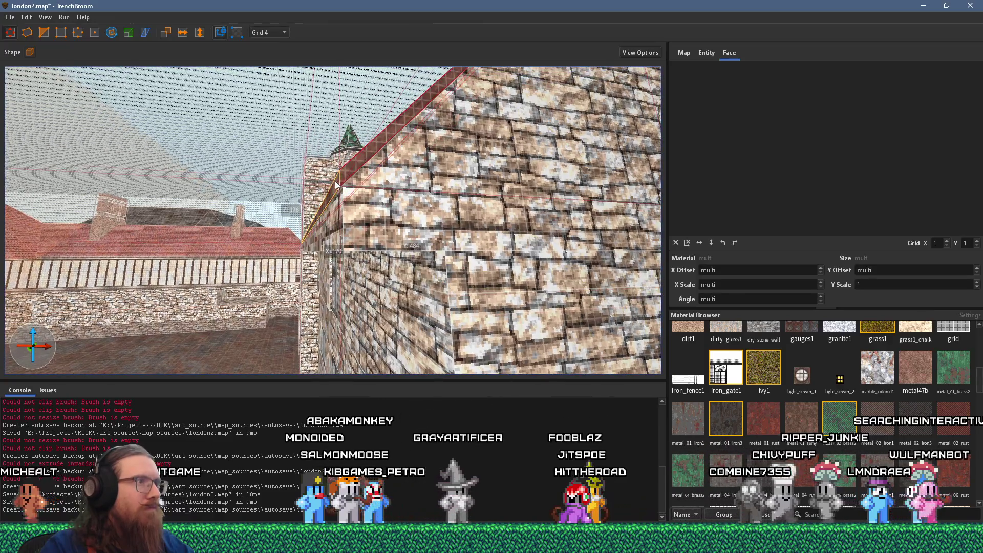
Select every brush of the windowed stone wall.
mouse_move(335, 190)
mouse_down()
mouse_move(375, 223)
mouse_move(242, 222)
mouse_up()
click(242, 222)
double_click(242, 221)
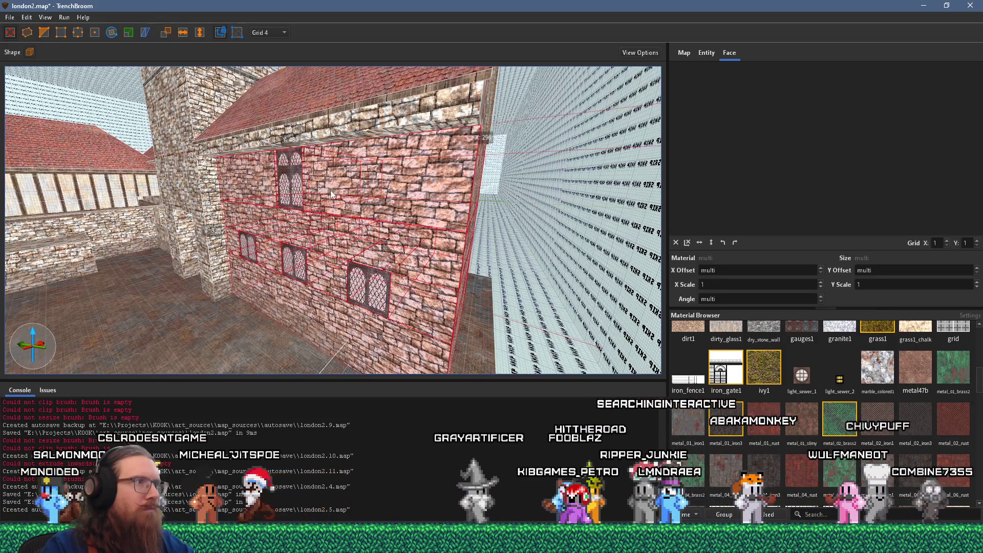
scroll(246, 220, up, 2)
scroll(233, 200, up, 2)
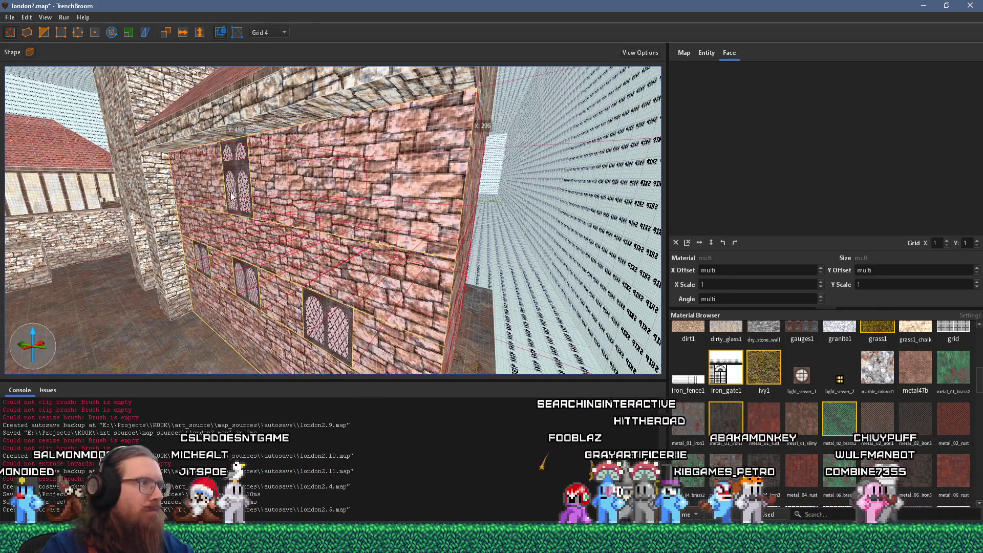
scroll(232, 196, up, 3)
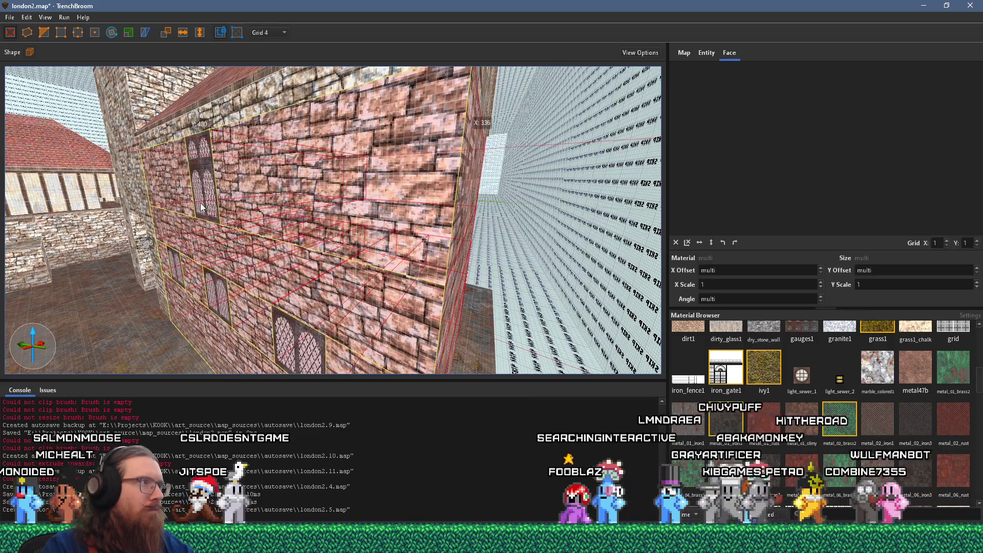
scroll(201, 212, down, 2)
scroll(170, 249, down, 2)
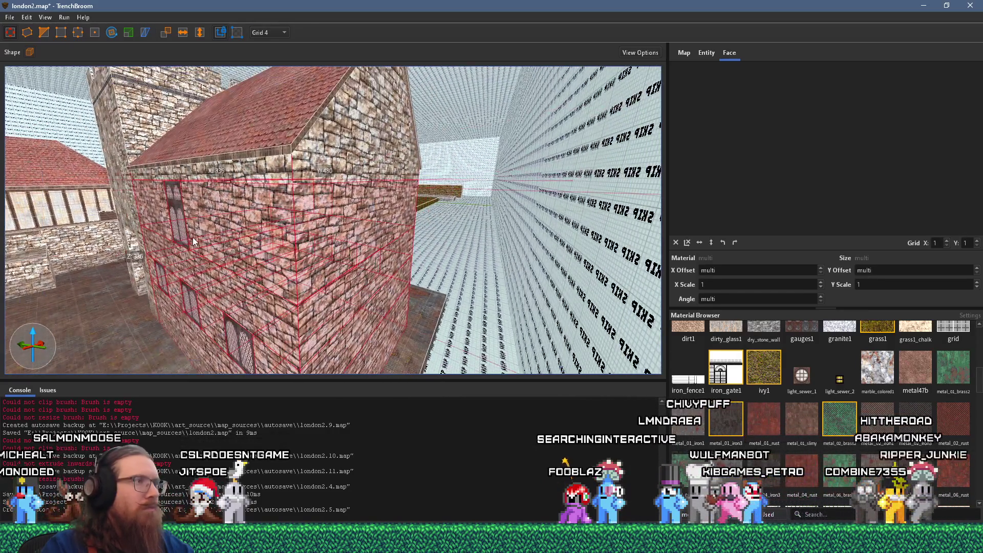
Orbit around the building to view the tower's battlements.
drag(194, 242, 445, 312)
scroll(461, 266, up, 3)
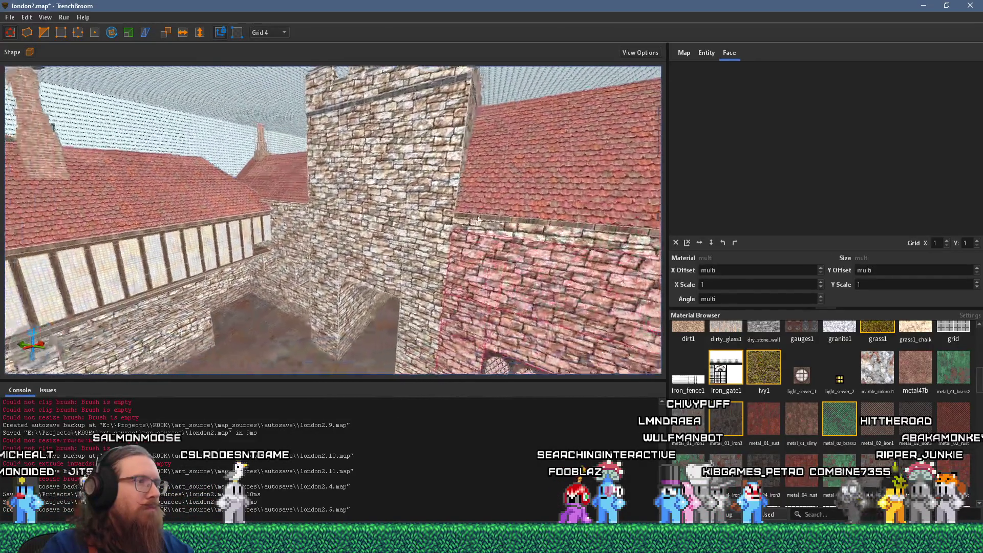
mouse_move(478, 219)
mouse_down()
mouse_move(562, 302)
mouse_move(562, 287)
mouse_up()
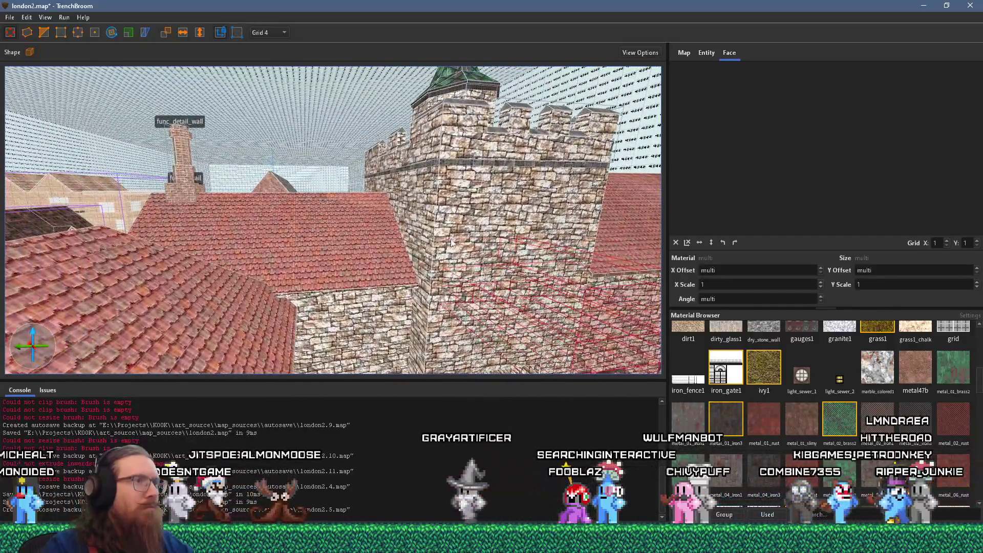
click(430, 222)
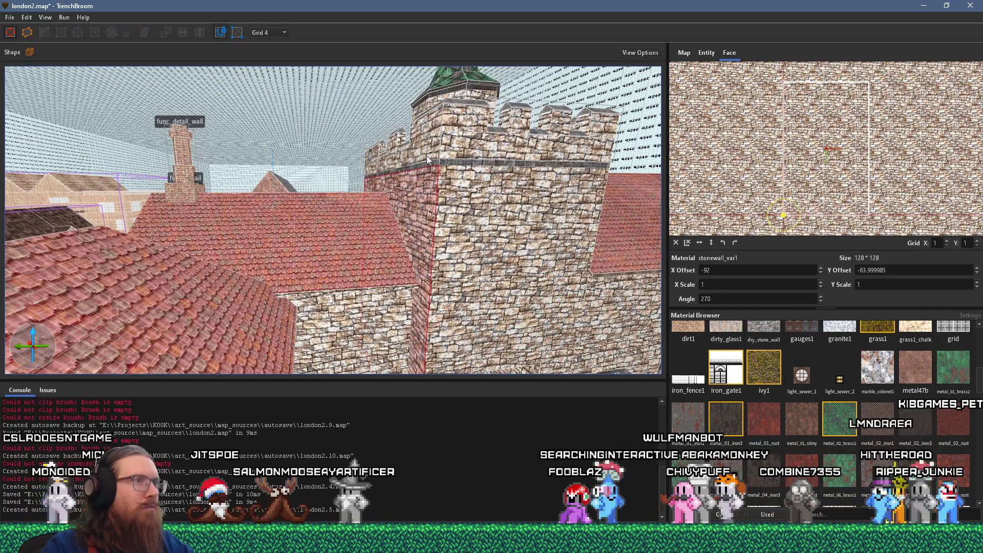
click(427, 152)
scroll(466, 152, up, 10)
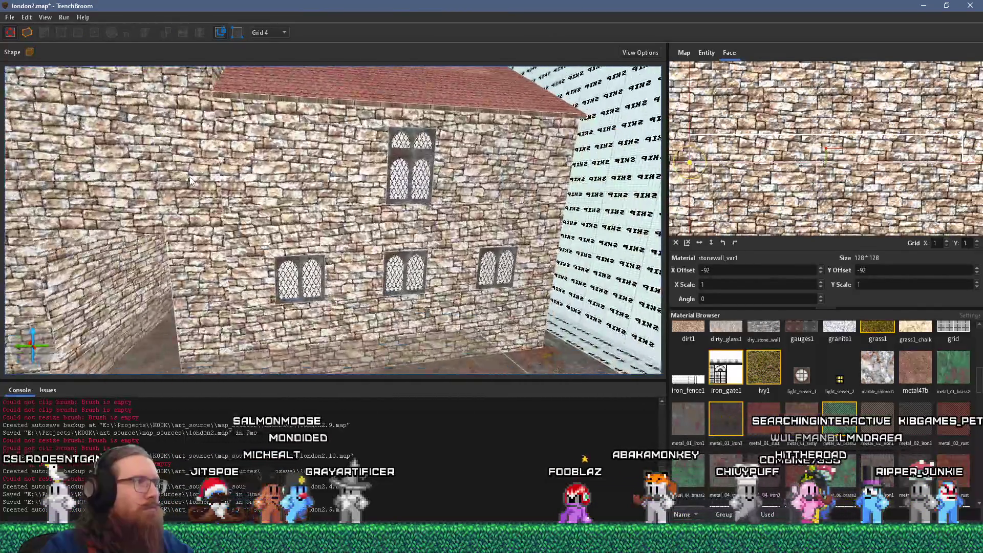
click(190, 180)
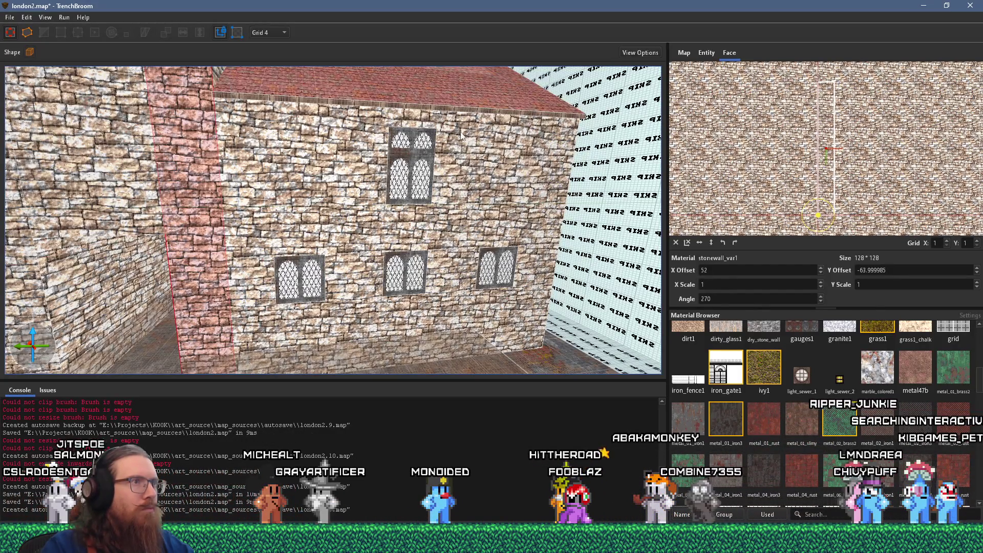
mouse_move(284, 165)
mouse_down()
mouse_move(424, 262)
mouse_move(197, 118)
mouse_move(197, 150)
mouse_move(94, 125)
mouse_move(241, 136)
mouse_up()
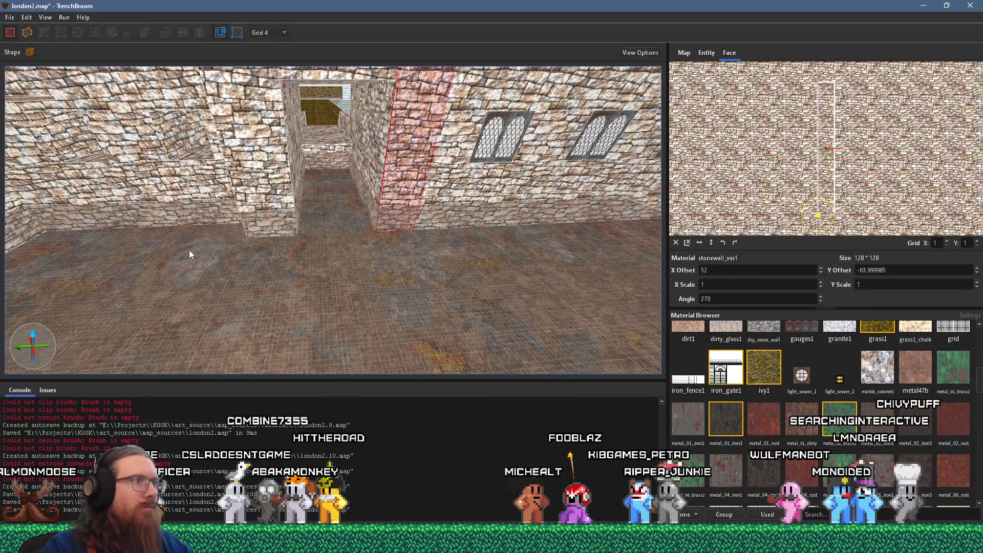
drag(194, 251, 279, 261)
key(Escape)
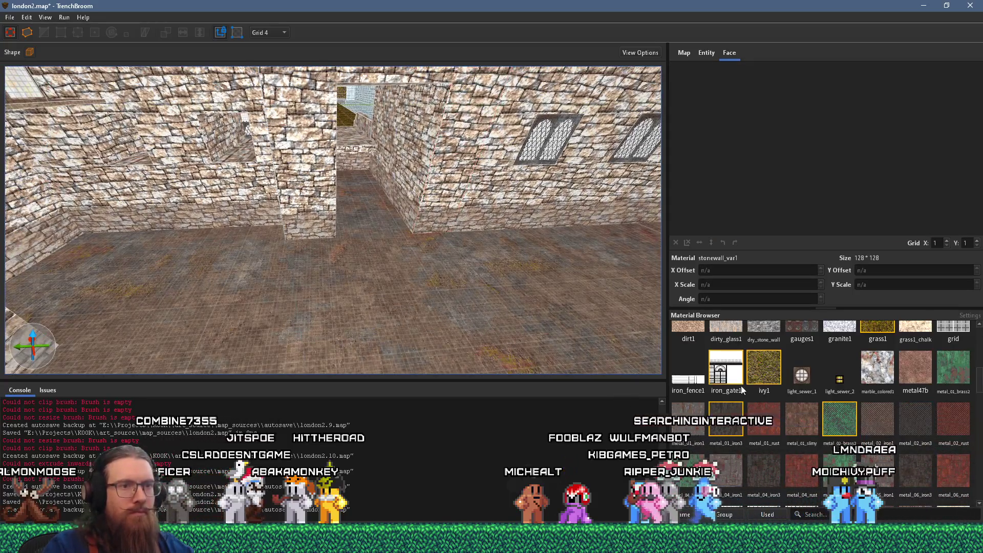
Make grass1 the current texture and draw a grass block on the rooftop floor.
scroll(834, 381, up, 2)
click(874, 432)
scroll(444, 294, up, 5)
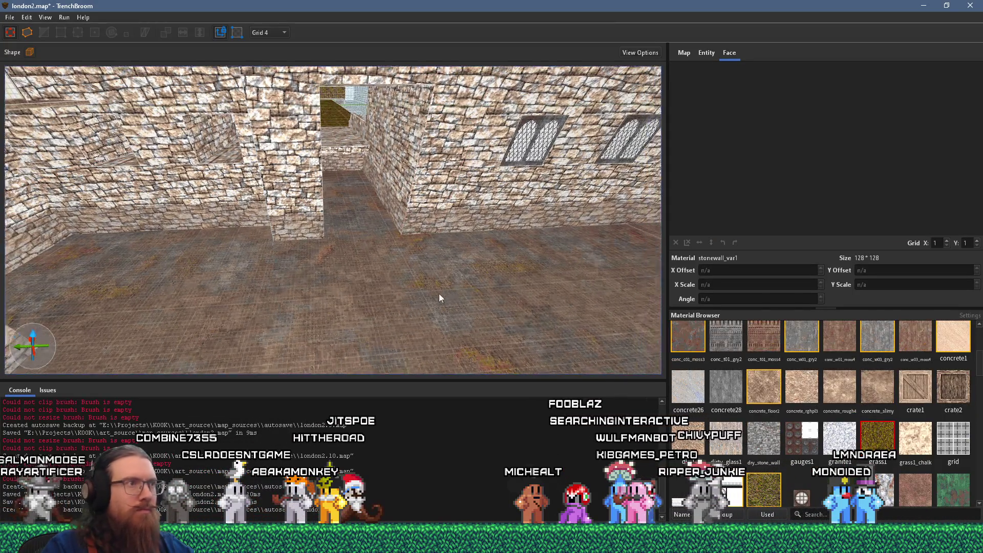
mouse_move(267, 210)
mouse_down()
mouse_move(540, 257)
mouse_move(434, 351)
mouse_move(404, 287)
mouse_move(409, 247)
mouse_up()
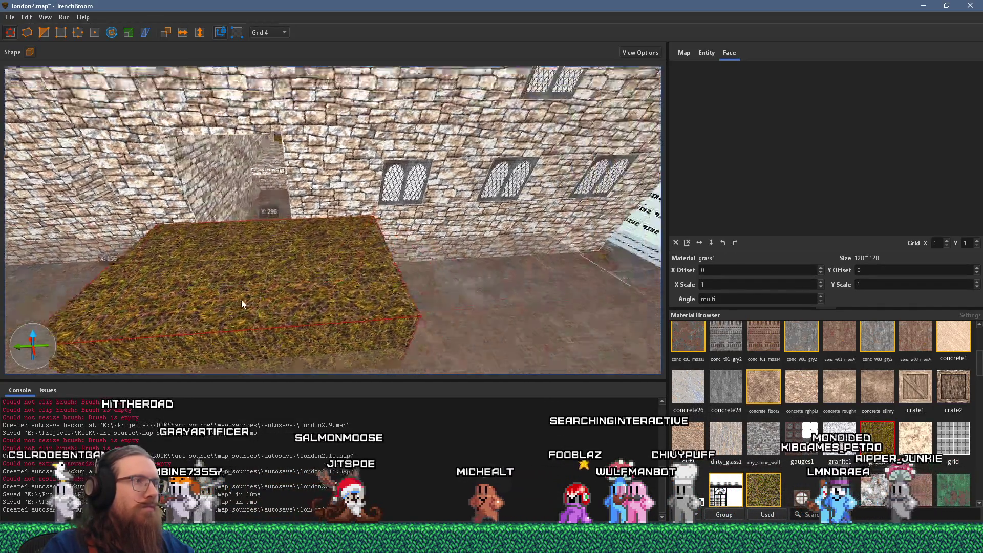
scroll(169, 270, down, 5)
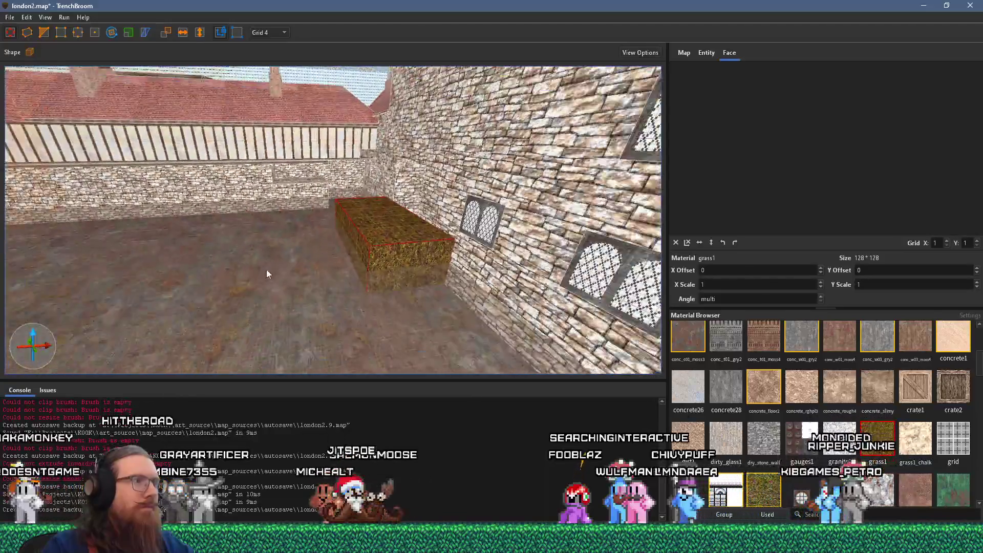
scroll(349, 234, up, 5)
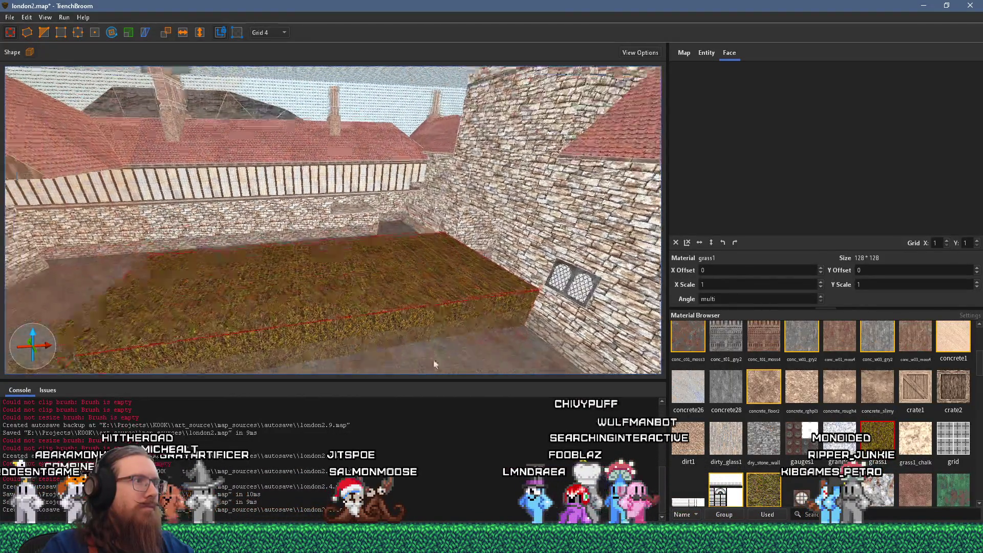
scroll(333, 280, up, 2)
Draw a second grass brush across the floor on a 16-unit grid.
drag(384, 280, 291, 211)
key(d)
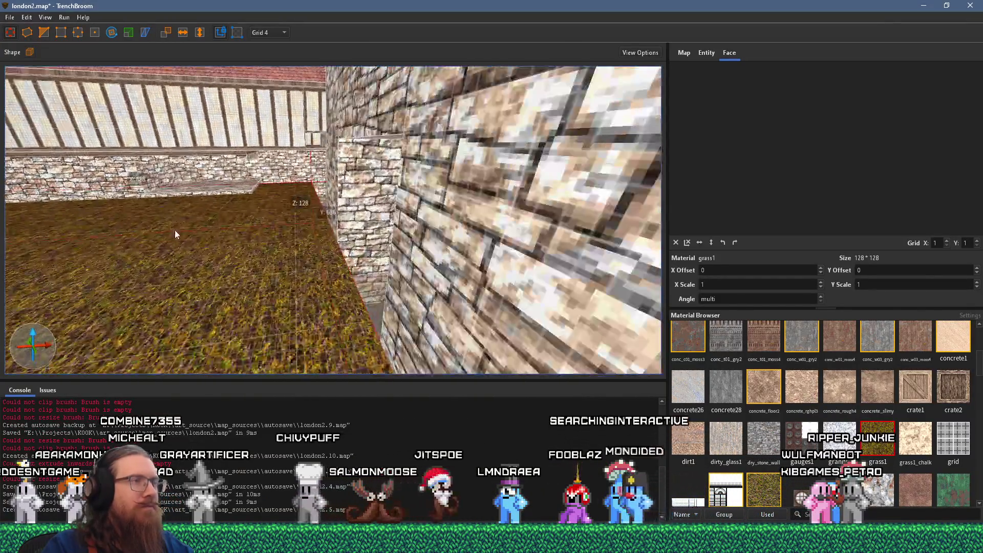
click(268, 32)
click(274, 92)
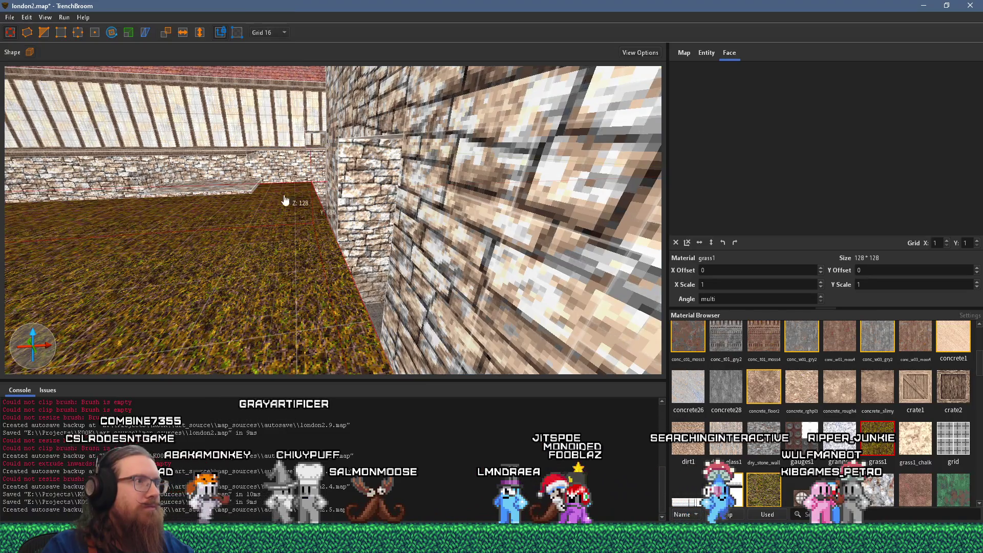
scroll(303, 230, down, 2)
drag(305, 278, 306, 263)
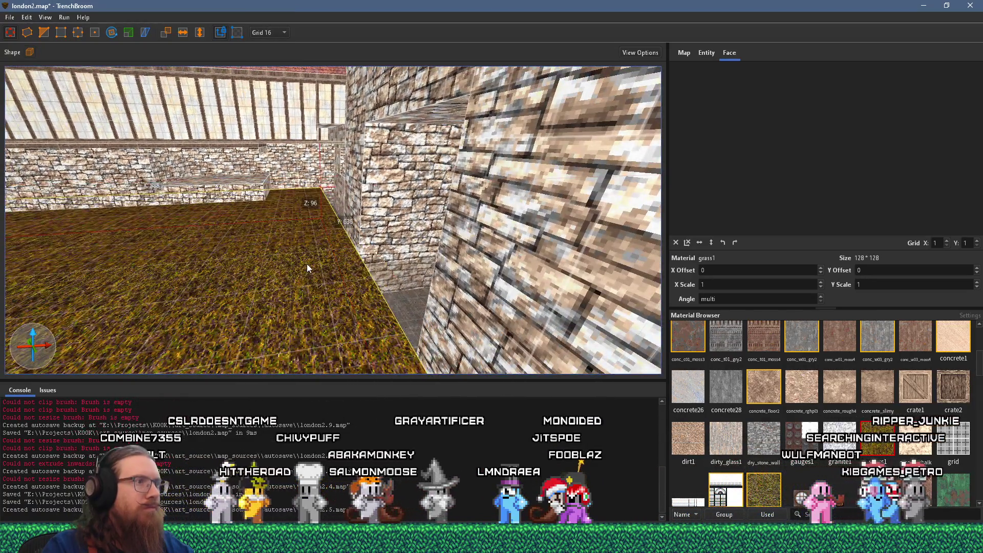
Shift the grass brush to the right, then switch to the PureRef reference board.
key(d)
key(d)
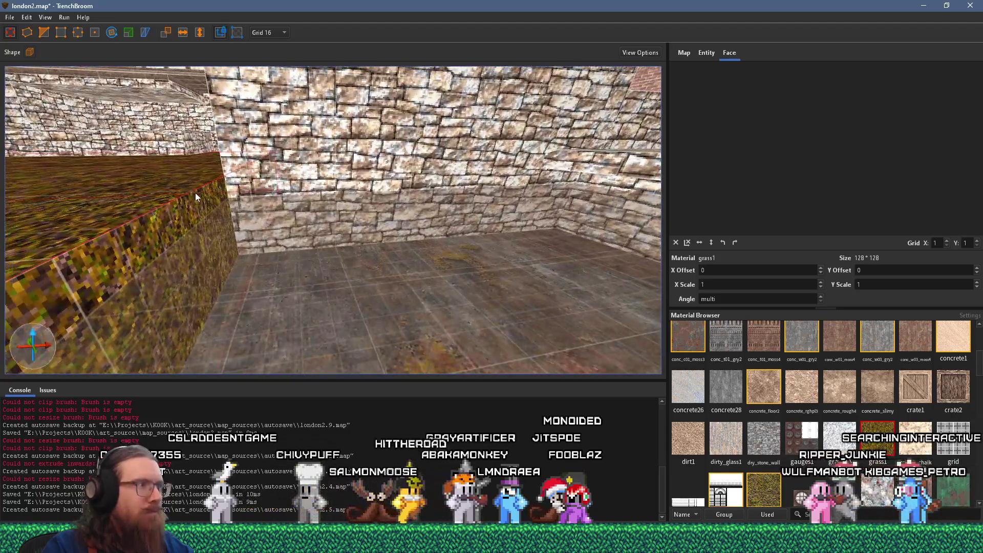
scroll(210, 213, down, 3)
drag(514, 234, 594, 227)
mouse_move(298, 194)
mouse_down()
mouse_move(549, 275)
mouse_move(310, 263)
mouse_move(401, 216)
mouse_up()
mouse_move(272, 231)
mouse_down()
mouse_move(71, 284)
mouse_move(324, 253)
mouse_move(208, 247)
mouse_move(264, 223)
mouse_move(459, 232)
mouse_move(347, 229)
mouse_move(302, 240)
mouse_move(485, 233)
mouse_move(137, 263)
mouse_move(233, 330)
mouse_up()
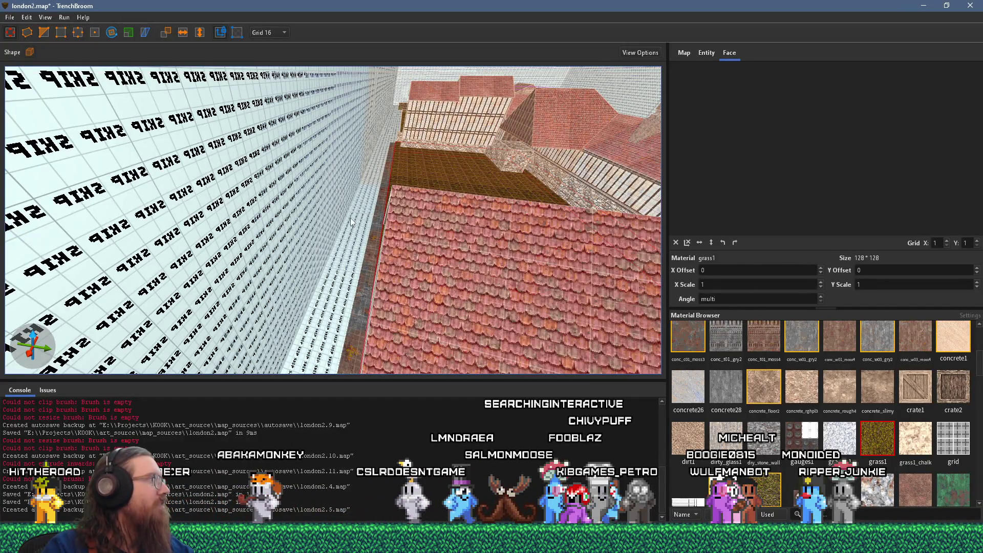
key(alt+Tab)
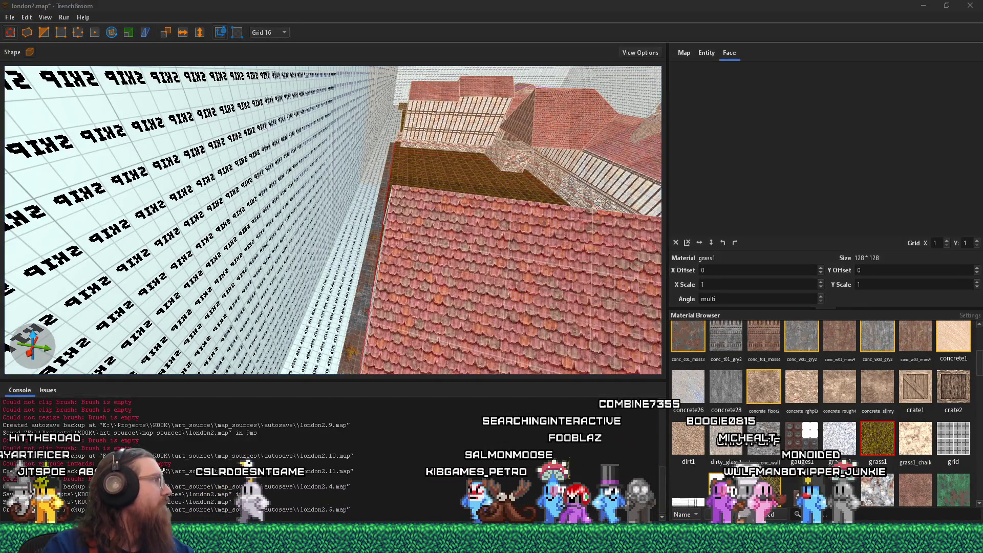
scroll(526, 305, up, 5)
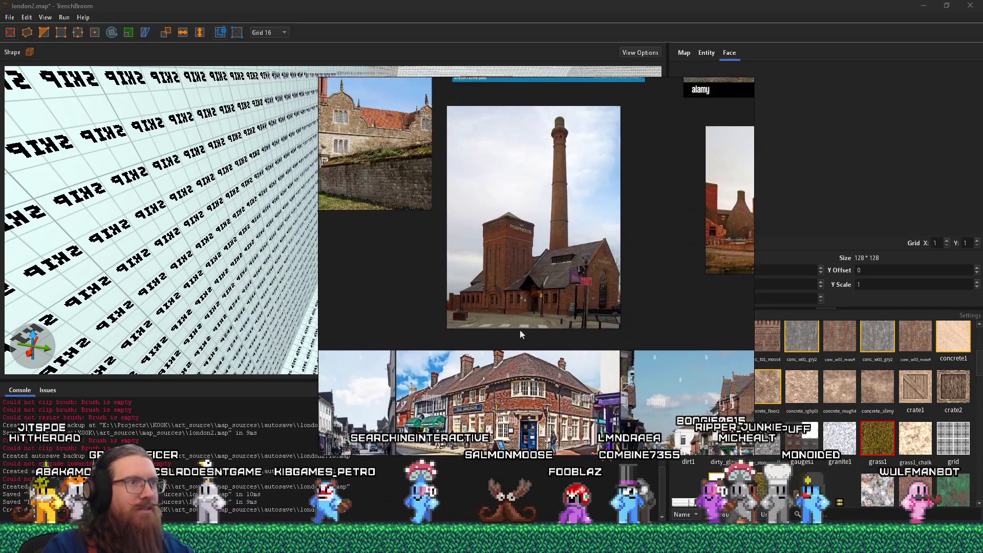
Zoom and pan around the board, select the lane photo, then switch to the image folder.
scroll(542, 306, up, 6)
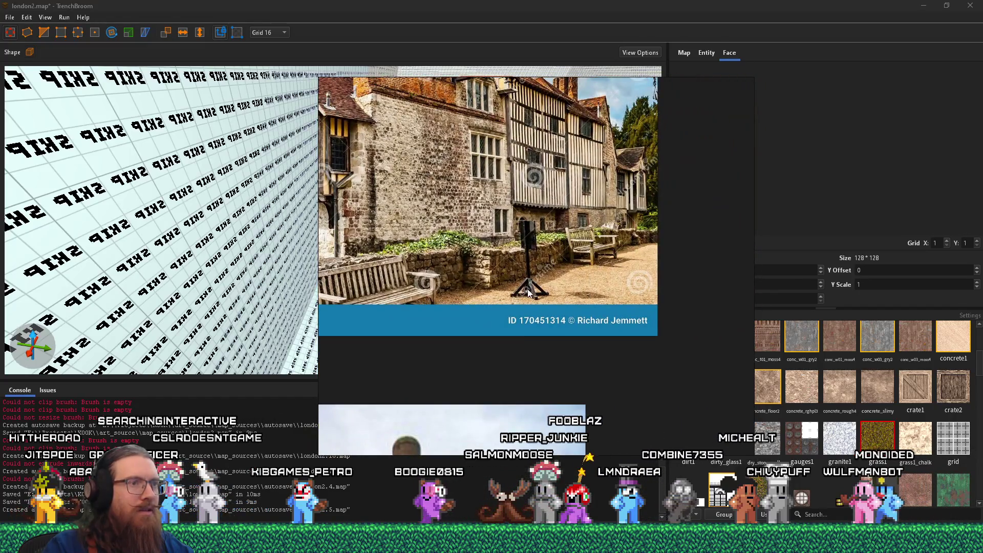
scroll(443, 214, down, 5)
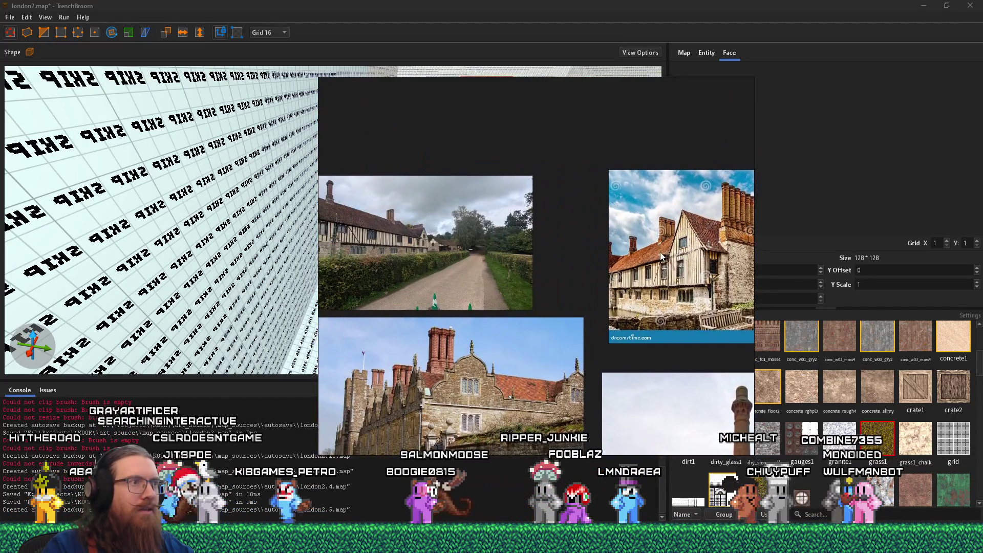
scroll(472, 260, up, 2)
scroll(495, 263, up, 1)
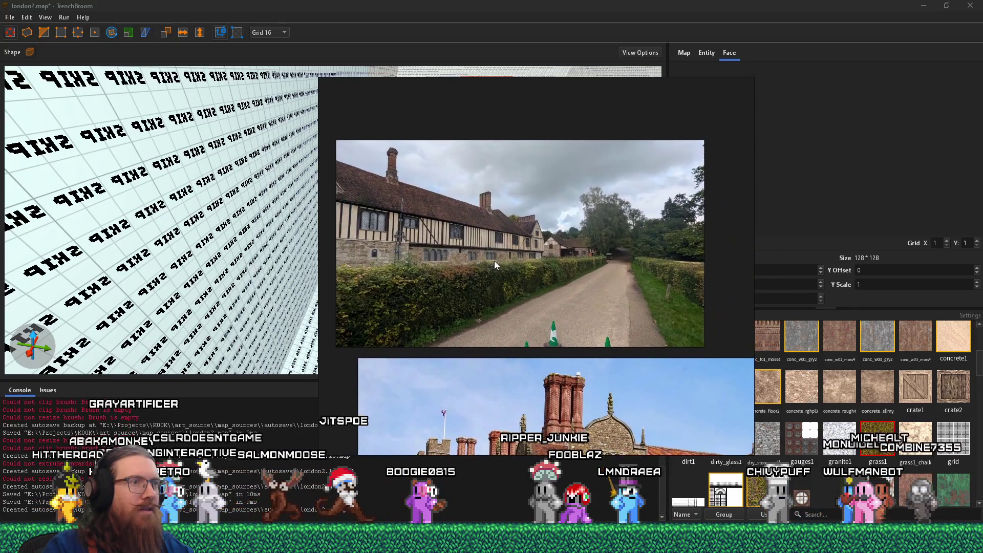
scroll(494, 261, down, 3)
scroll(497, 262, up, 3)
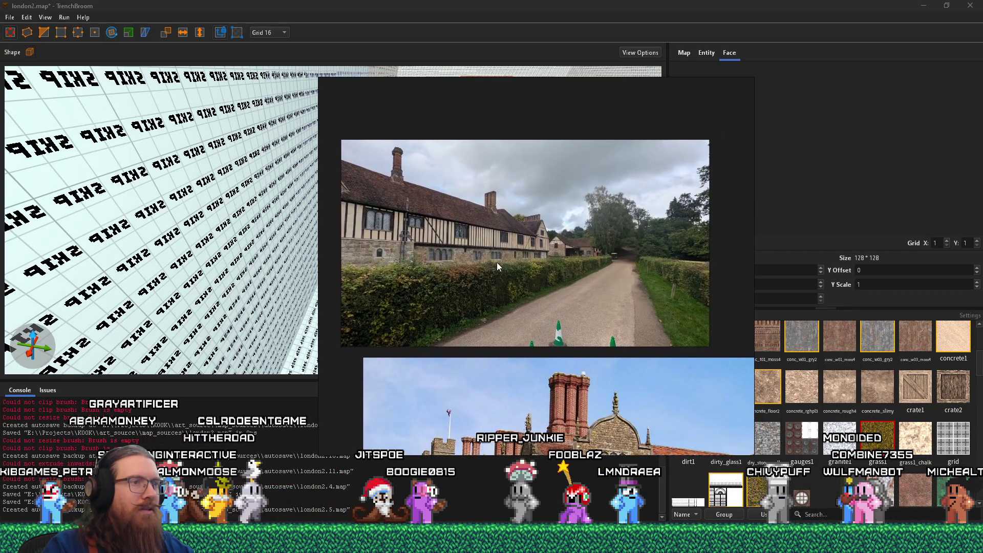
scroll(515, 258, down, 4)
scroll(508, 260, up, 3)
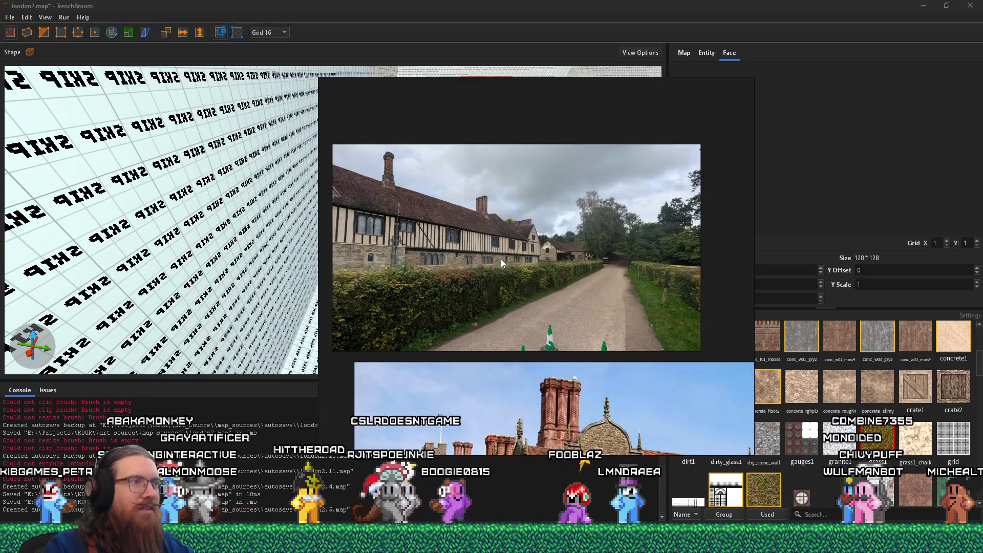
scroll(501, 259, down, 4)
drag(475, 268, 584, 252)
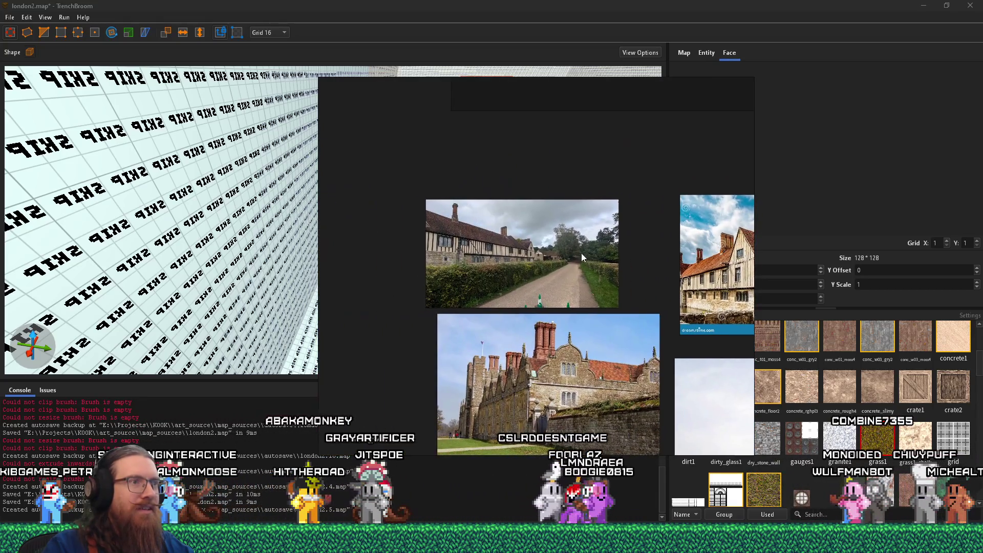
click(584, 253)
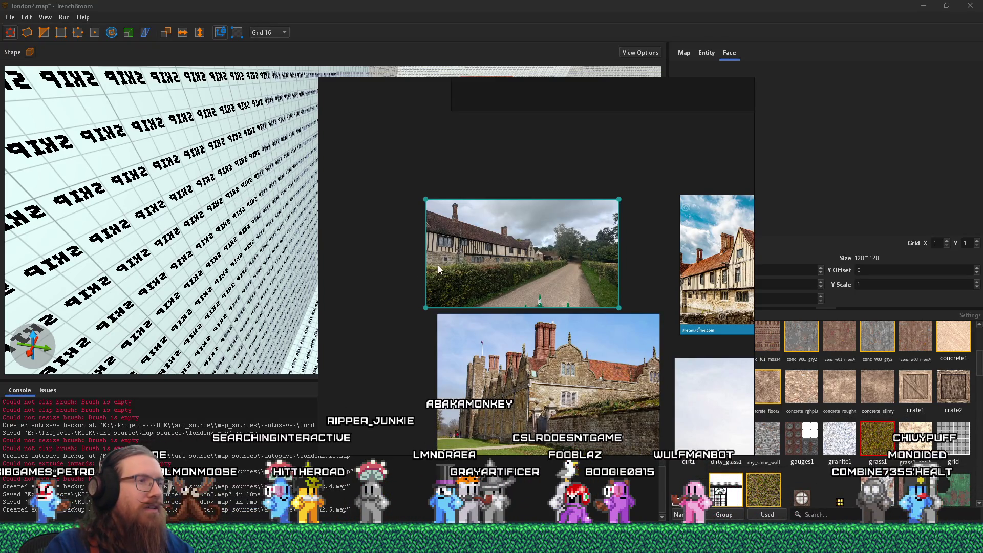
key(alt+Tab)
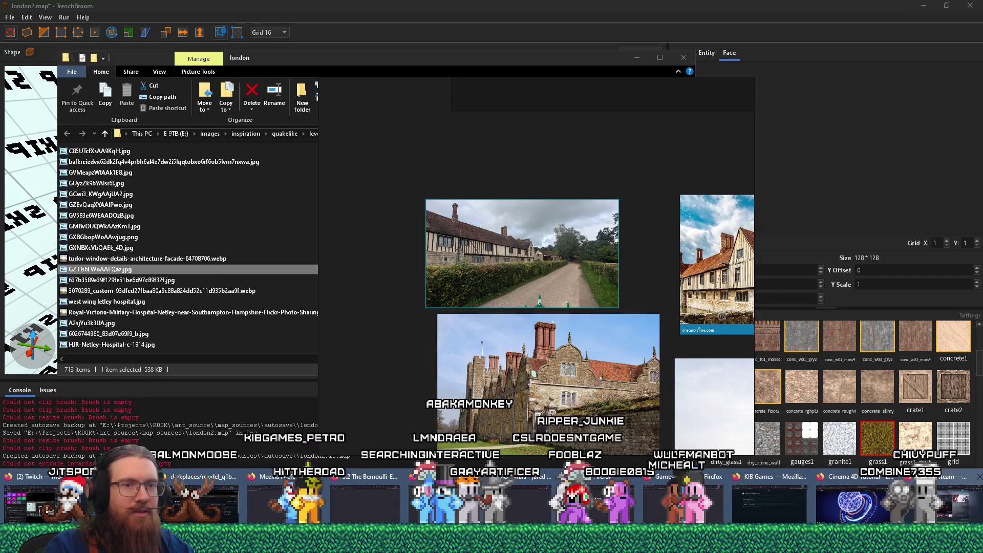
In a new Firefox tab, search DuckDuckGo for 'reverse image search'.
key(alt+Tab)
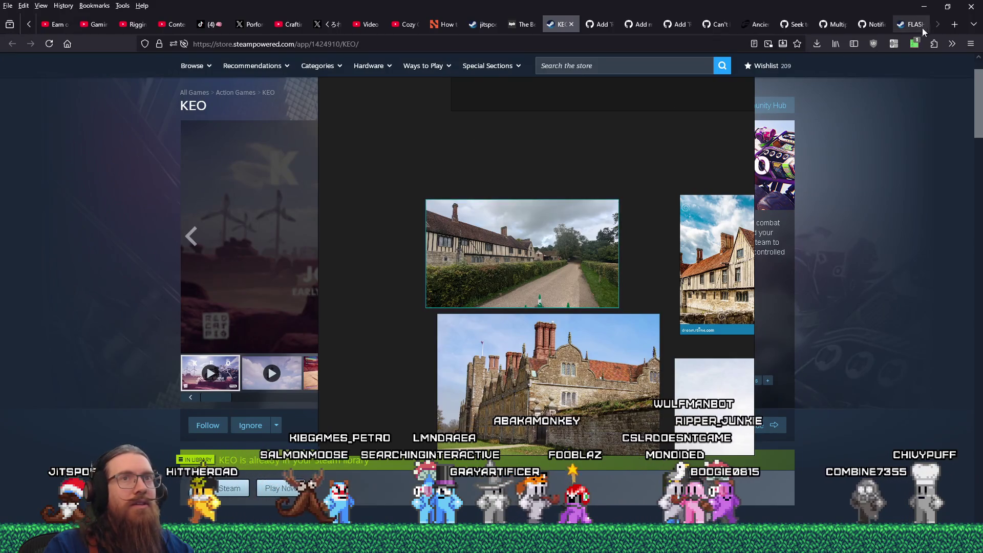
click(956, 28)
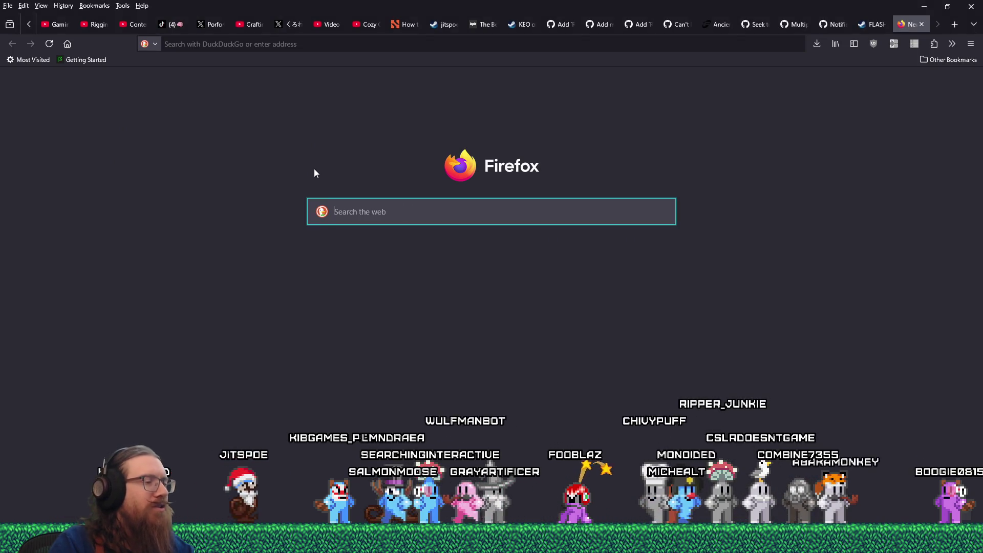
text(reverse image search)
key(Return)
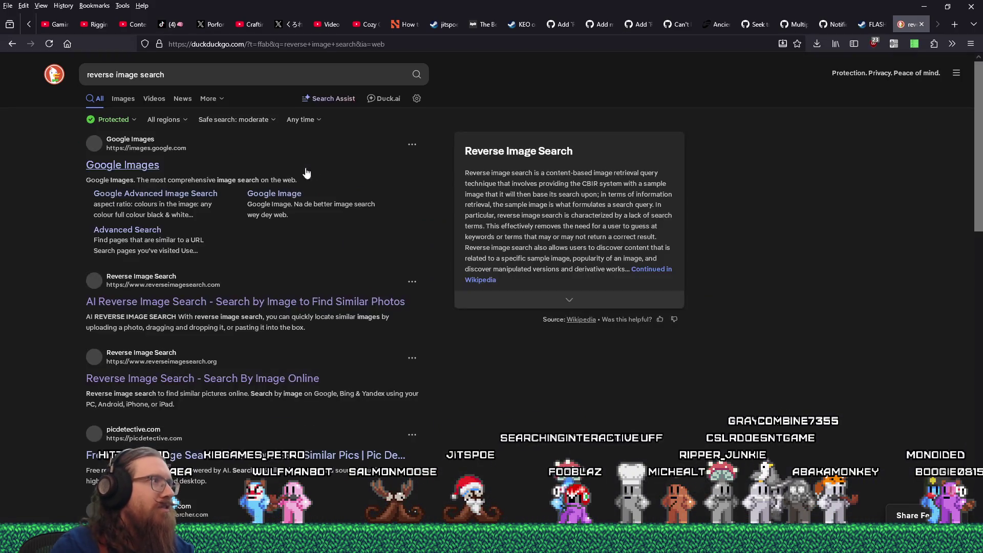
From the search results, open the Google Images homepage.
click(123, 99)
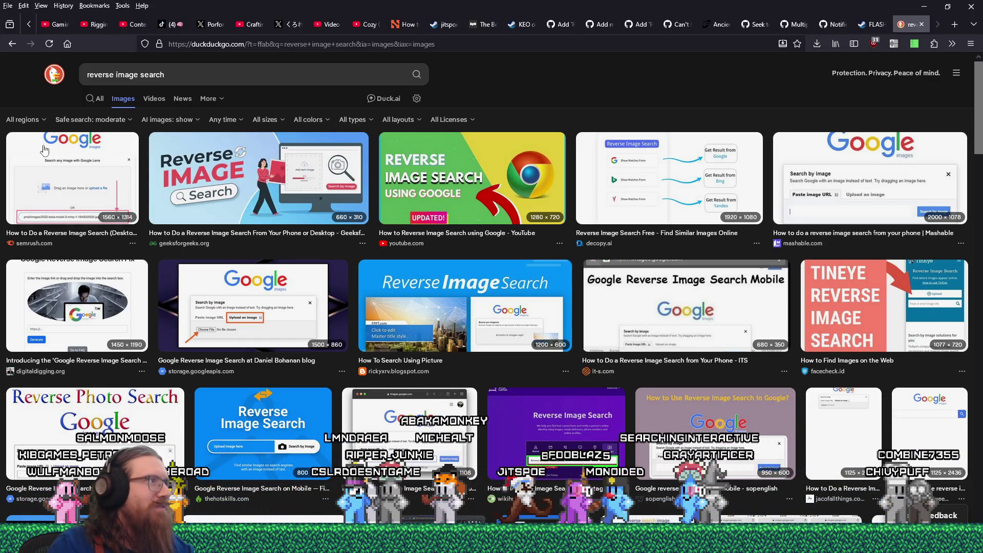
click(7, 46)
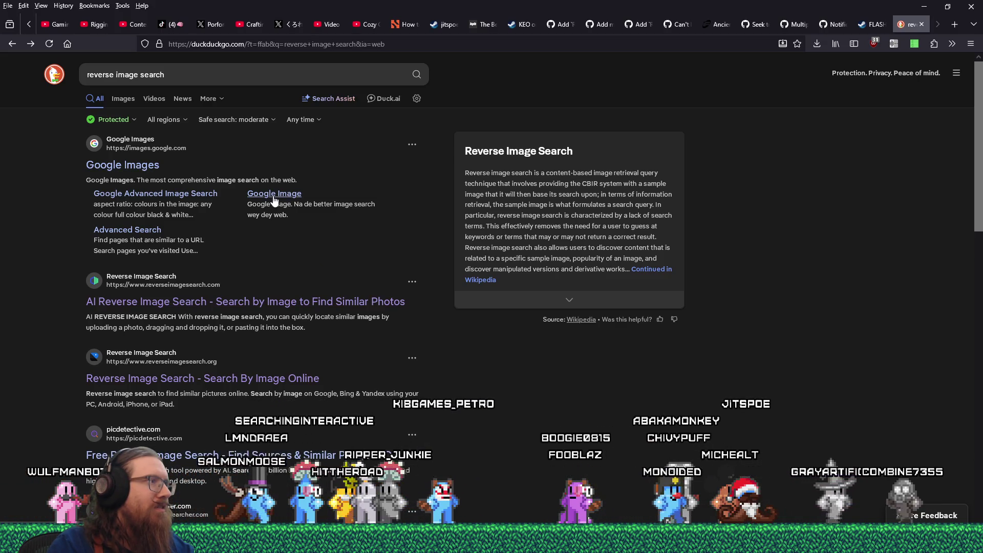
click(223, 205)
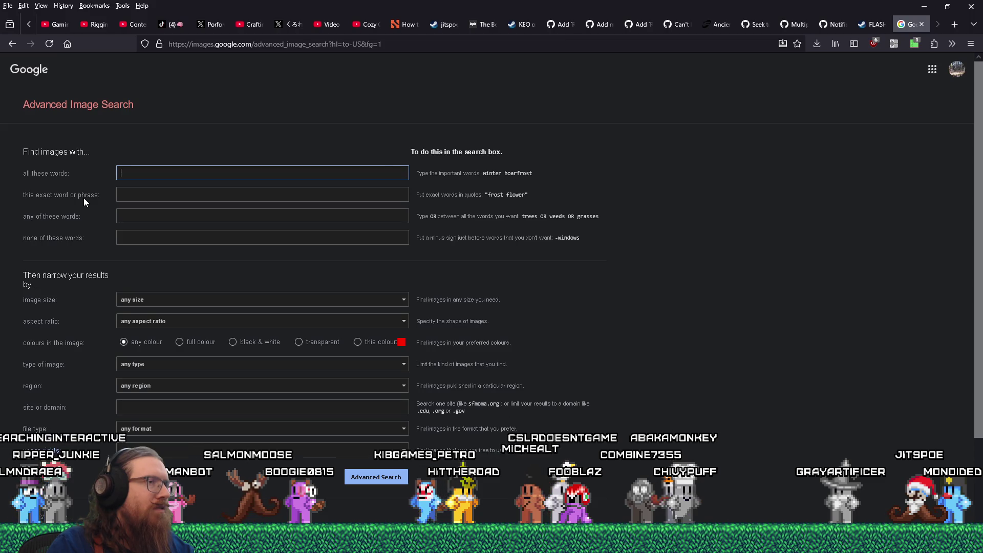
scroll(124, 377, down, 2)
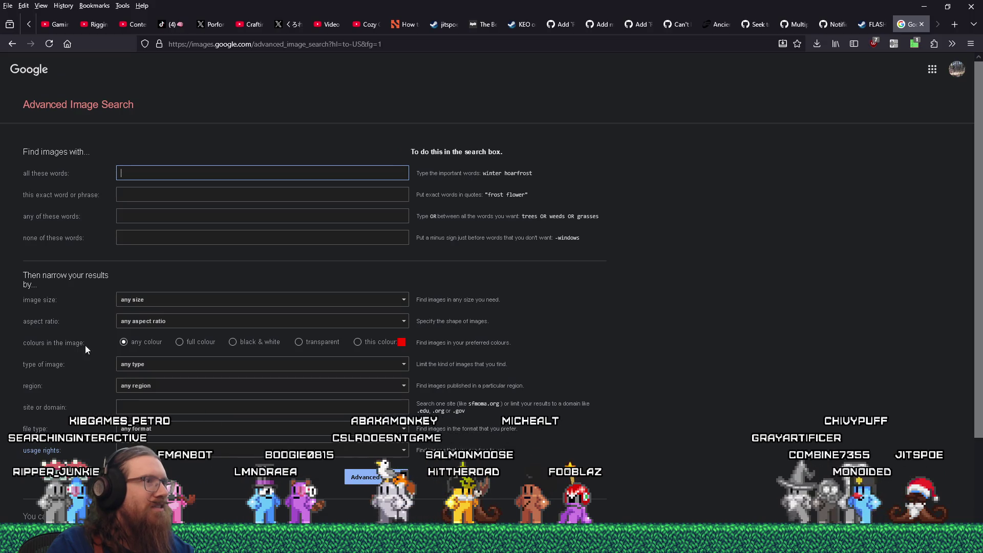
click(12, 43)
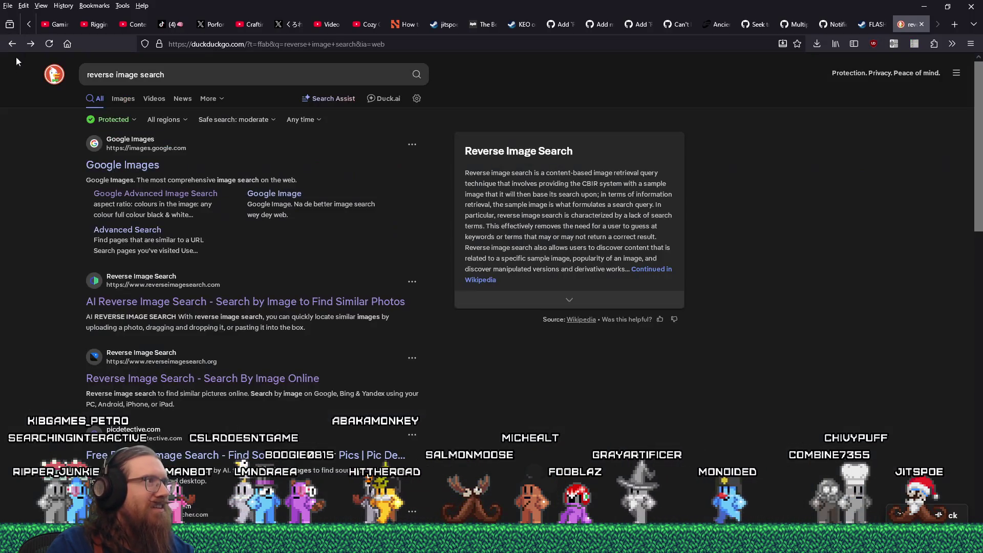
click(291, 222)
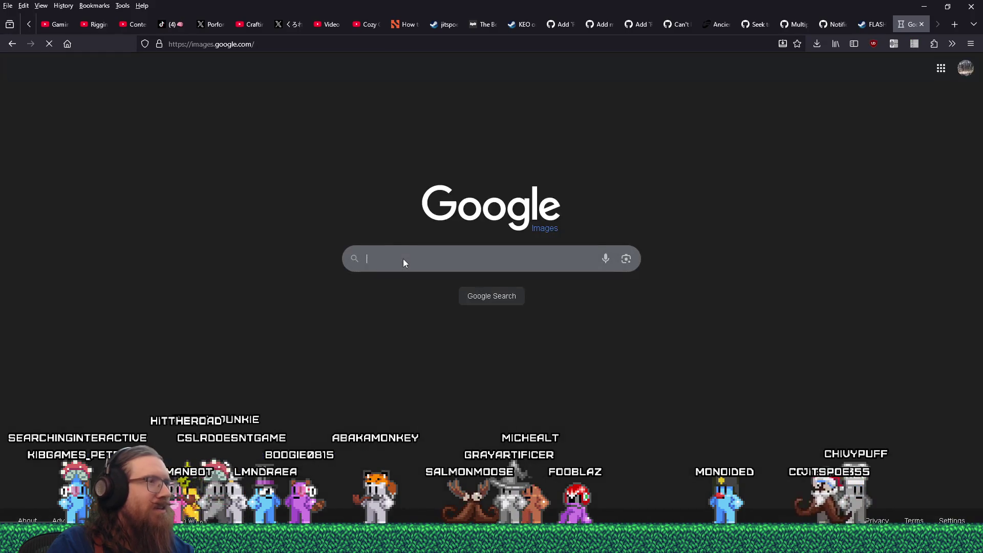
Open the search-by-image panel and place the london images folder beside it.
click(627, 259)
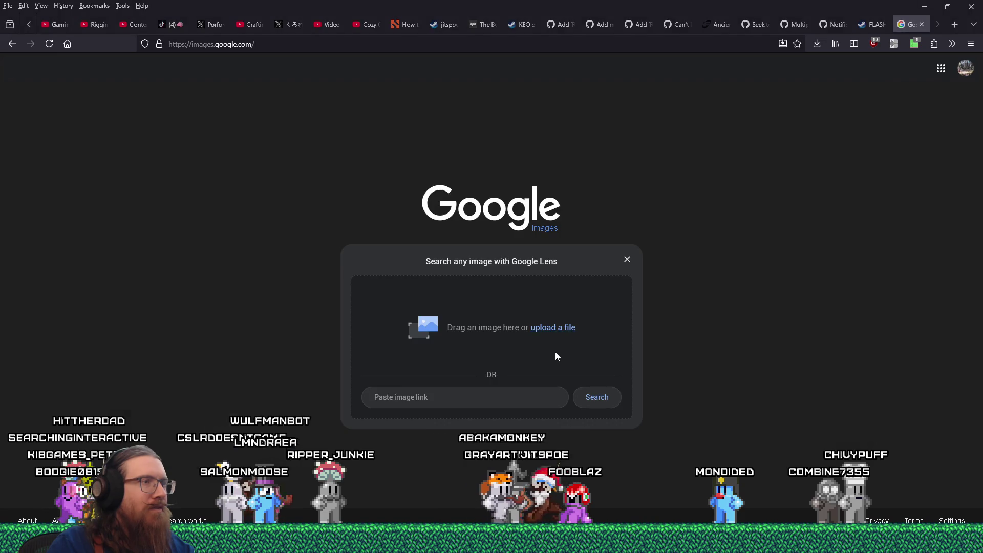
key(alt+Tab)
key(Tab)
key(Tab)
key(Tab)
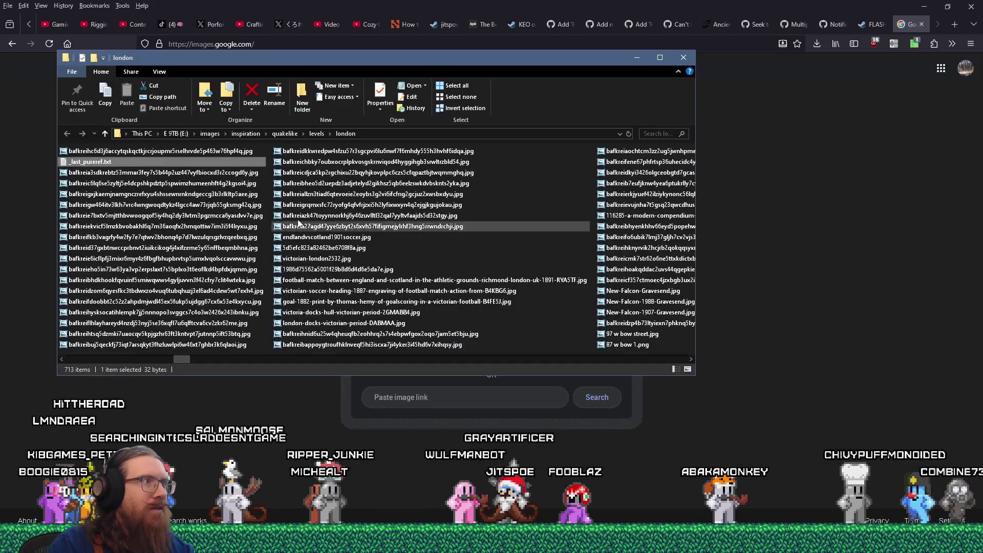
scroll(150, 174, up, 3)
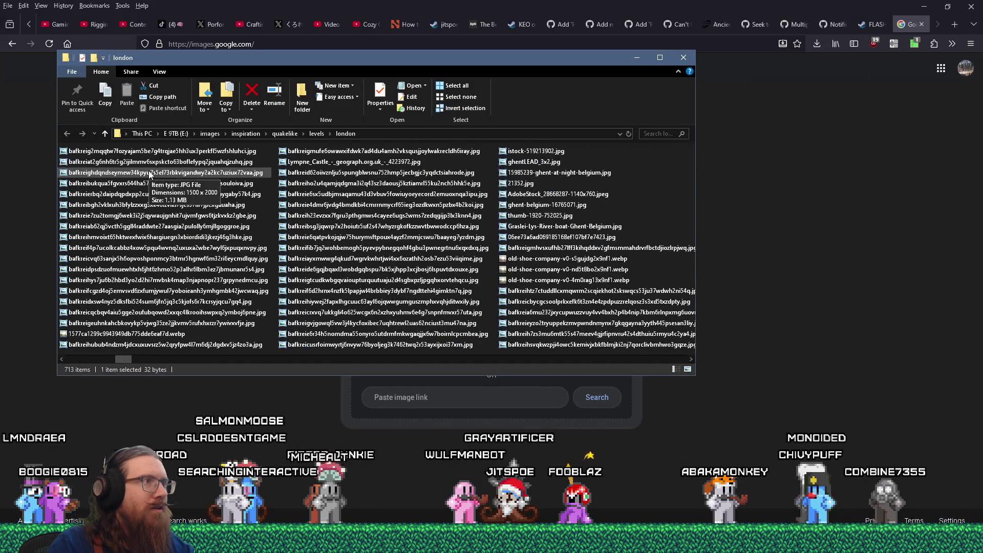
scroll(154, 176, down, 4)
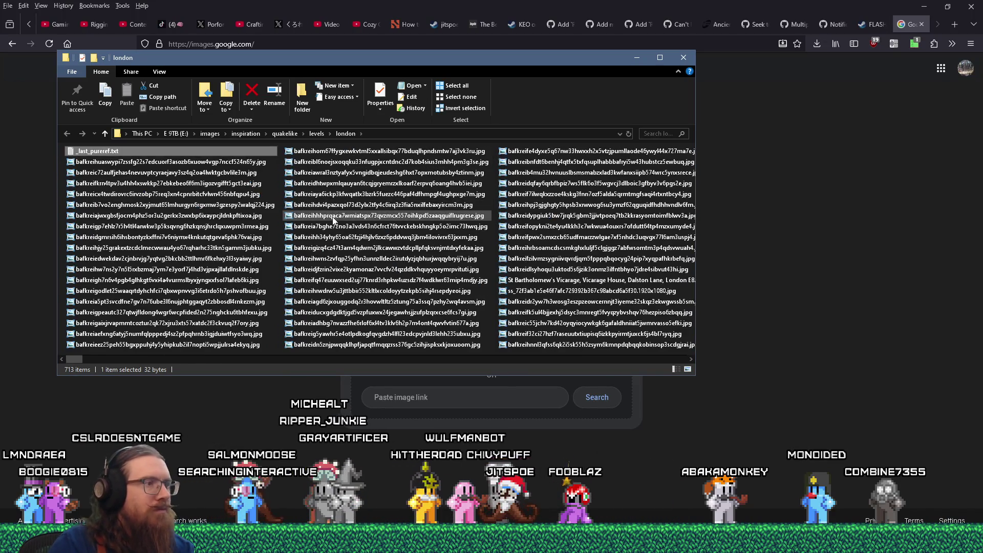
key(alt+Tab)
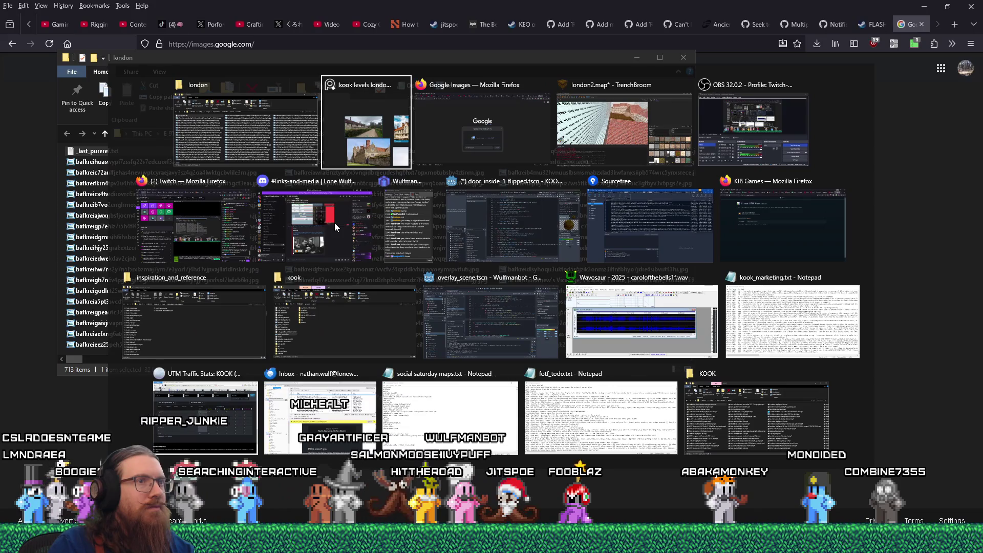
key(Escape)
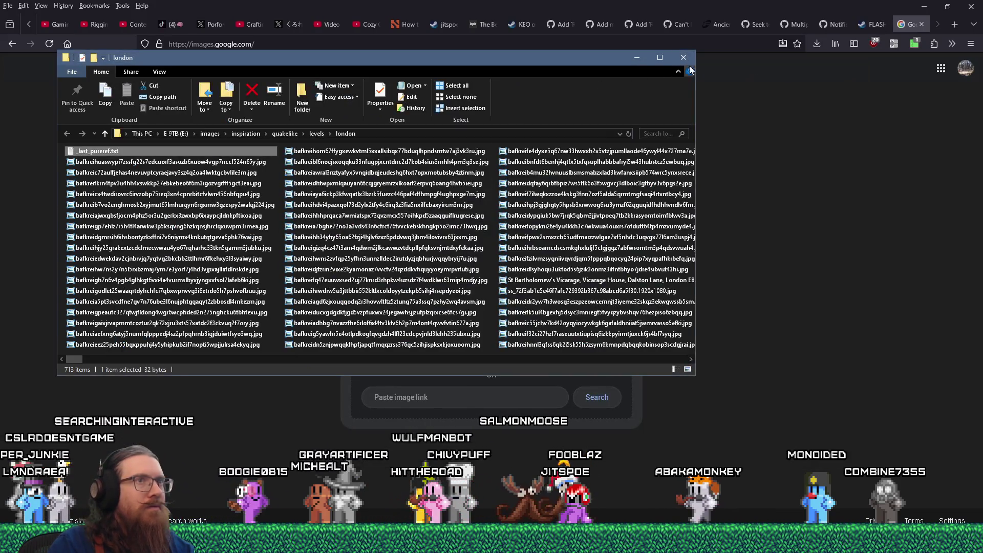
click(694, 61)
key(alt+Tab)
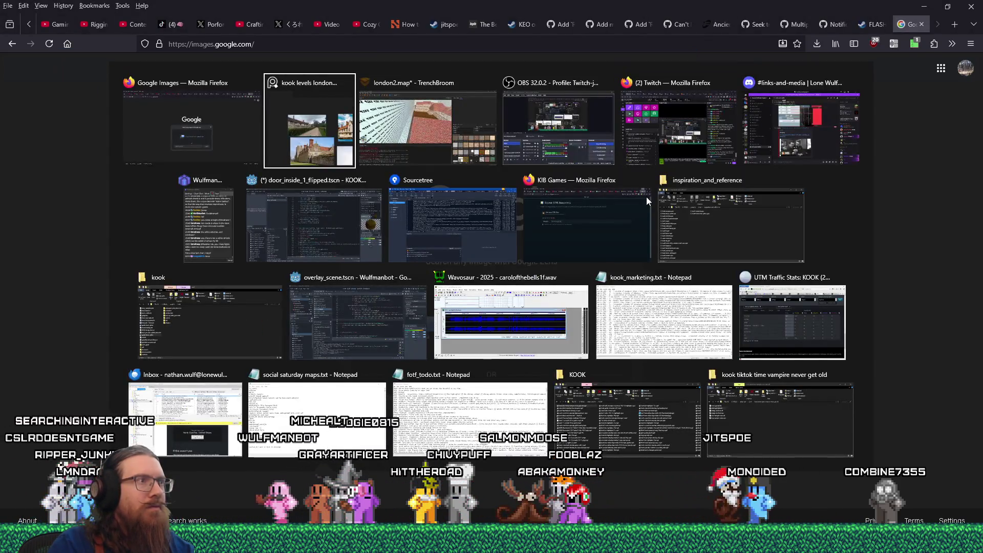
key(Escape)
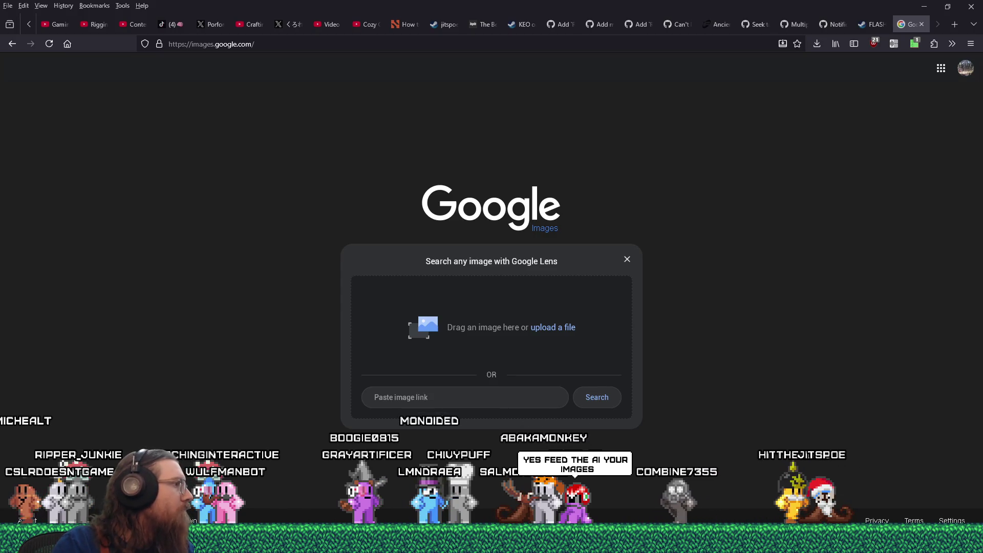
key(alt+Tab)
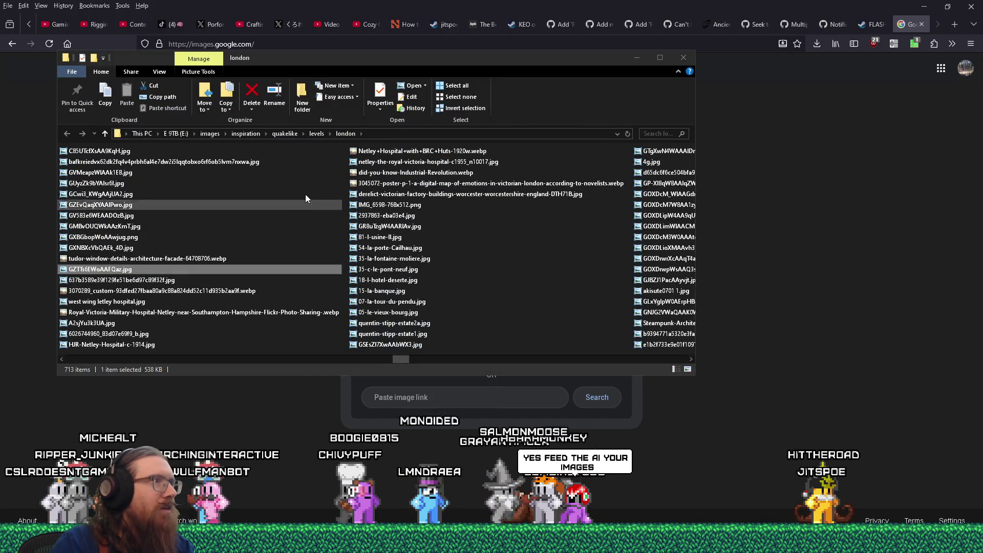
drag(338, 61, 914, 93)
Search Google Lens with the lane-and-manor photo and open the Ightham Mote Wikipedia article.
drag(604, 317, 464, 325)
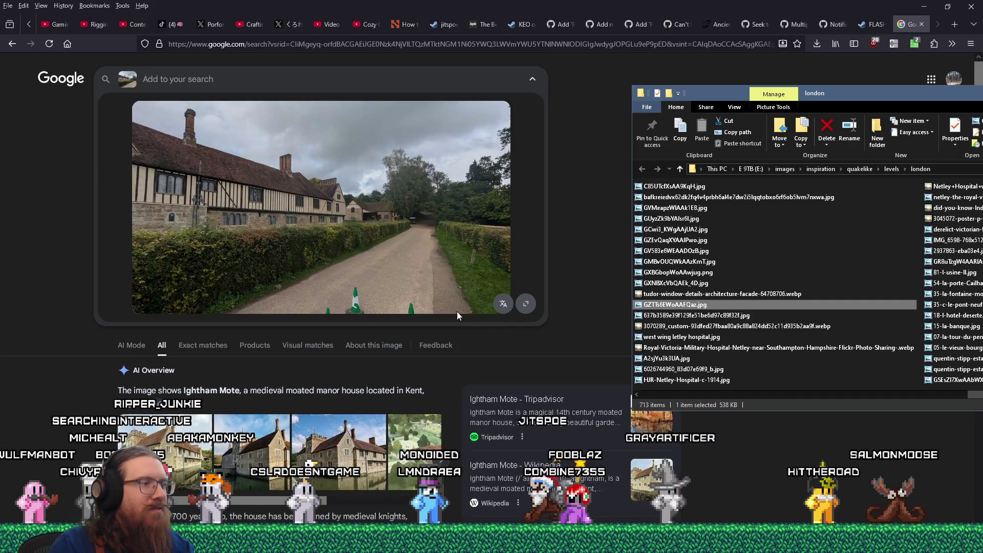
click(468, 383)
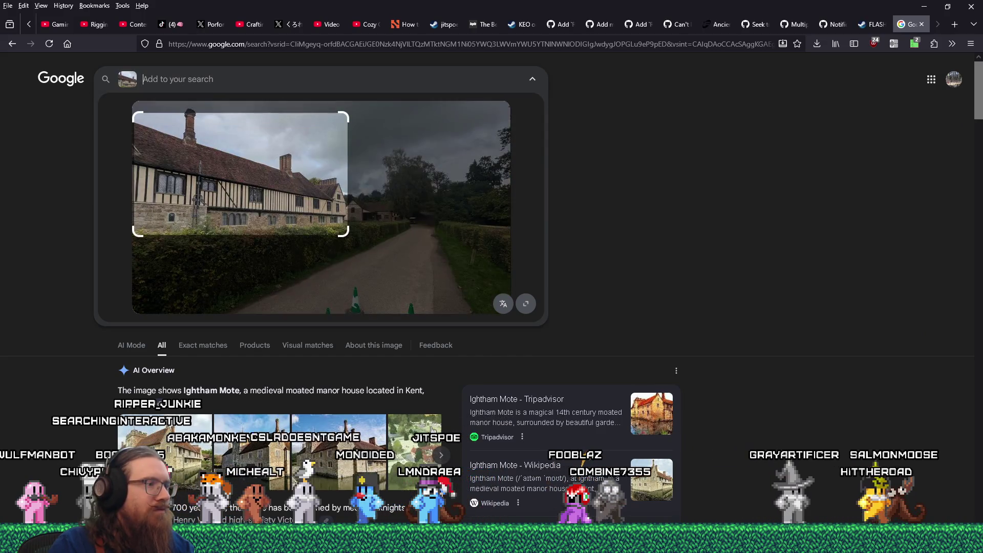
scroll(174, 435, down, 3)
click(185, 457)
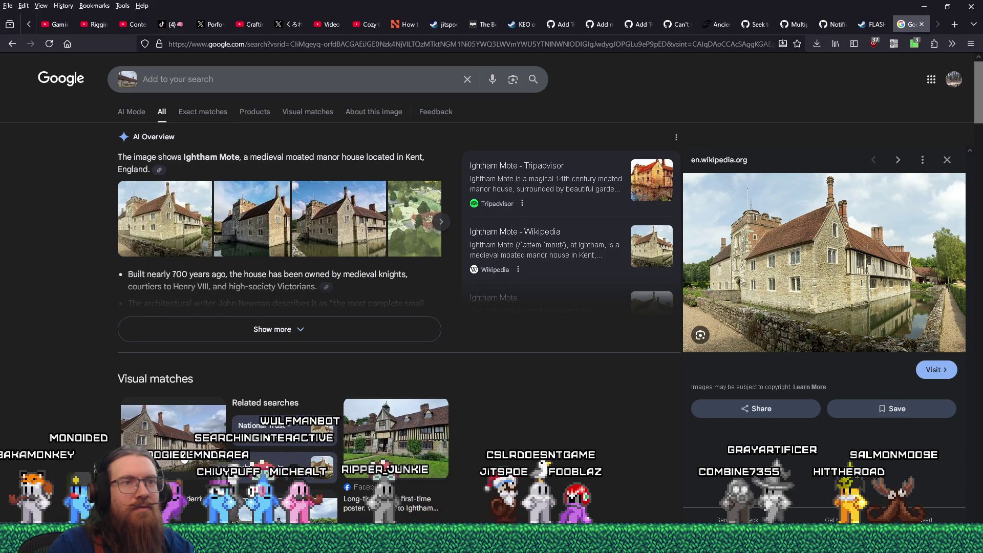
click(831, 311)
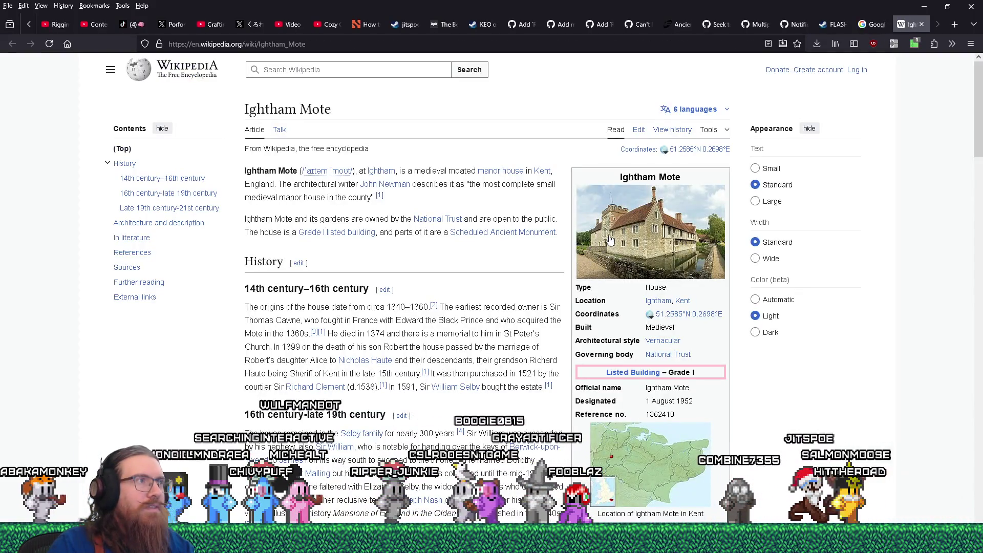
Copy the article title 'Ightham Mote'.
drag(332, 109, 218, 105)
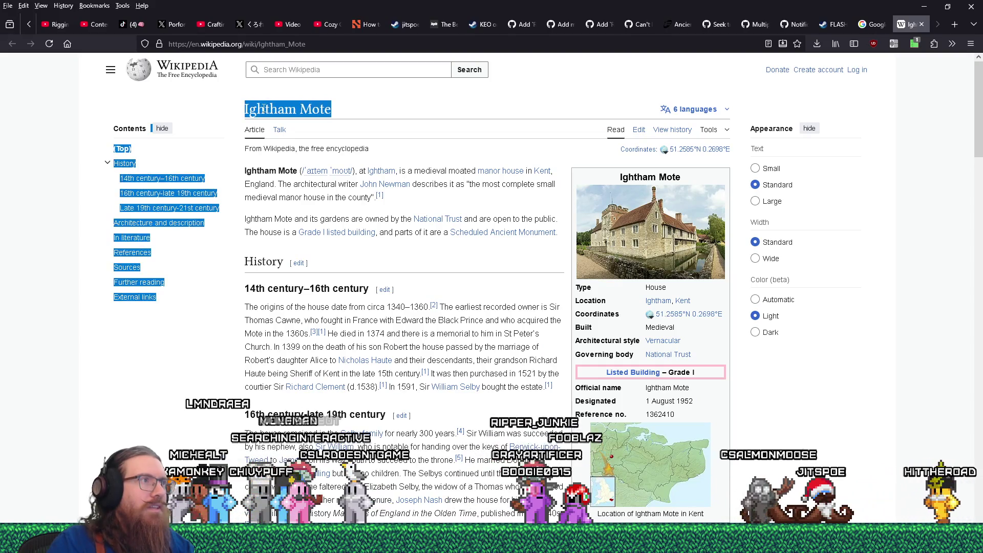
triple_click(316, 105)
right_click(317, 105)
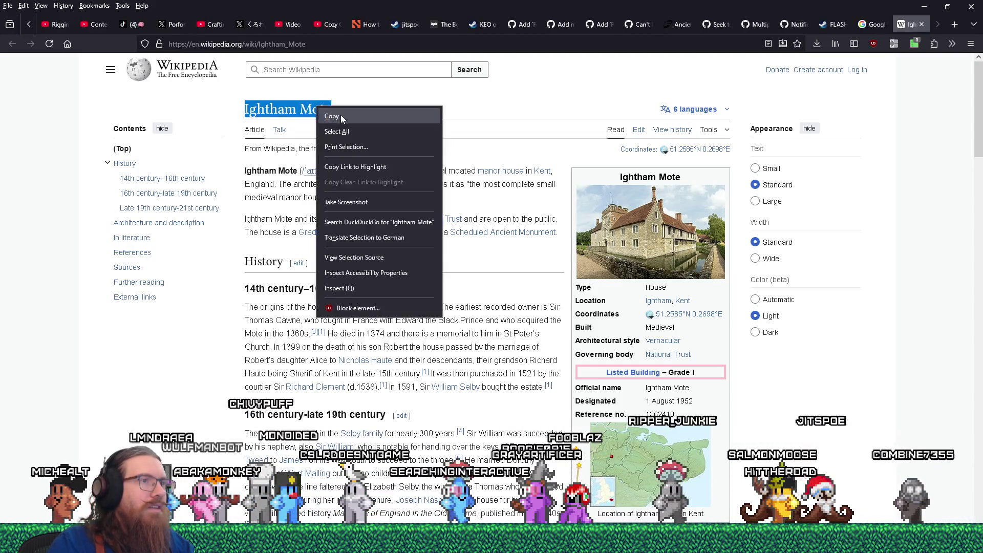
click(328, 109)
key(super+Tab)
key(Tab)
key(Tab)
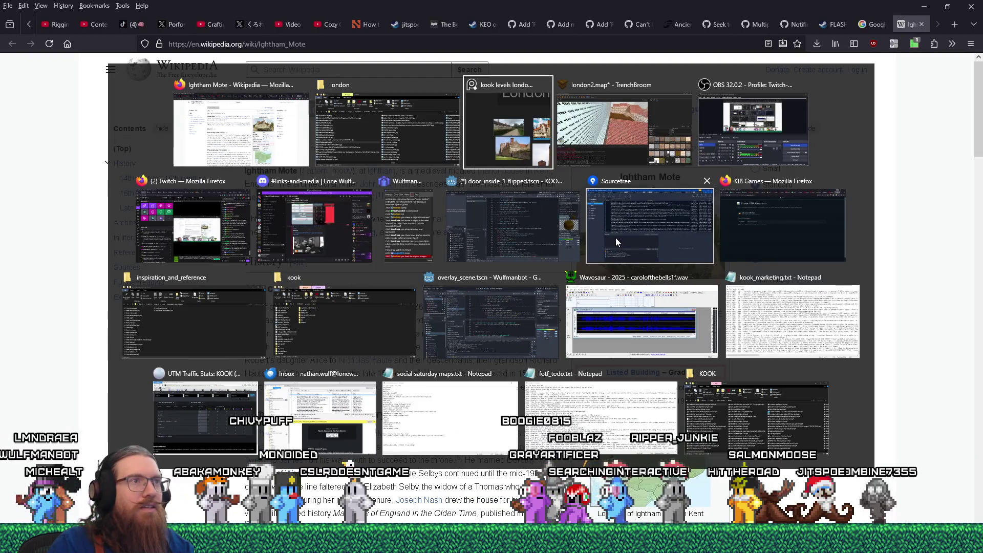
Leave the Wikipedia image viewer and bring up the PureRef reference board.
key(Escape)
scroll(532, 286, down, 4)
key(alt+Tab)
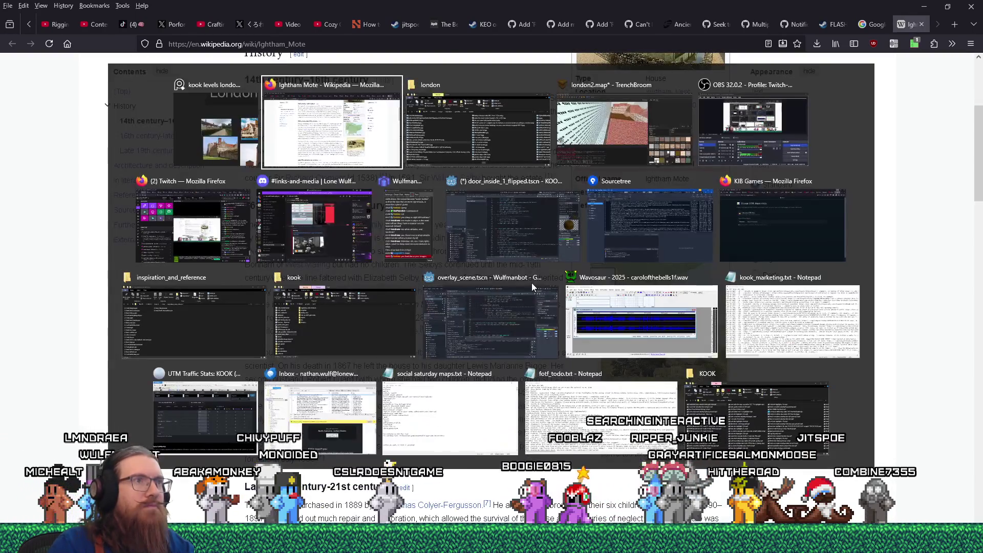
key(alt+Tab)
scroll(451, 237, down, 3)
scroll(534, 206, up, 2)
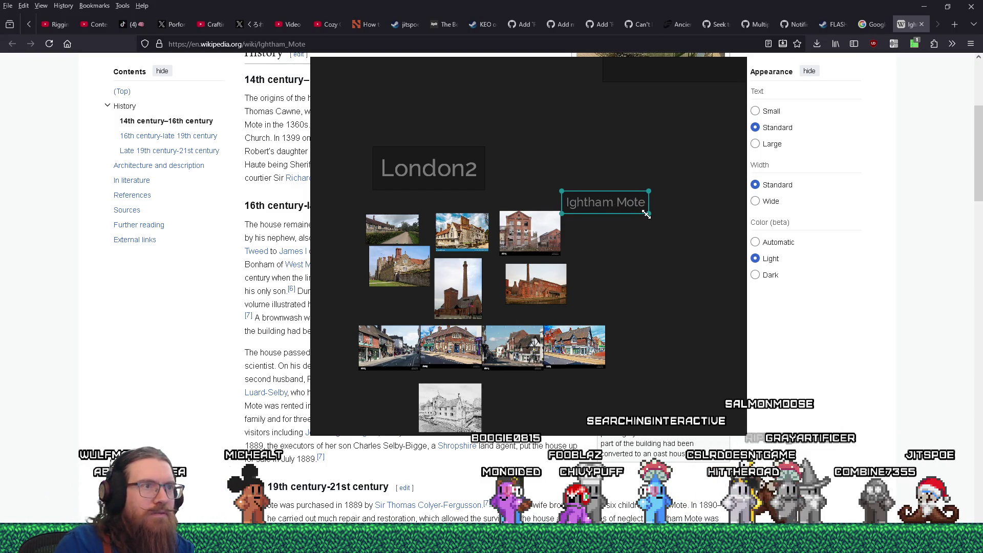
Group the Ightham Mote label with the manor lane photo and the sketch beneath it.
drag(606, 196, 636, 183)
drag(388, 237, 527, 250)
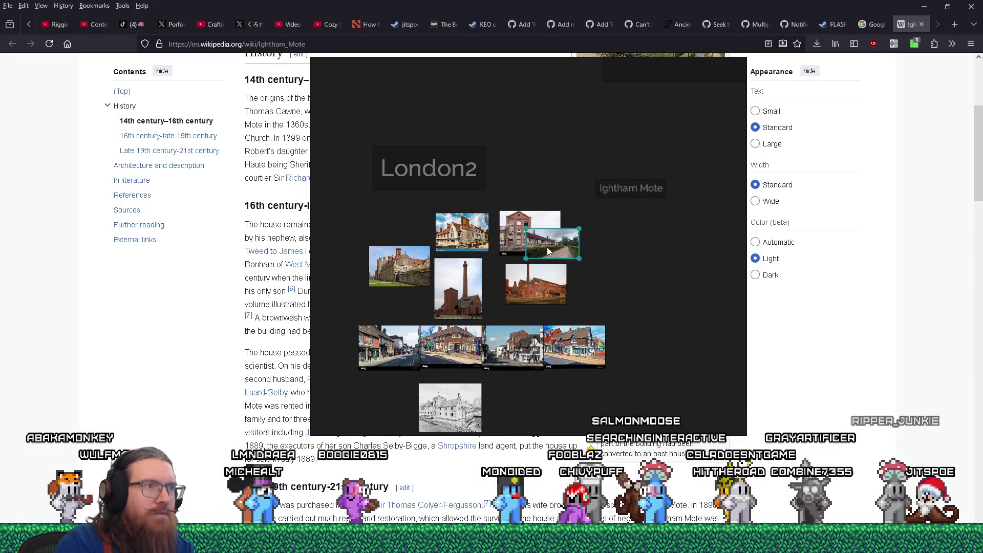
mouse_move(456, 395)
mouse_down()
mouse_move(533, 362)
mouse_move(638, 253)
mouse_up()
scroll(521, 272, up, 3)
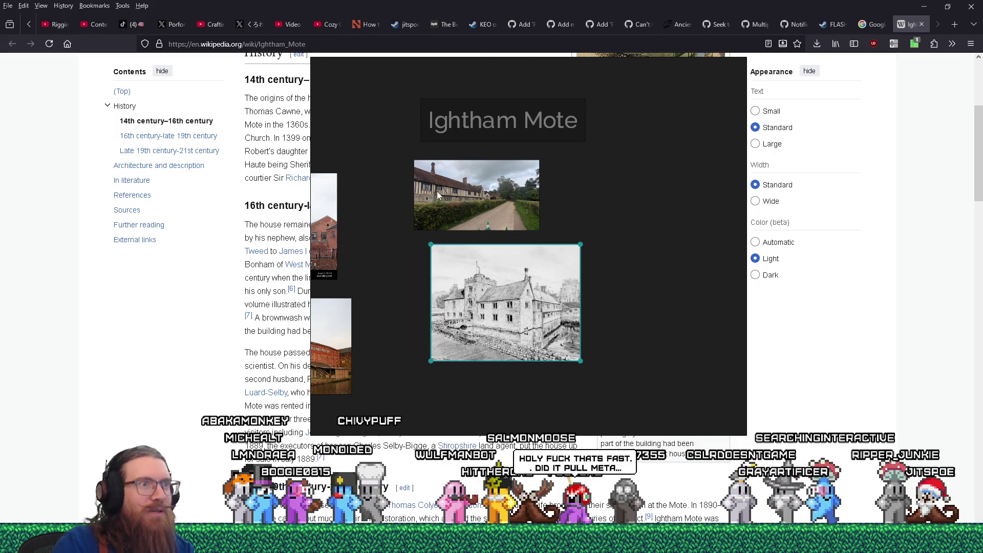
click(471, 228)
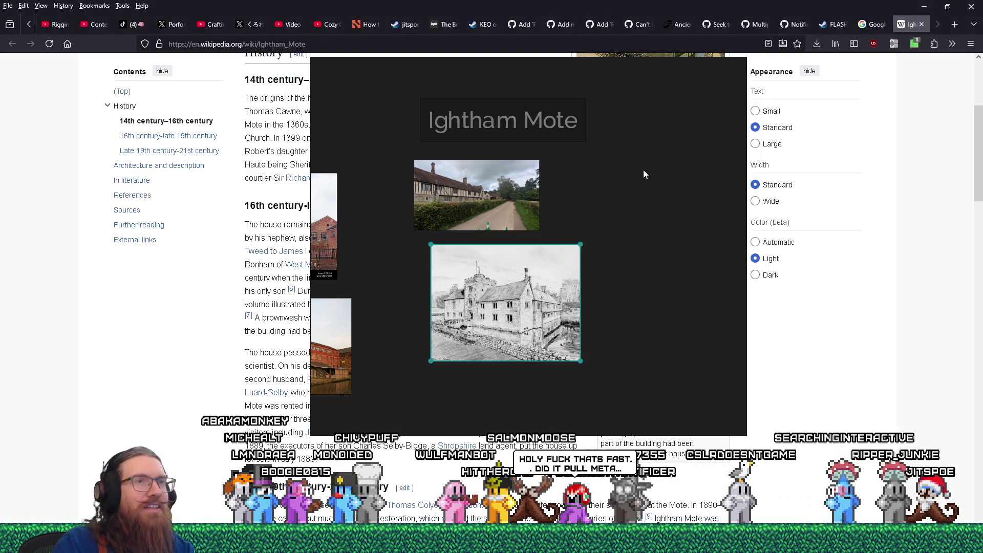
Set the PureRef board to Mode > Transparent To Mouse.
right_click(674, 179)
mouse_move(708, 297)
click(808, 300)
Show the Ightham Mote west and south infobox photo full-size in the image viewer.
scroll(791, 305, down, 1)
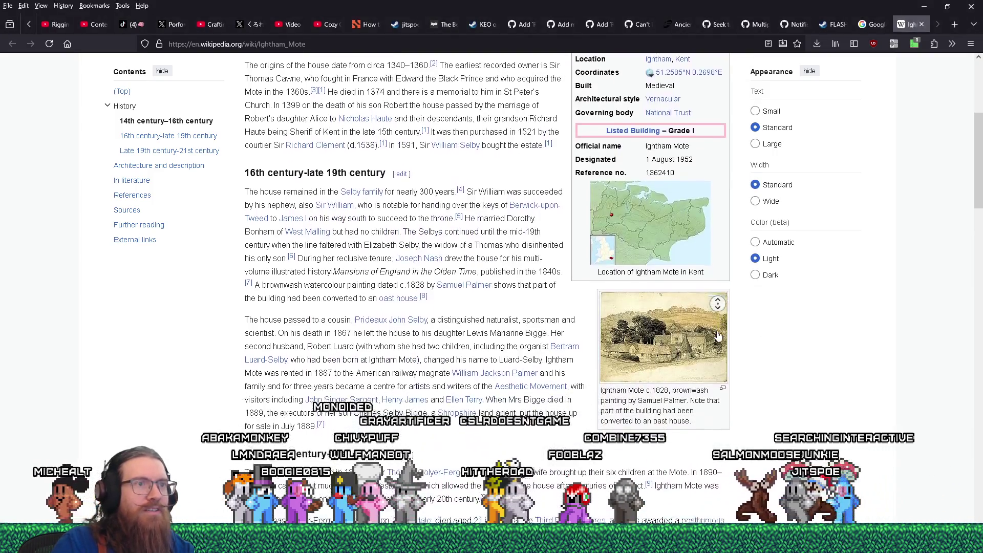
scroll(792, 307, up, 10)
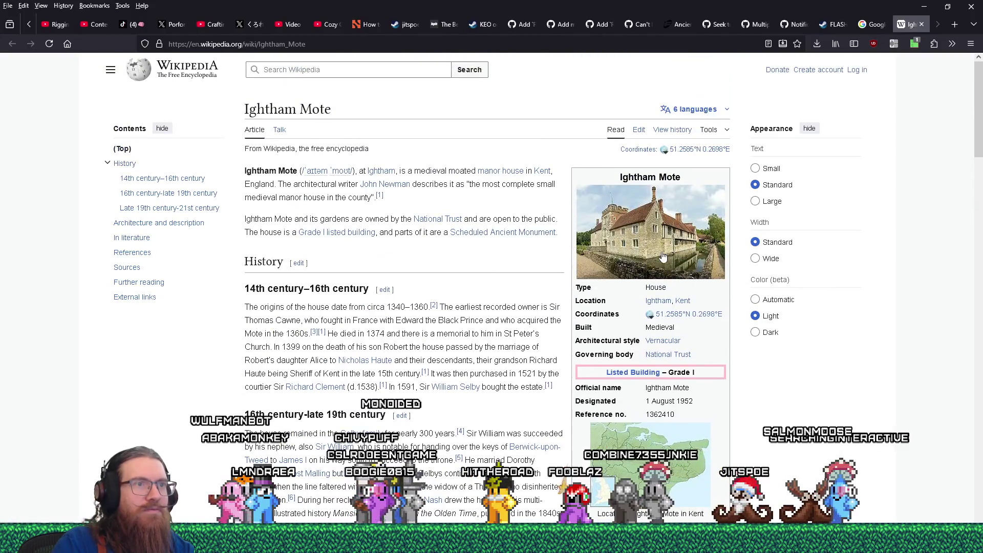
click(661, 231)
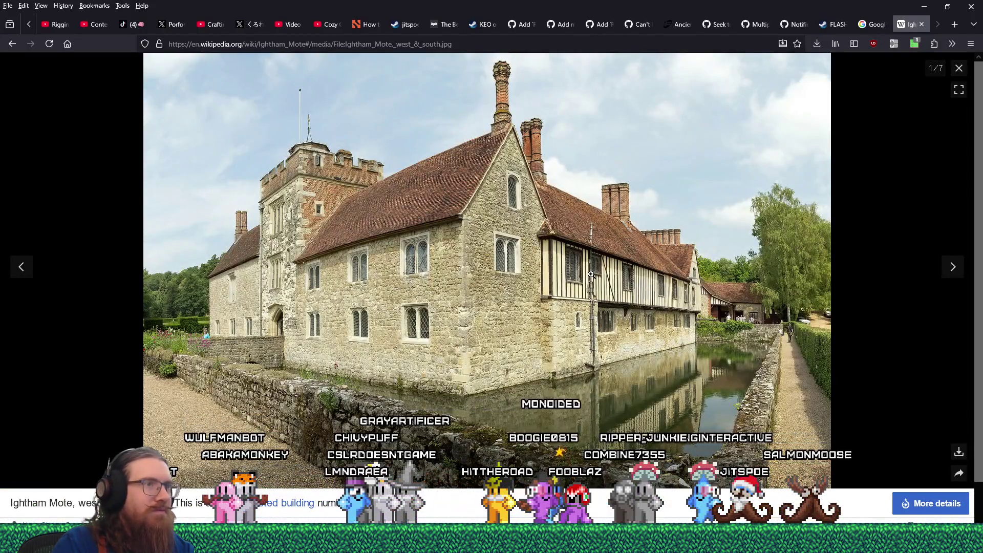
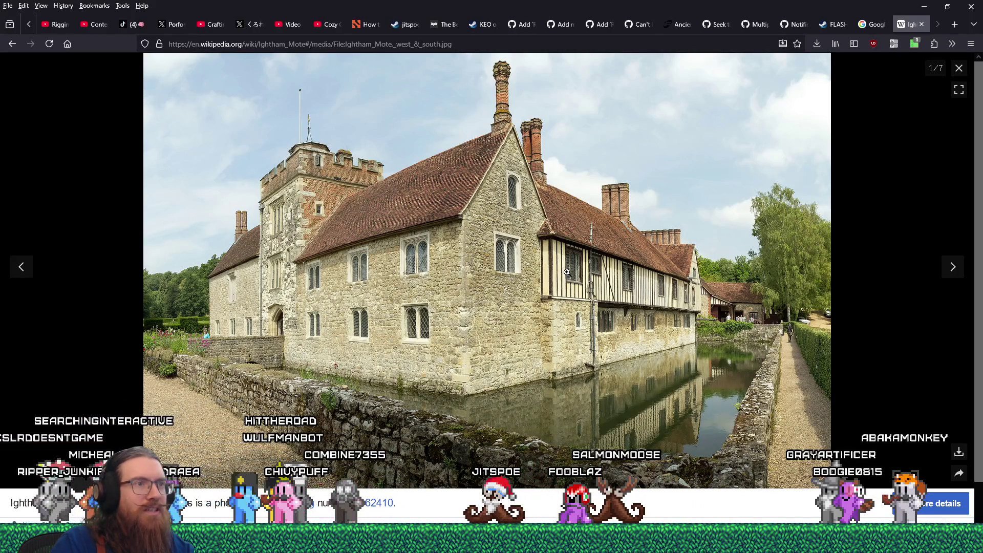
Save the Ightham Mote west & south photo into E:\images\inspiration\quakelike\levels\london and close the viewer.
right_click(567, 272)
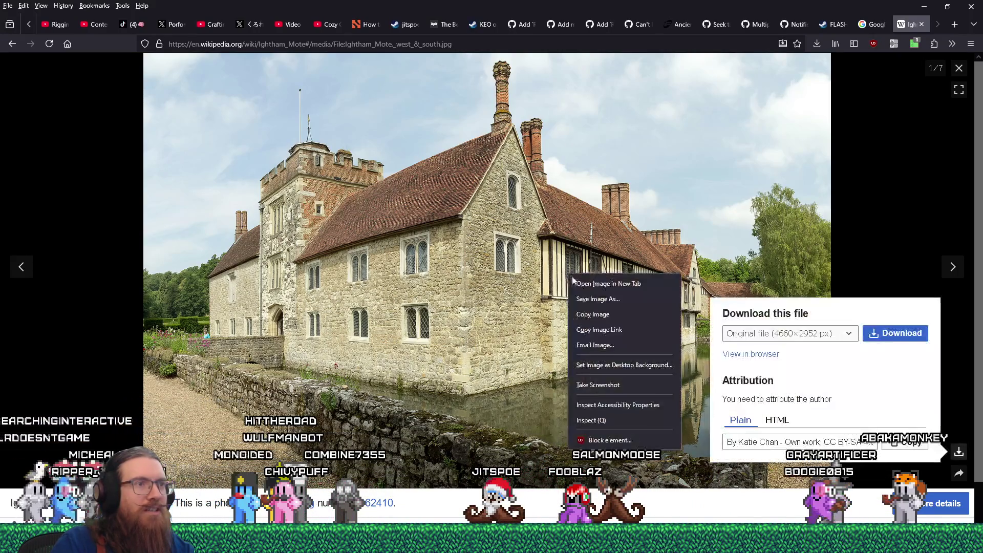
click(590, 304)
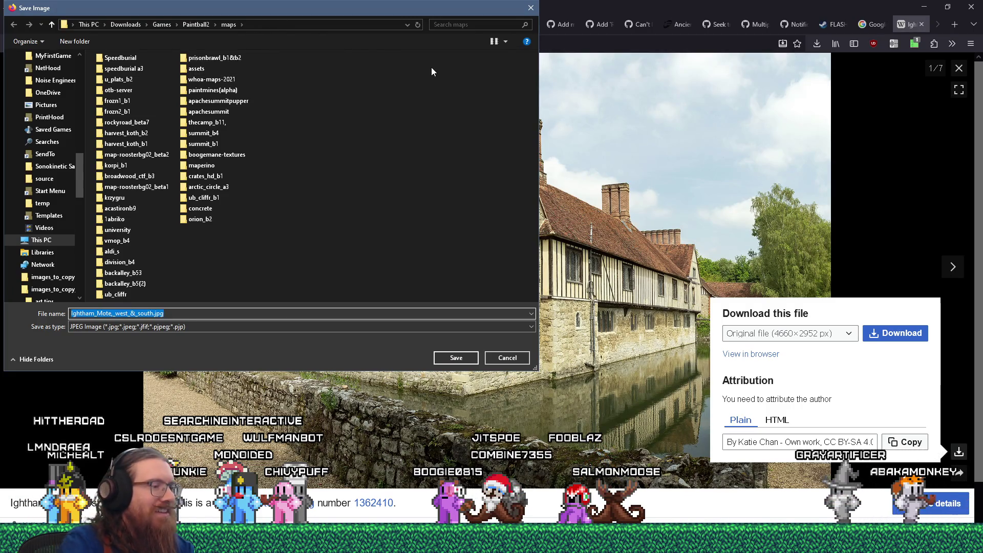
text(e:\images\insp)
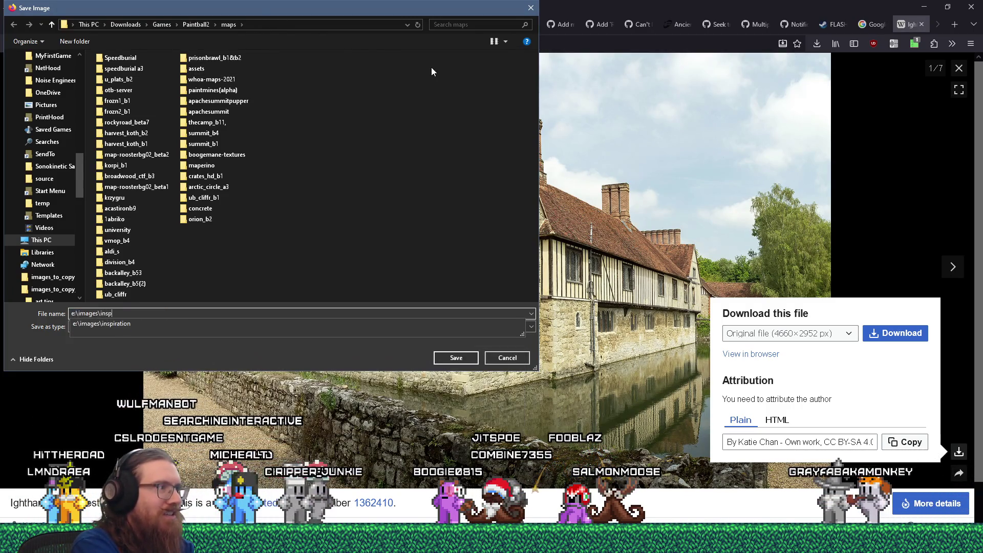
text(iration\quakelike\)
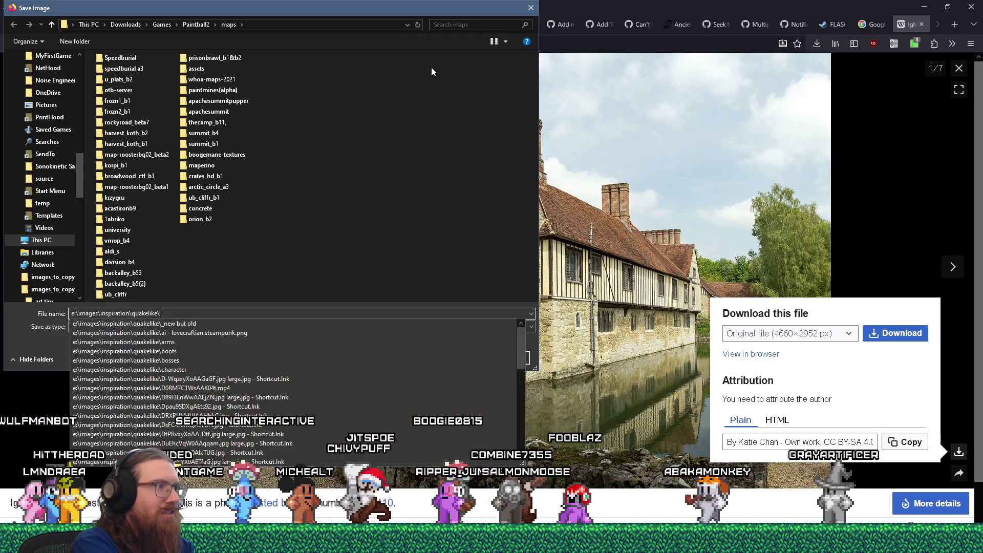
text(levels\london)
key(Return)
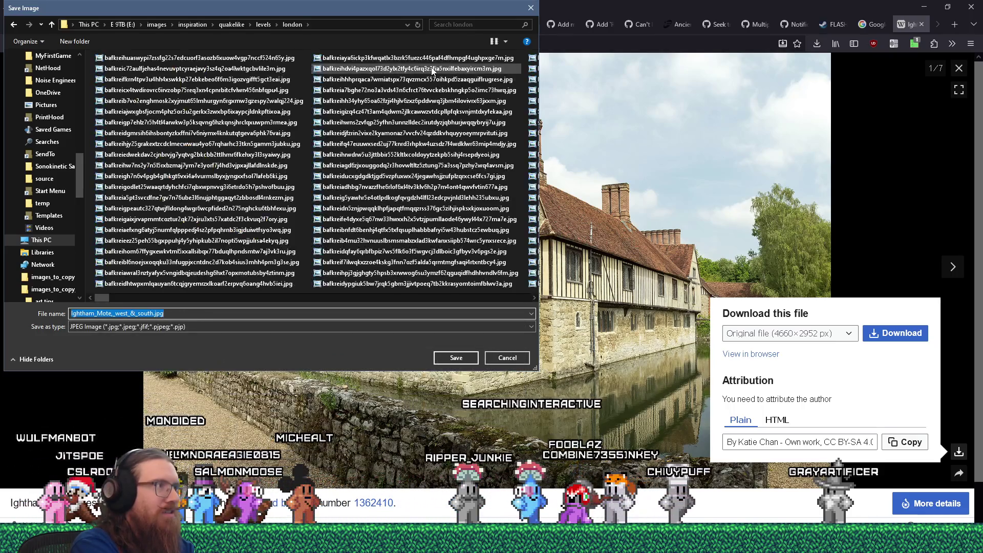
key(Return)
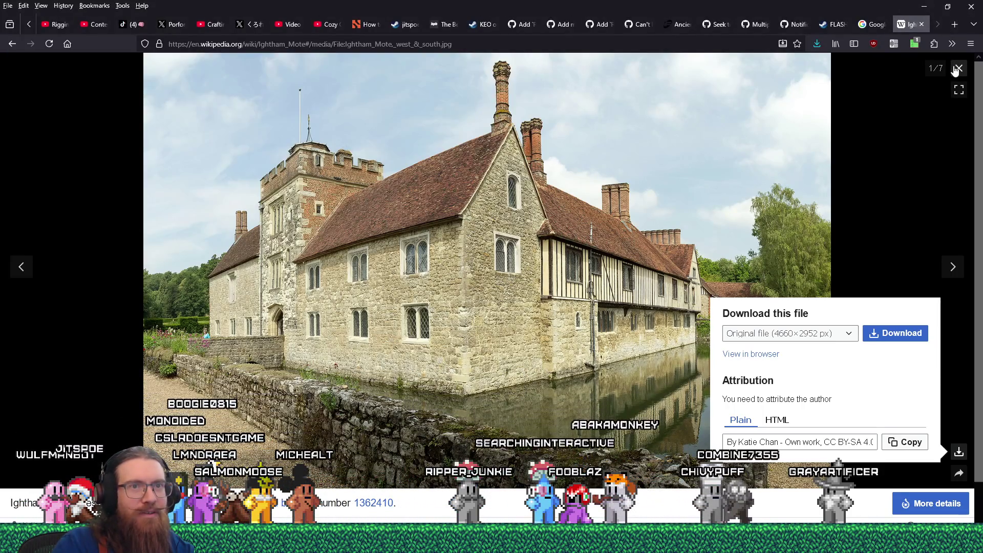
key(Escape)
scroll(768, 306, down, 6)
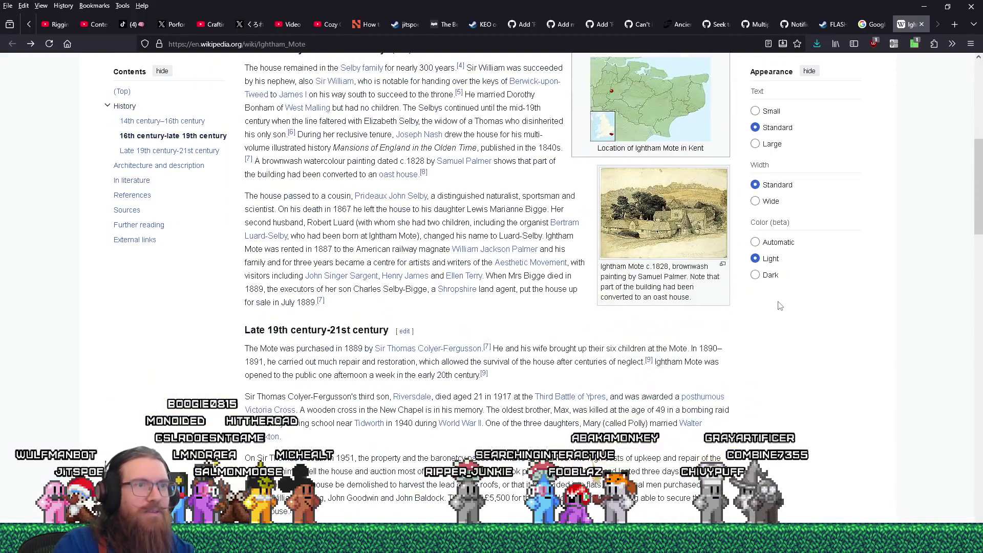
View the Samuel Palmer painting, close the Wikipedia tab, and open the picturethisuk.org Ightham Mote match.
click(683, 237)
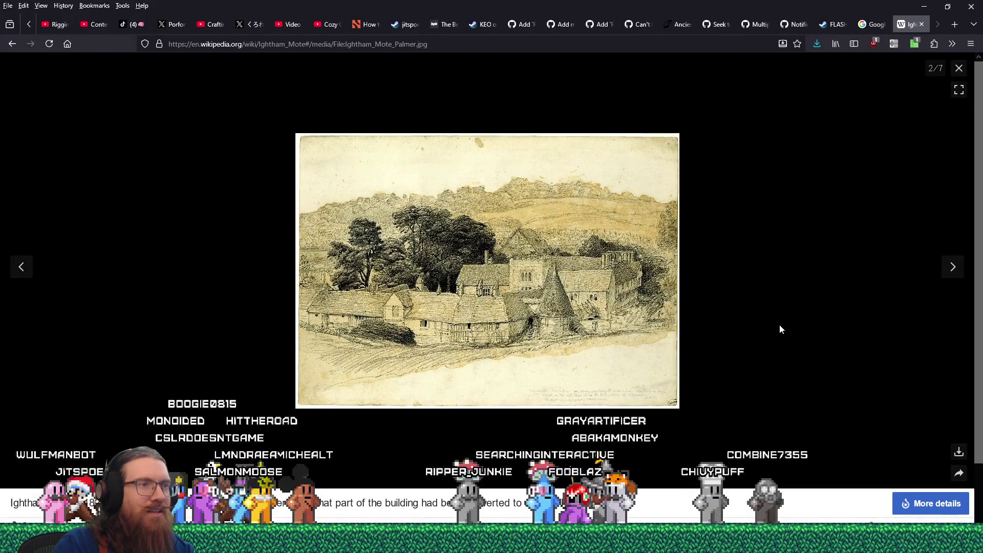
click(959, 68)
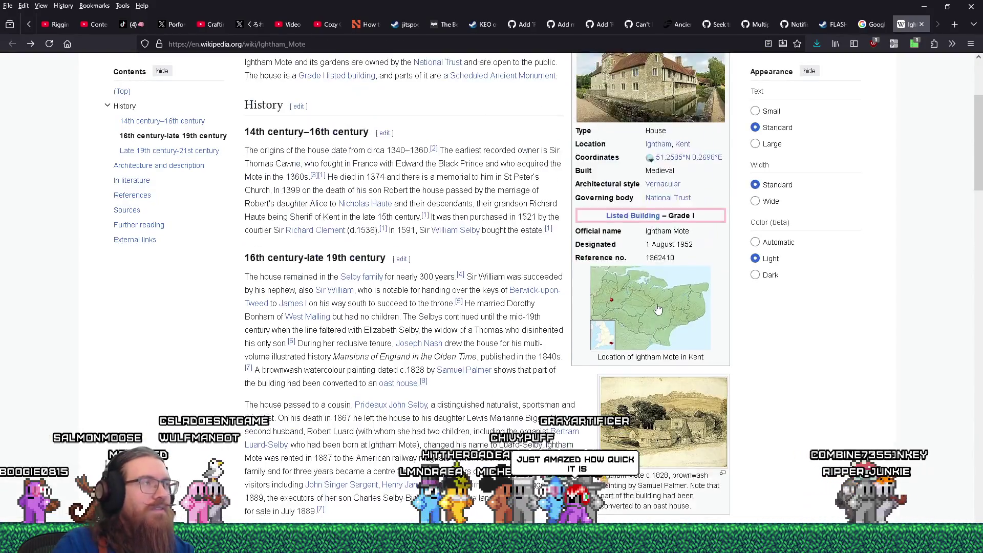
key(ctrl+w)
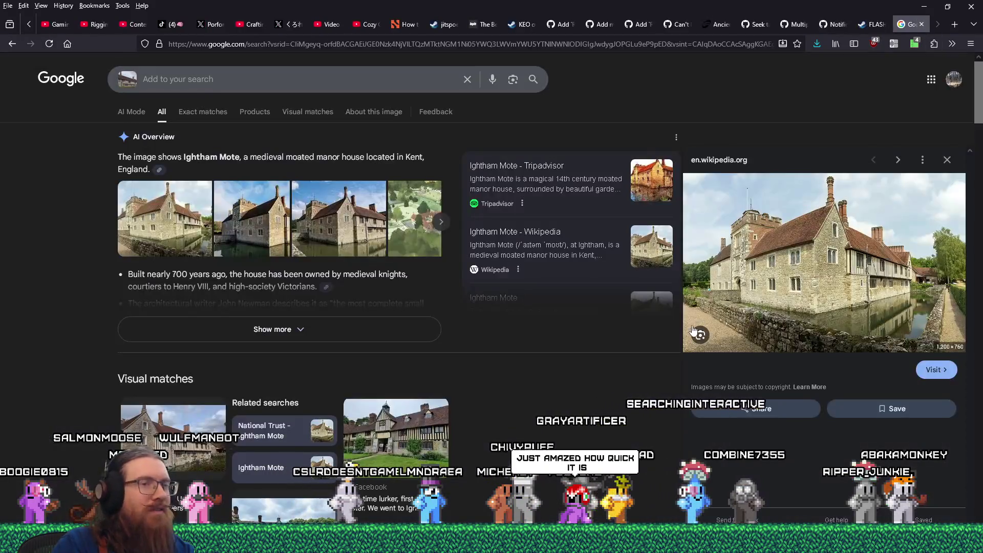
scroll(531, 397, down, 3)
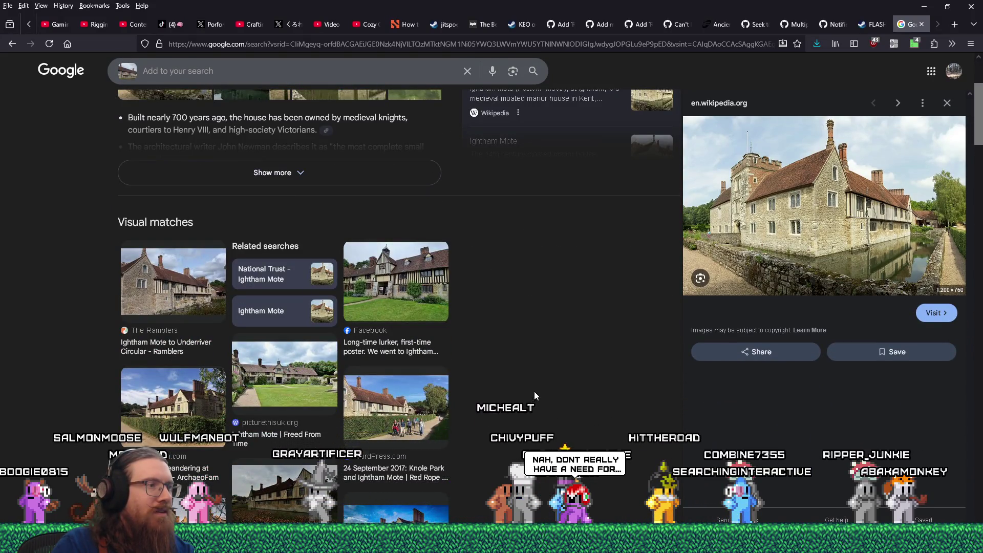
click(263, 365)
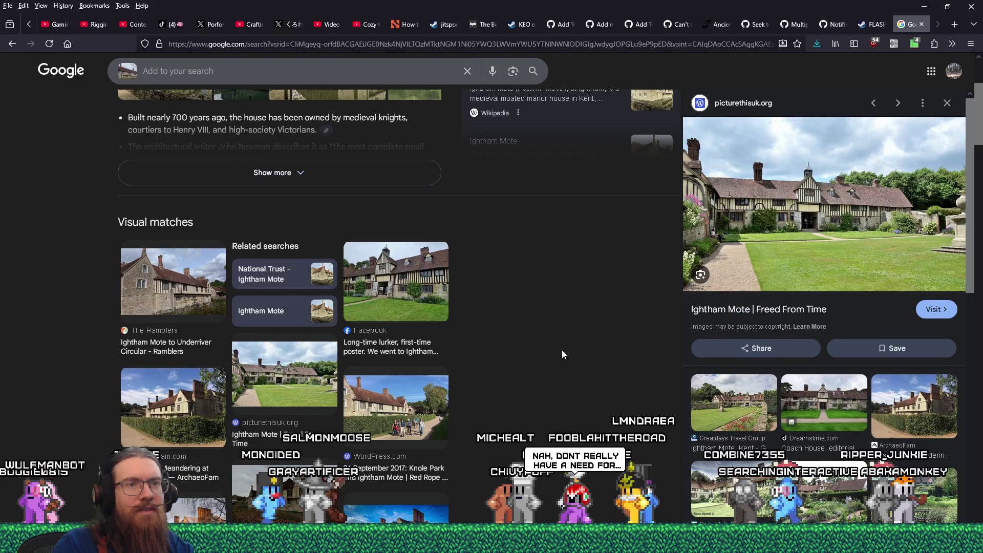
click(809, 251)
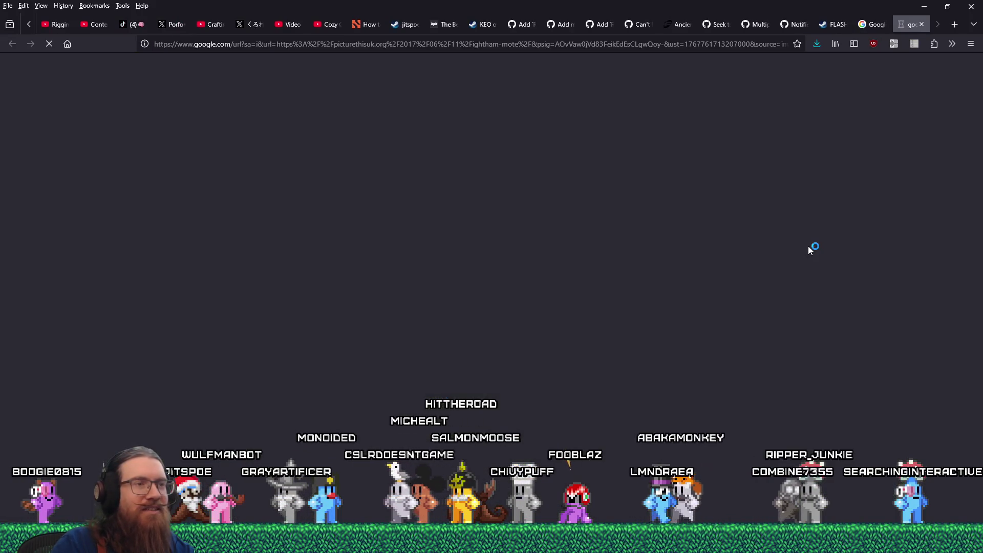
Save the full-size exterior photo ightham-mote-outside-dsc_0086_01.jpg to the london folder and return to the article.
scroll(806, 247, down, 4)
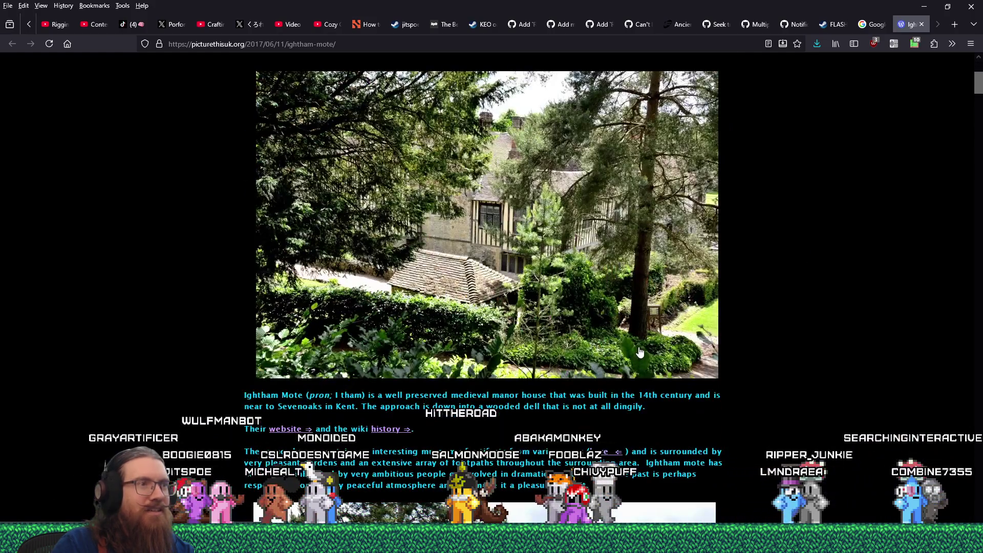
scroll(642, 349, down, 8)
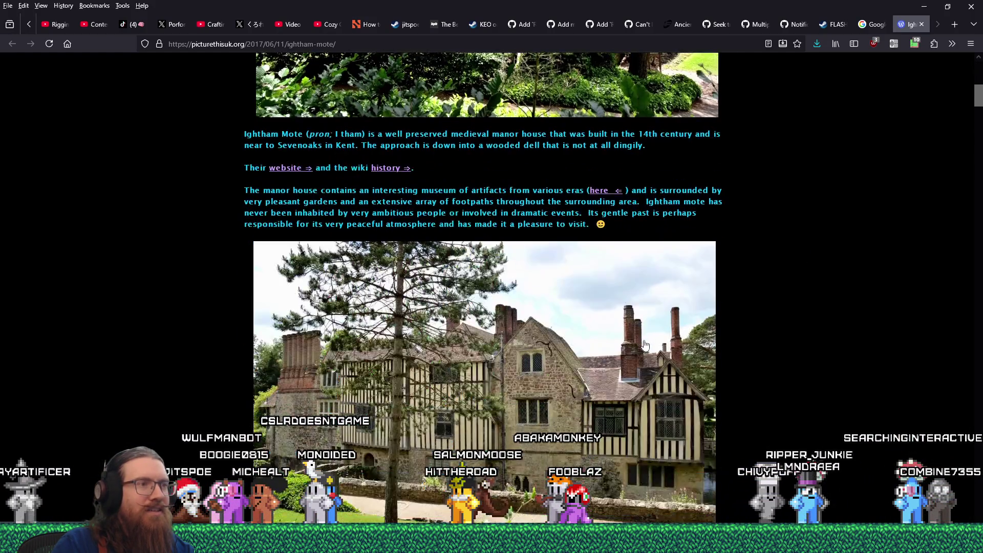
click(594, 308)
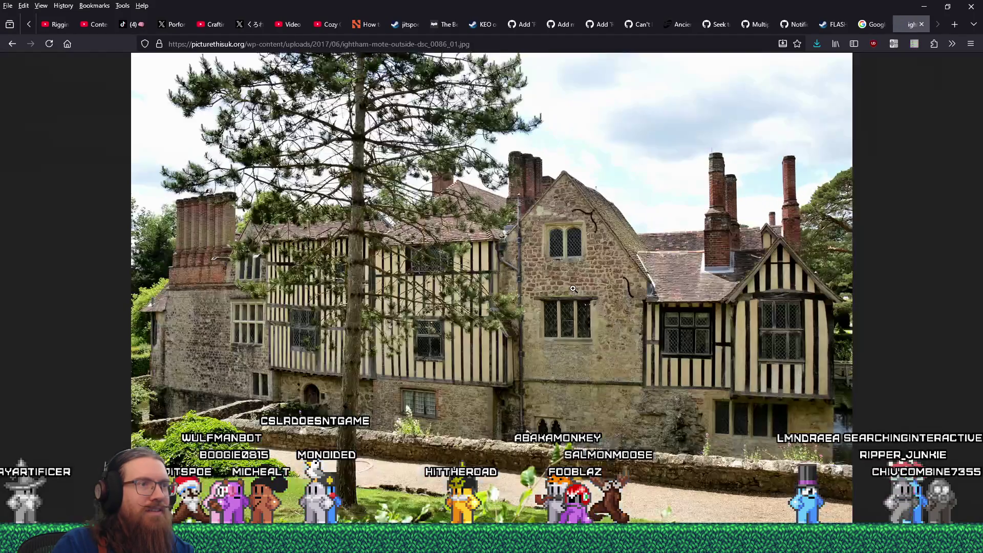
right_click(573, 289)
click(598, 302)
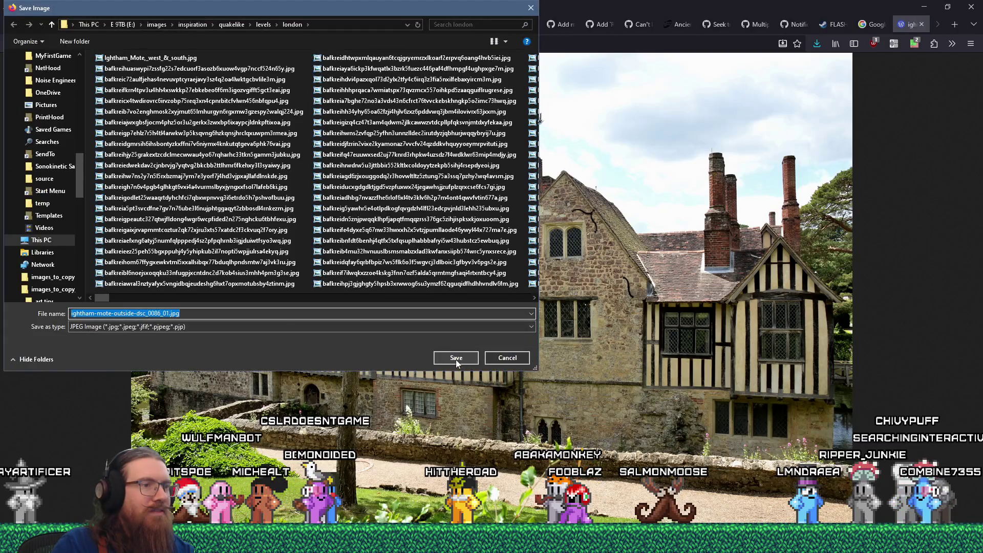
click(456, 359)
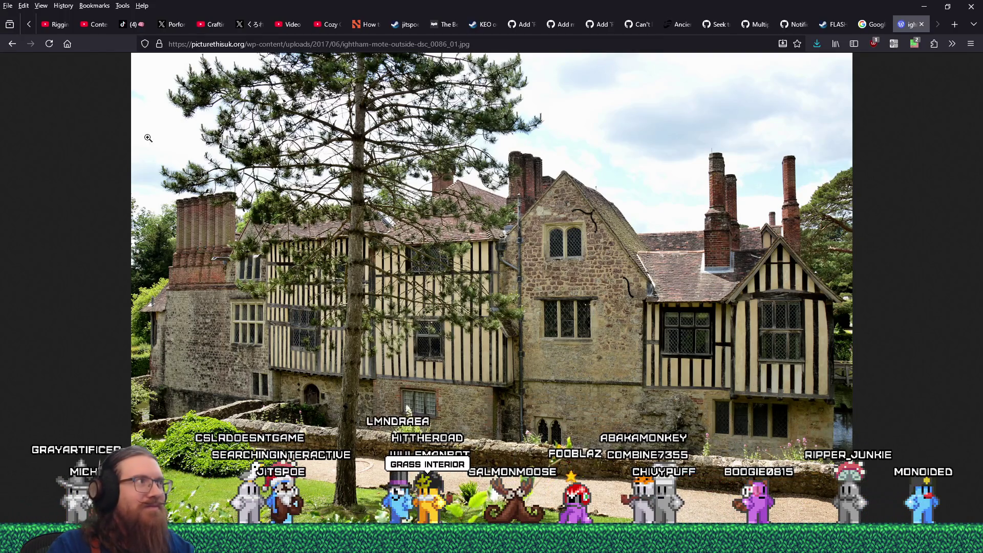
click(16, 49)
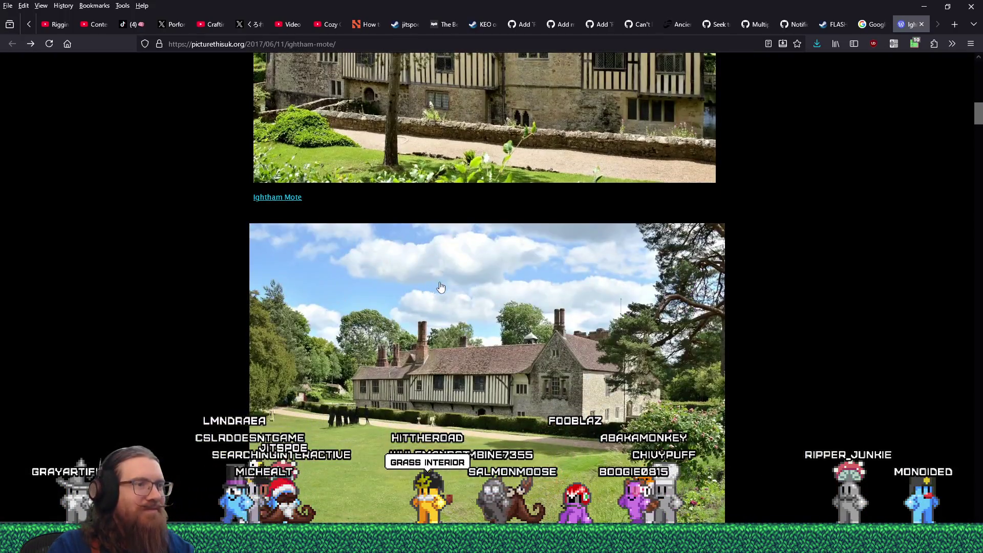
Save the side-and-gardens photo to the london folder and go back to the article.
click(502, 354)
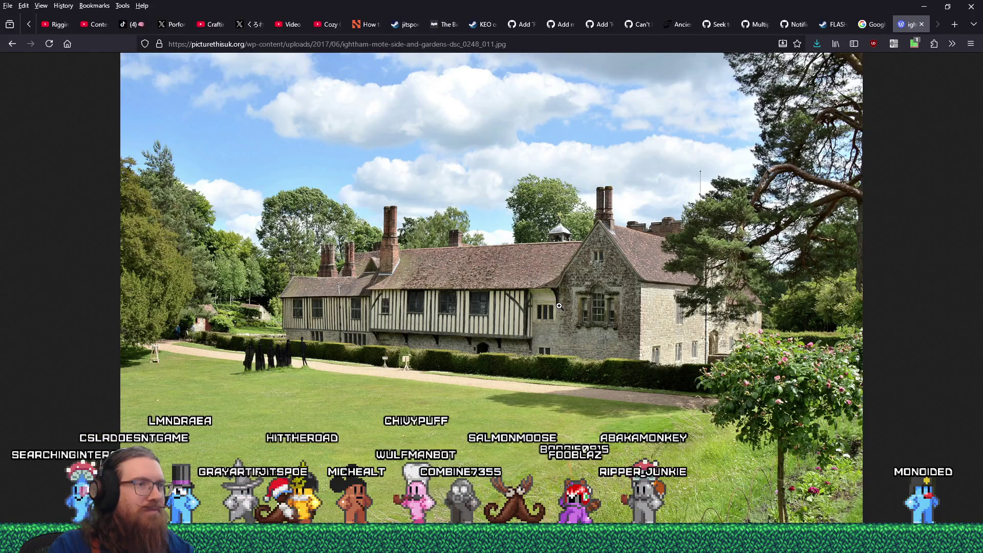
right_click(560, 304)
click(583, 322)
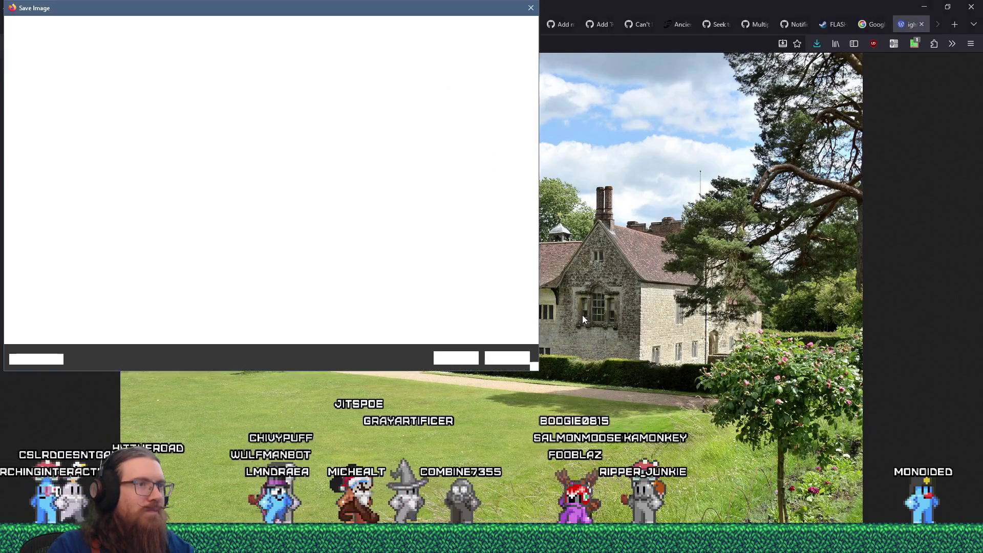
click(456, 359)
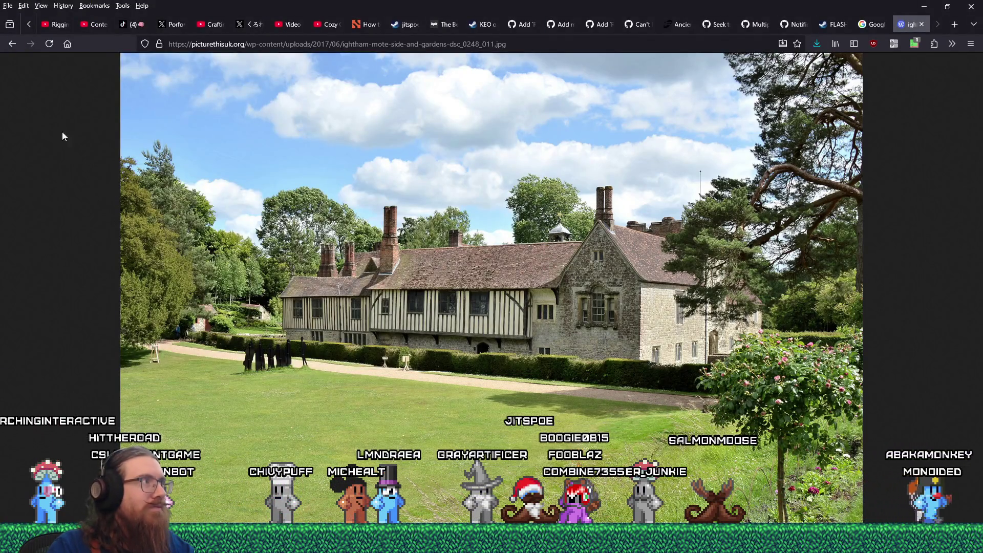
key(alt+Left)
Save the entrance photo ightham-mote-entrance-dsc_0241_011.jpg to the london folder and view it at full resolution.
scroll(270, 390, down, 10)
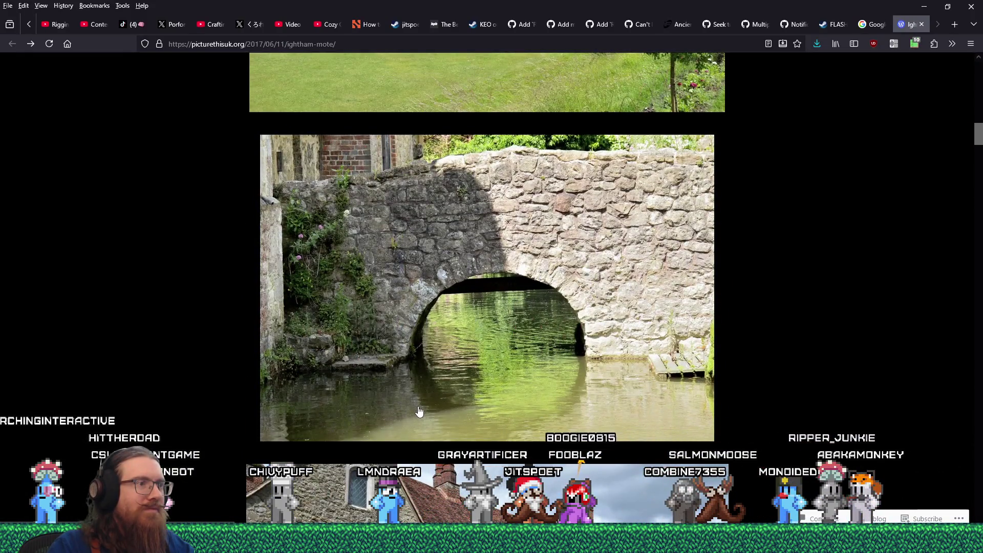
scroll(423, 411, down, 5)
scroll(424, 410, down, 7)
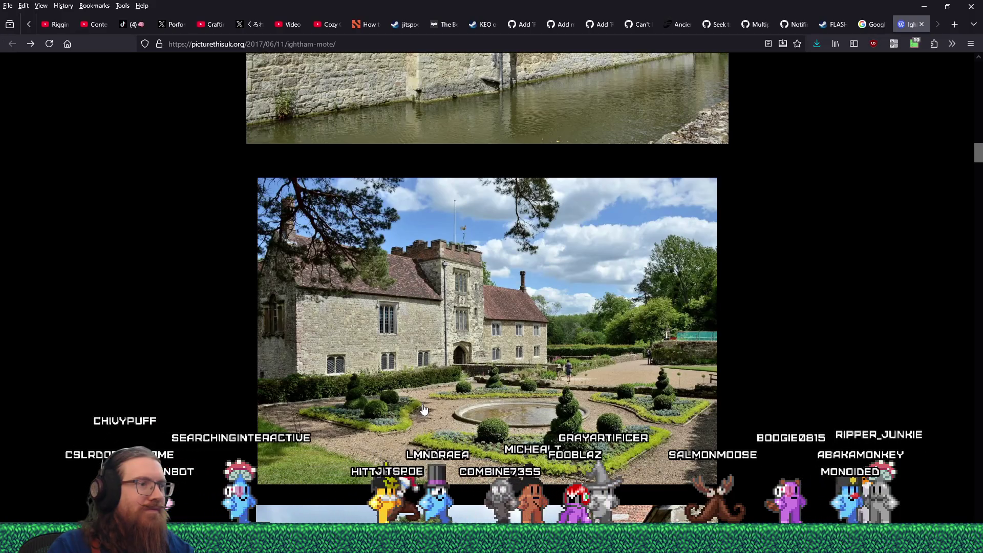
click(441, 405)
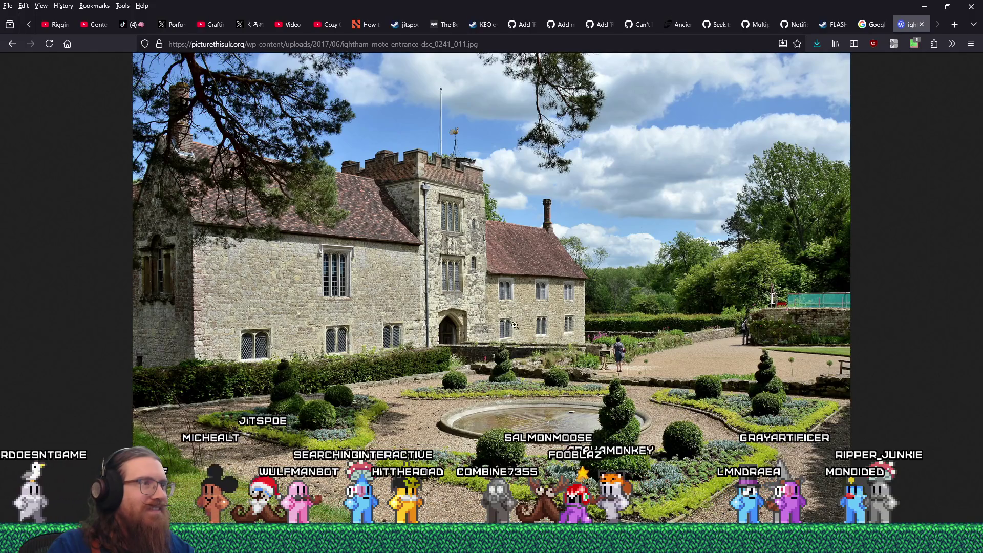
right_click(550, 242)
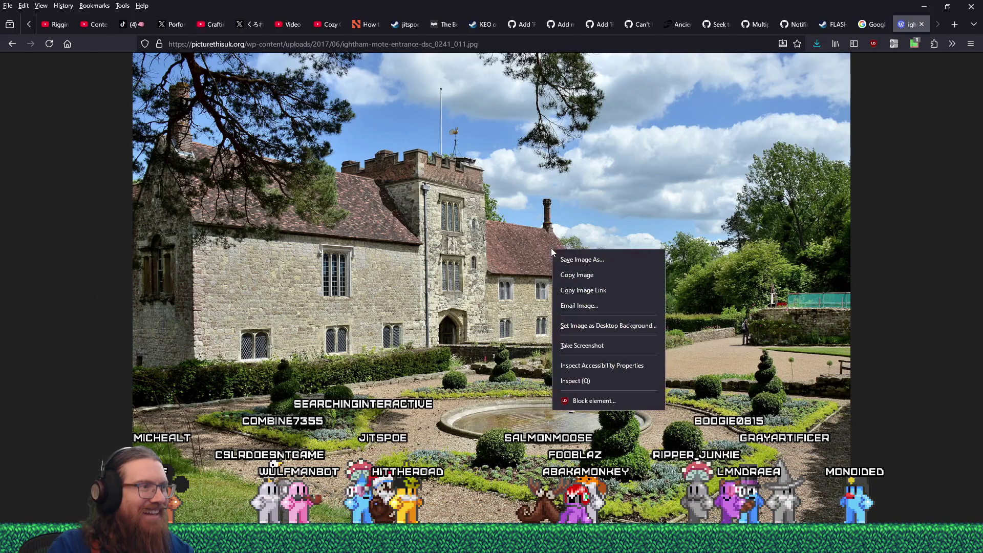
click(576, 264)
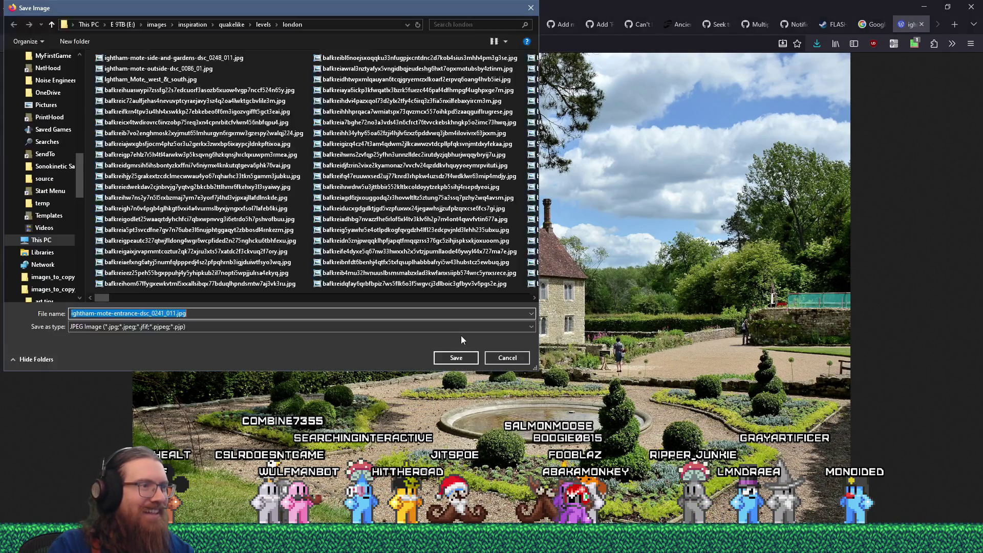
click(453, 361)
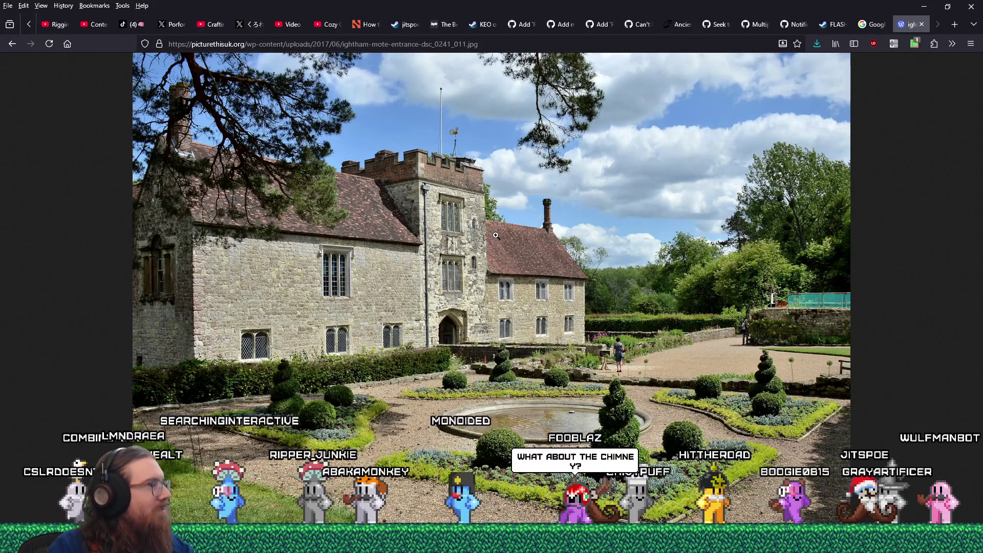
click(559, 242)
Back on the article, save the courtyard photo to the london folder.
click(559, 242)
key(alt+Left)
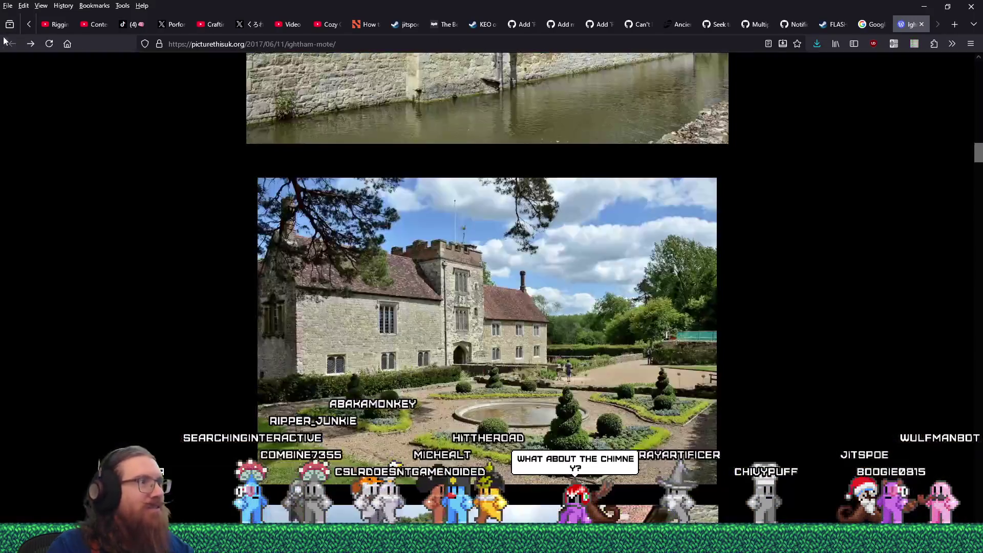
scroll(362, 388, down, 10)
scroll(362, 388, down, 7)
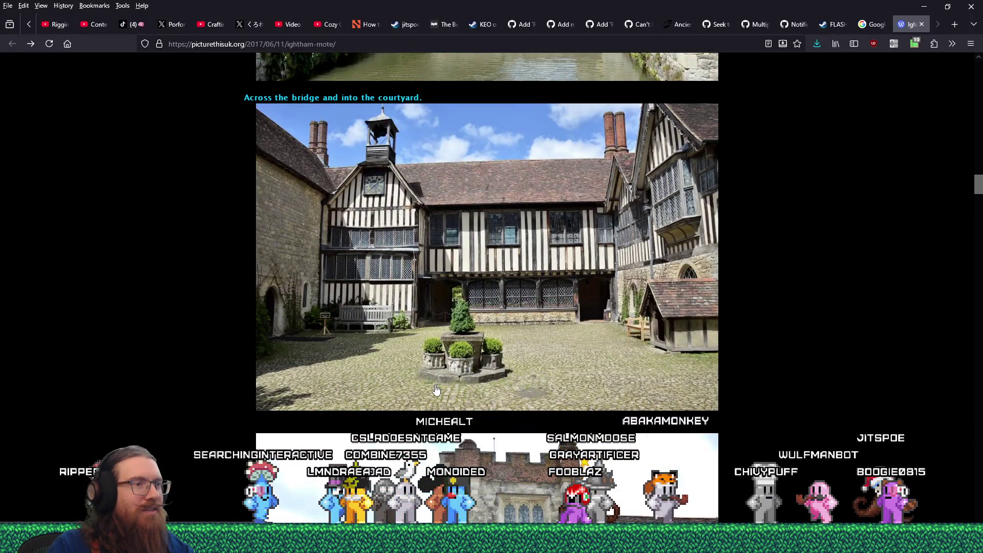
scroll(436, 391, up, 6)
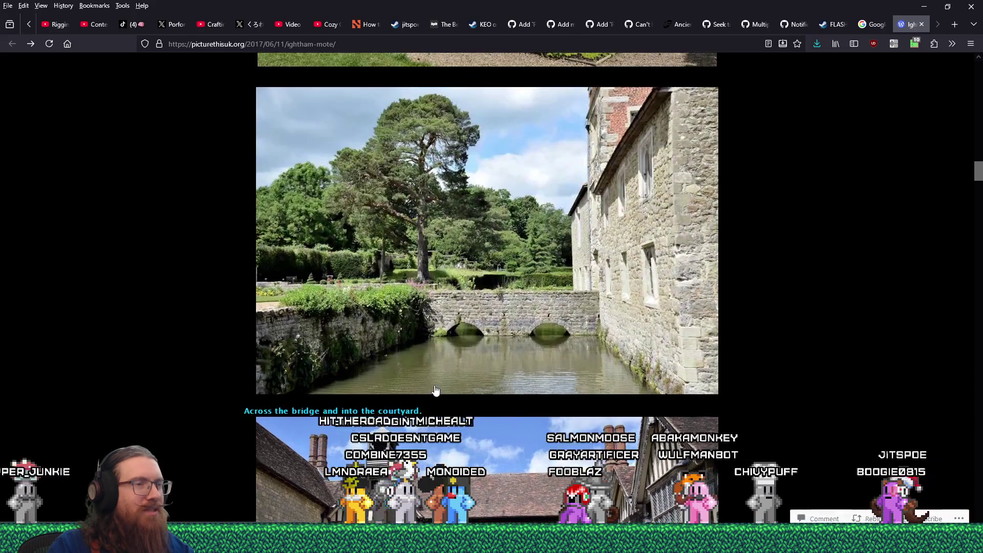
scroll(436, 390, down, 6)
click(484, 354)
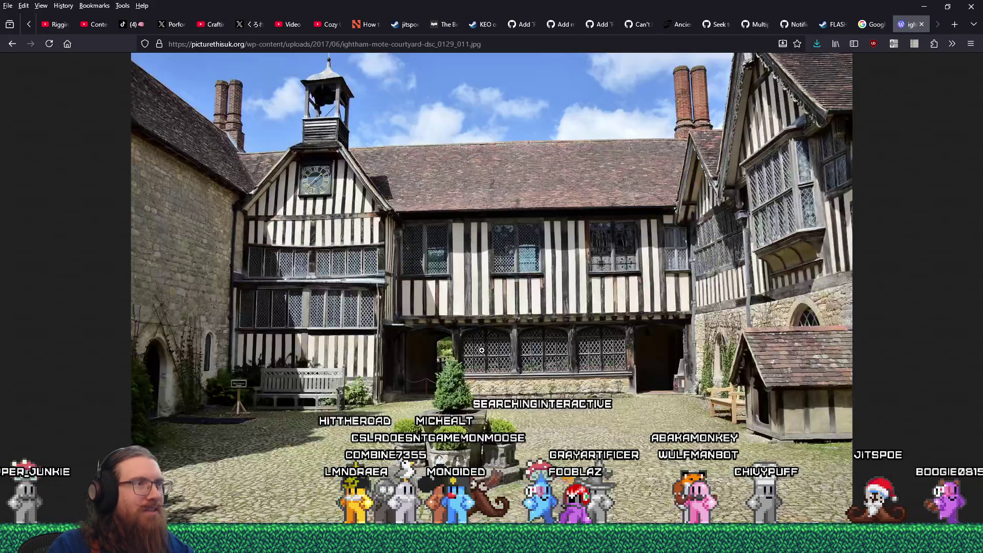
right_click(579, 301)
click(608, 327)
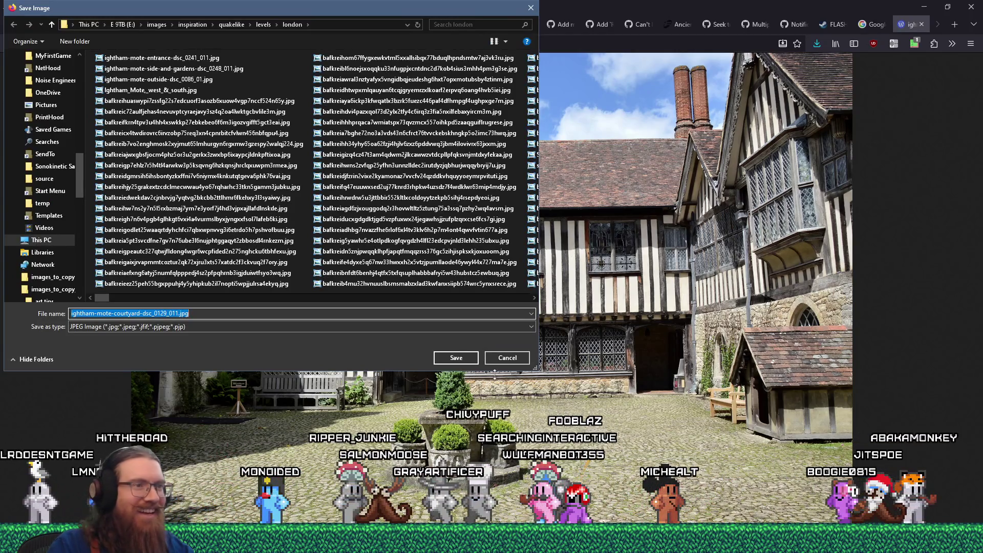
click(458, 357)
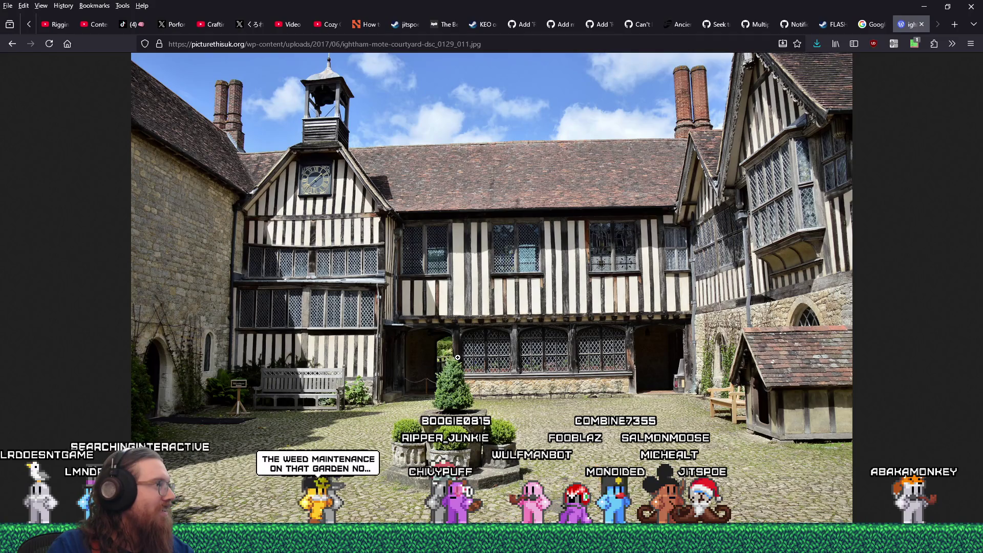
click(458, 357)
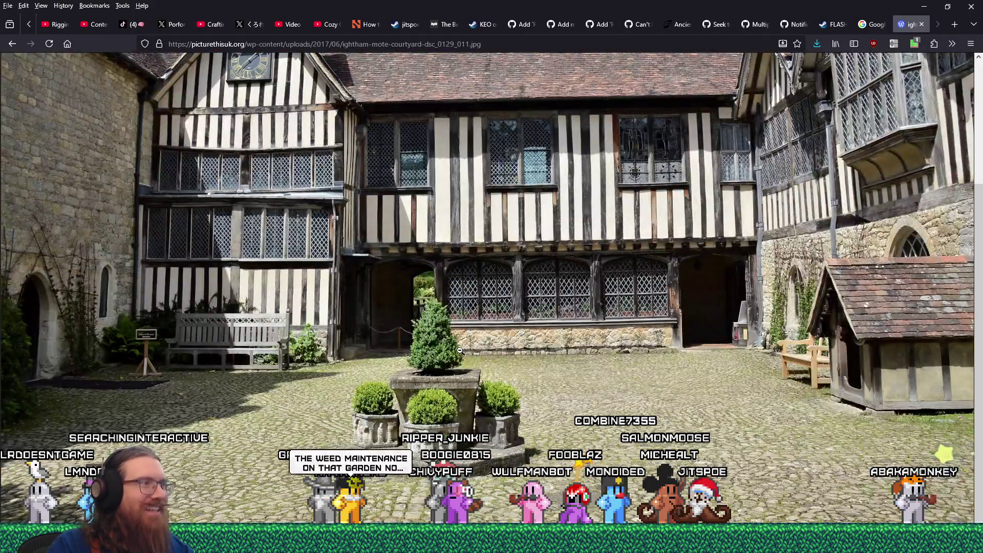
click(460, 350)
click(12, 45)
Save the gatehouse tower photo to the london folder and return to the gallery.
scroll(438, 365, down, 6)
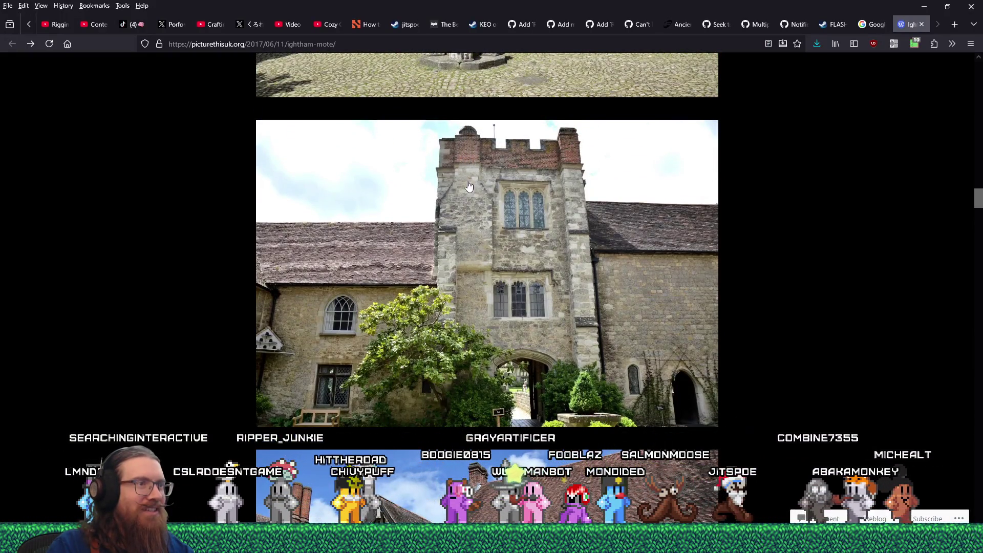
click(477, 273)
right_click(481, 263)
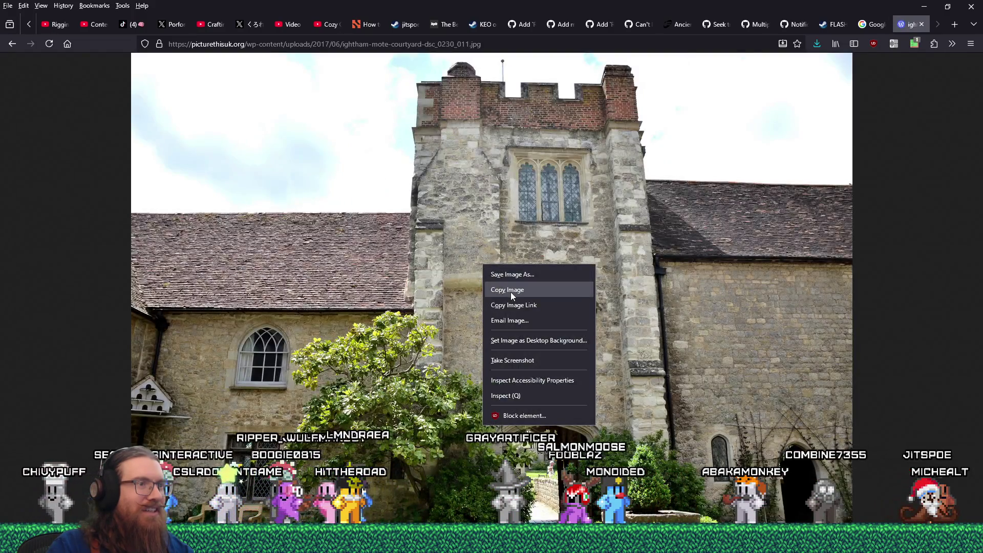
click(515, 277)
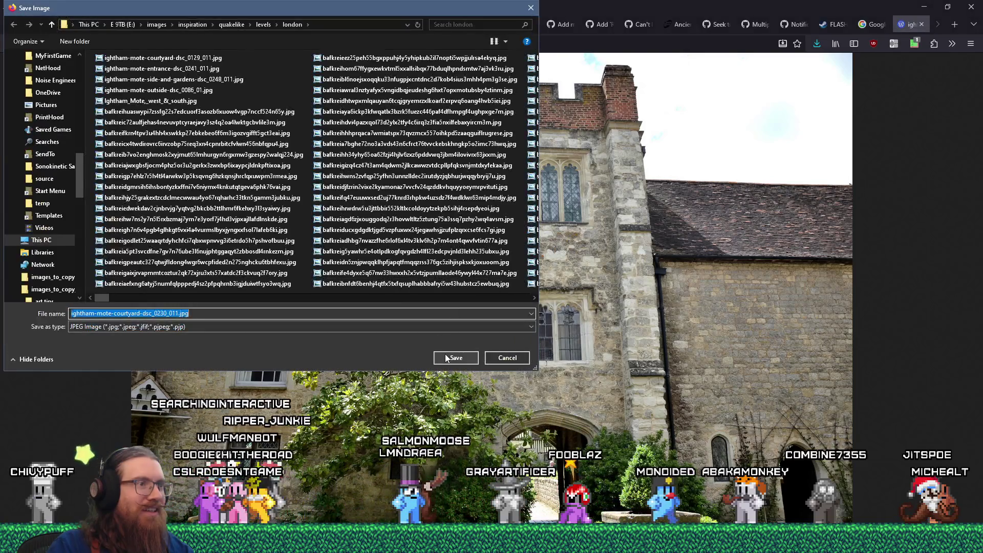
click(445, 354)
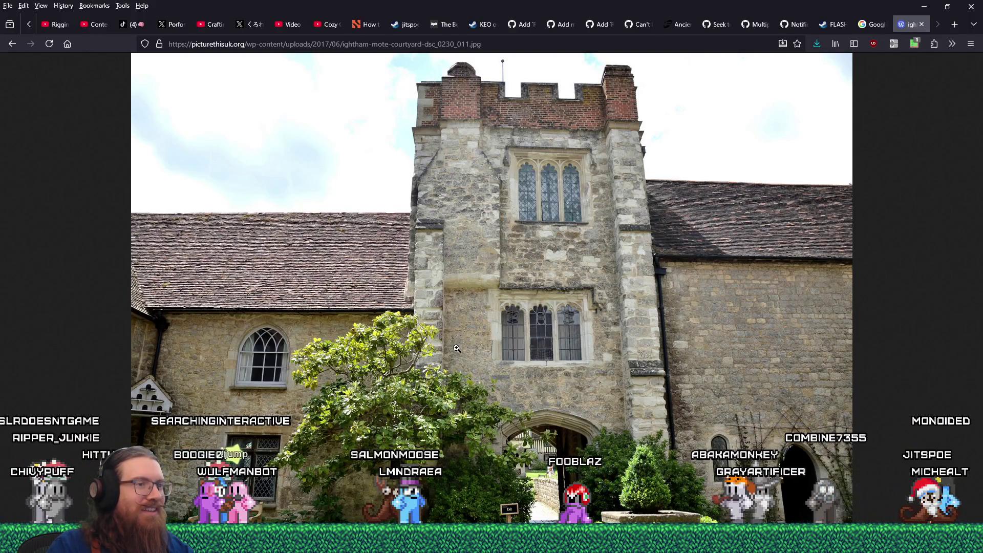
click(457, 348)
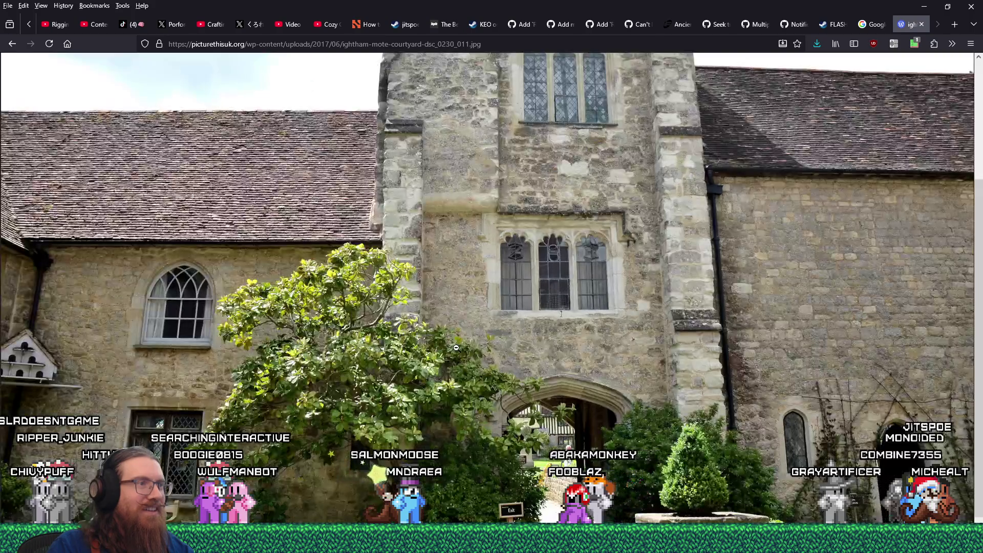
click(455, 348)
click(14, 41)
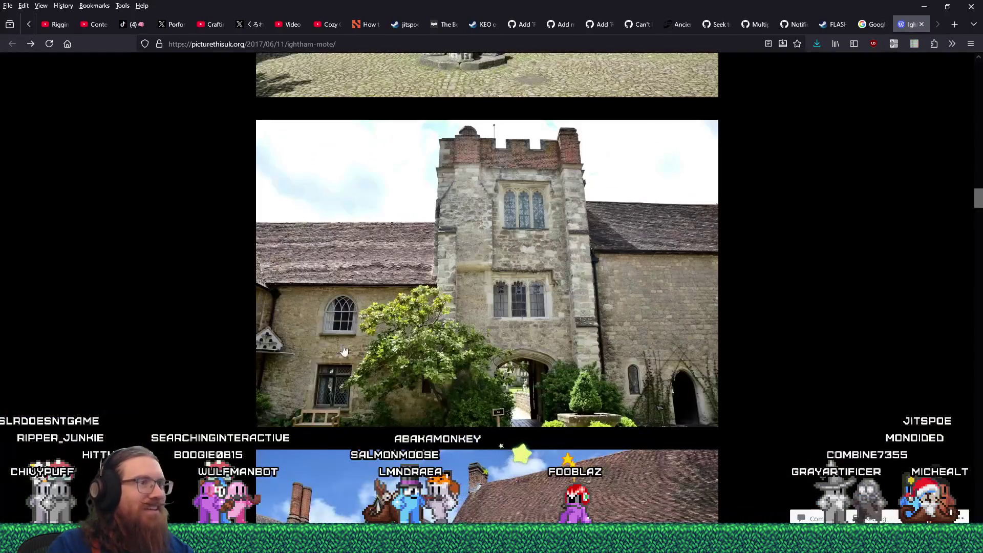
Copy the rose-arch courtyard photo, then save it to the london folder.
scroll(448, 362, down, 3)
click(460, 347)
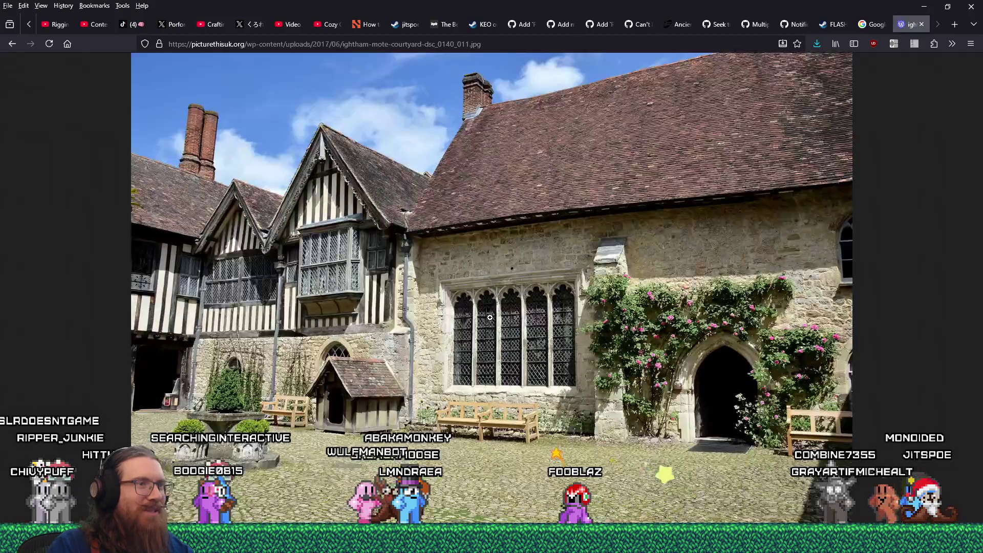
right_click(483, 262)
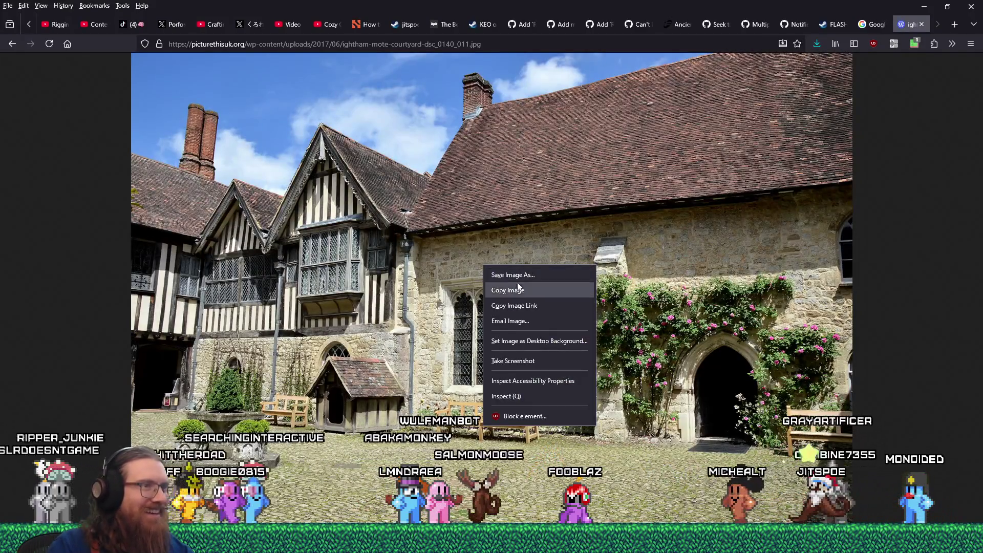
click(520, 285)
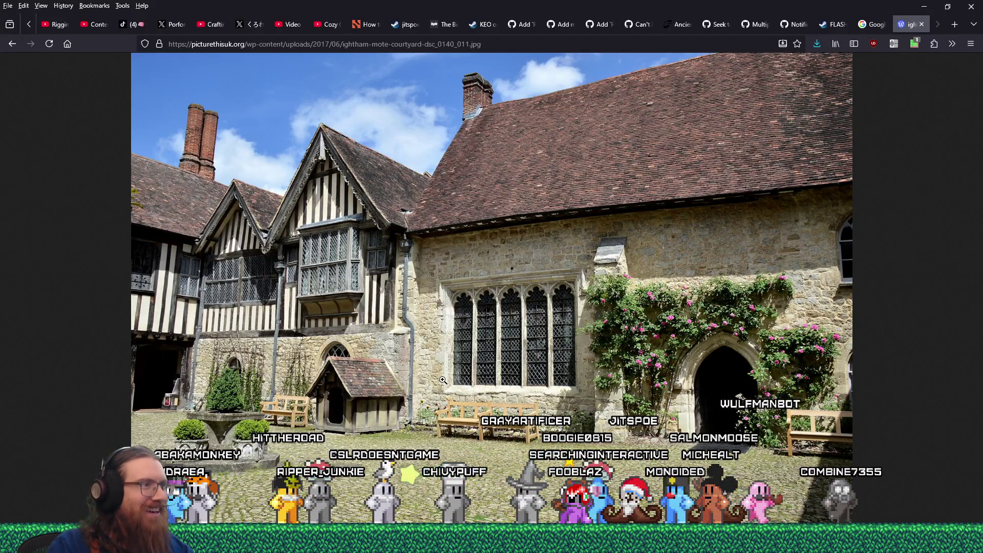
right_click(477, 280)
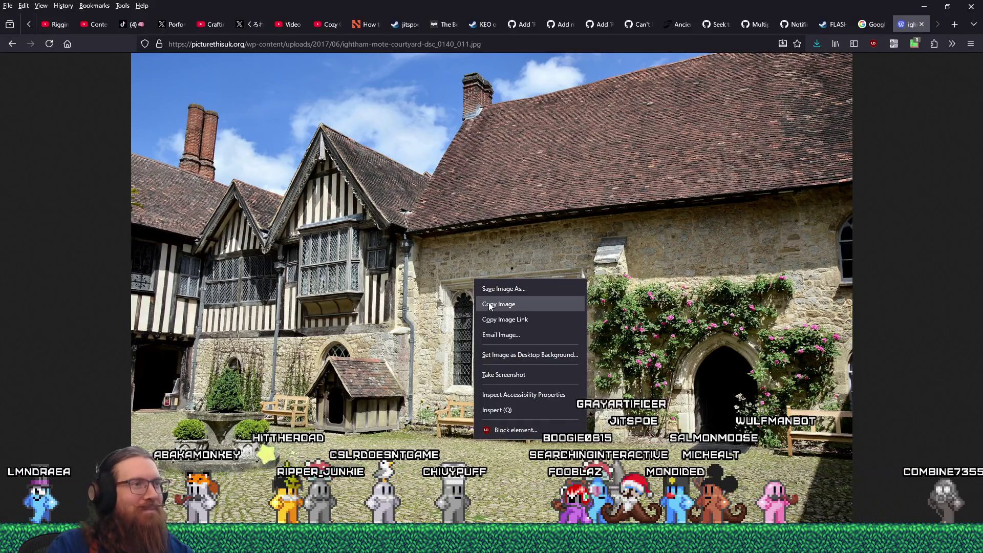
click(499, 303)
click(457, 353)
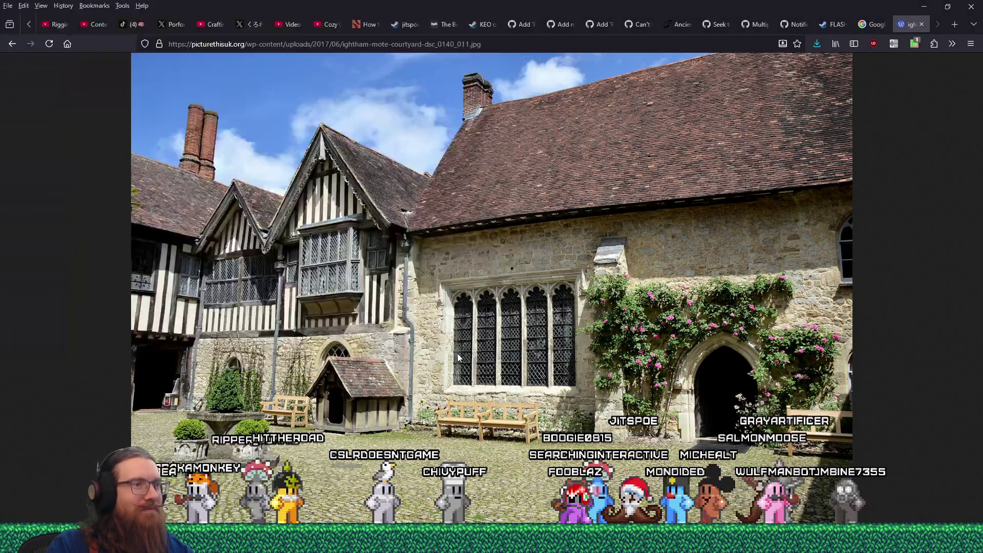
Scroll the article down to the stables photo.
scroll(399, 368, down, 5)
scroll(399, 369, down, 5)
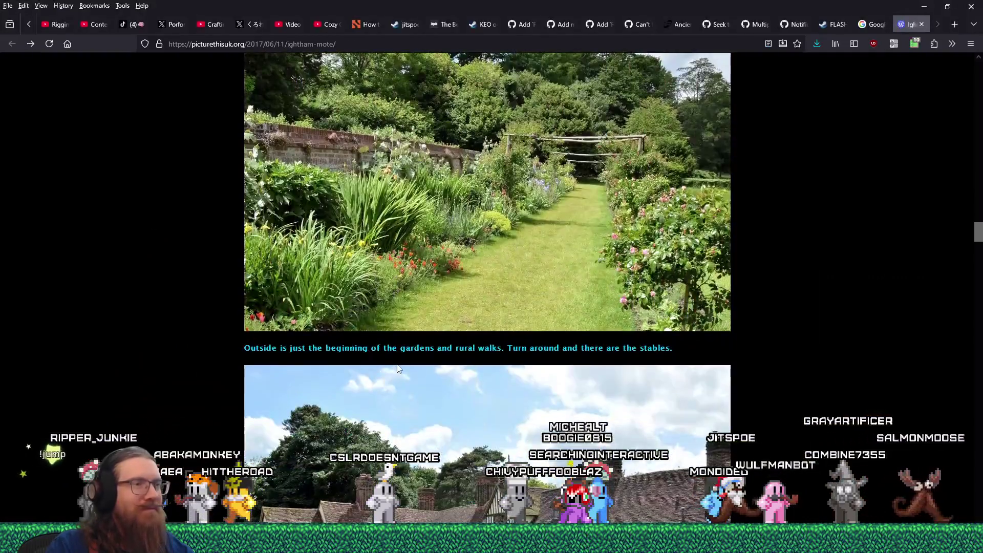
scroll(398, 369, down, 4)
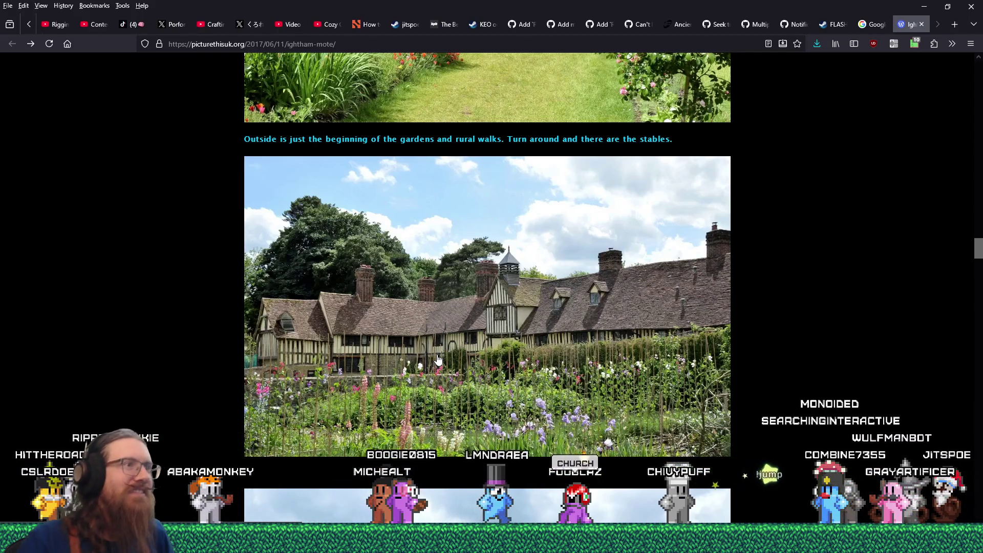
scroll(444, 345, up, 10)
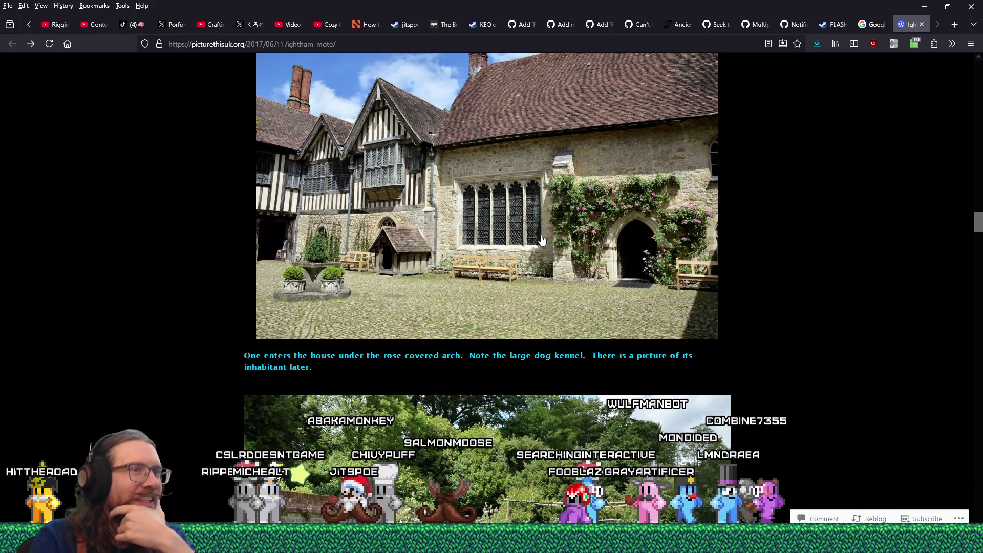
scroll(542, 239, down, 1)
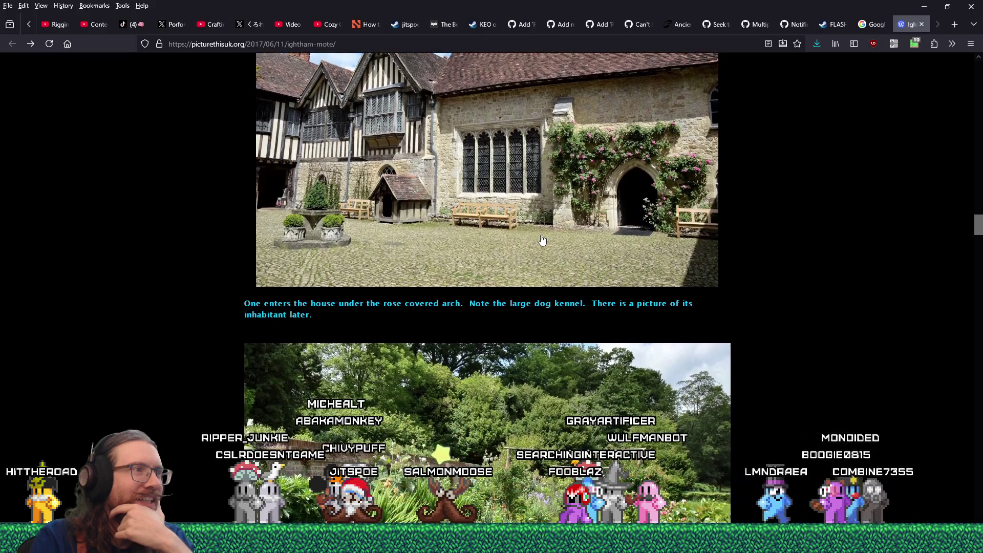
scroll(542, 240, up, 3)
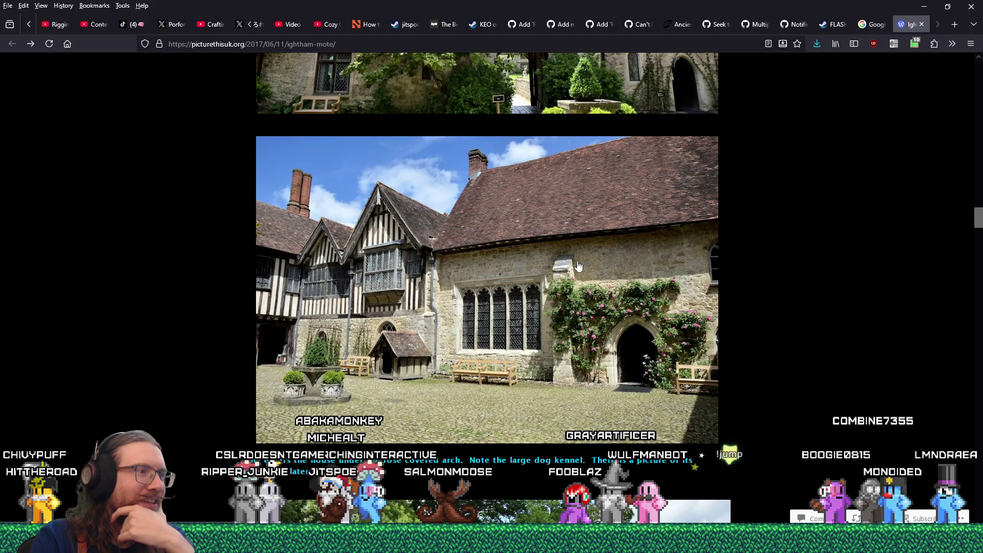
scroll(579, 265, down, 10)
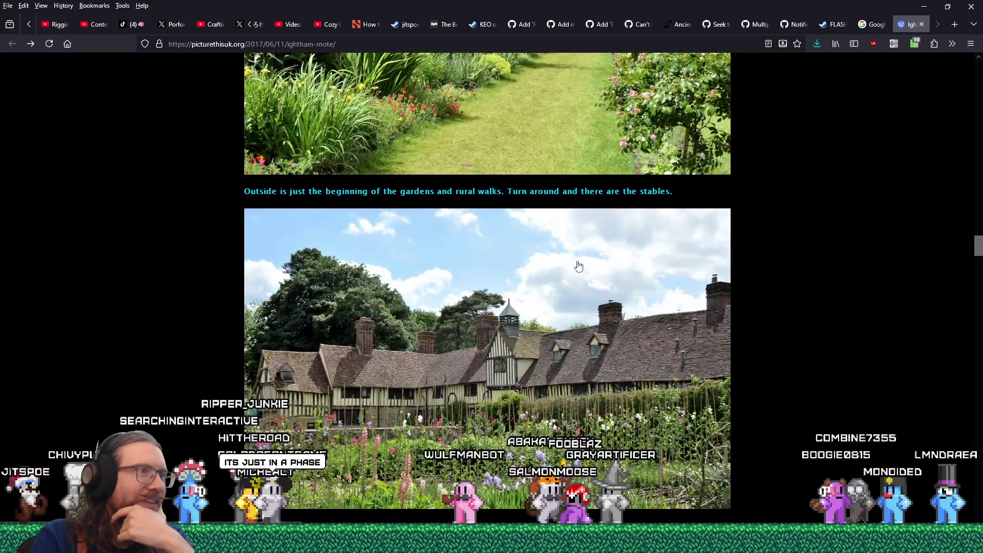
scroll(578, 265, up, 4)
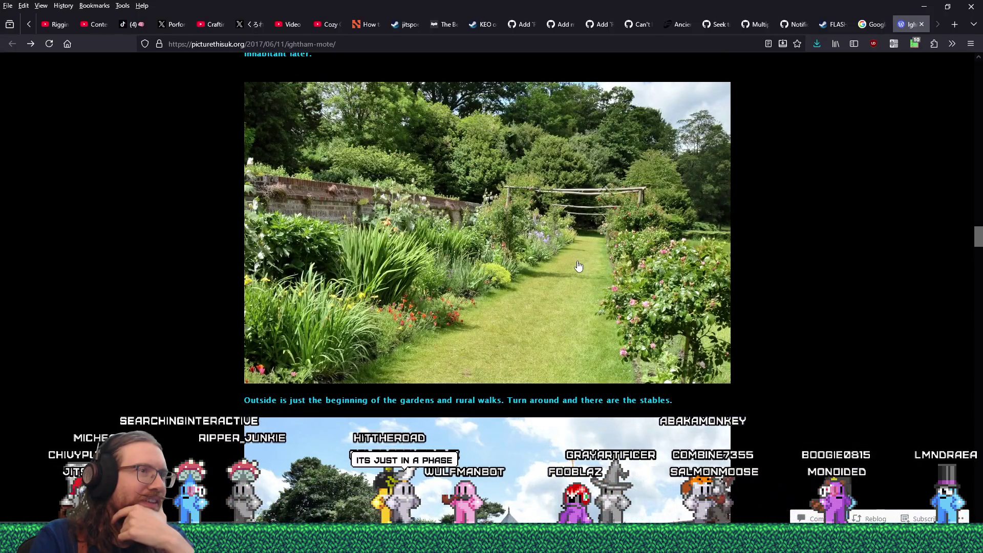
scroll(579, 265, down, 5)
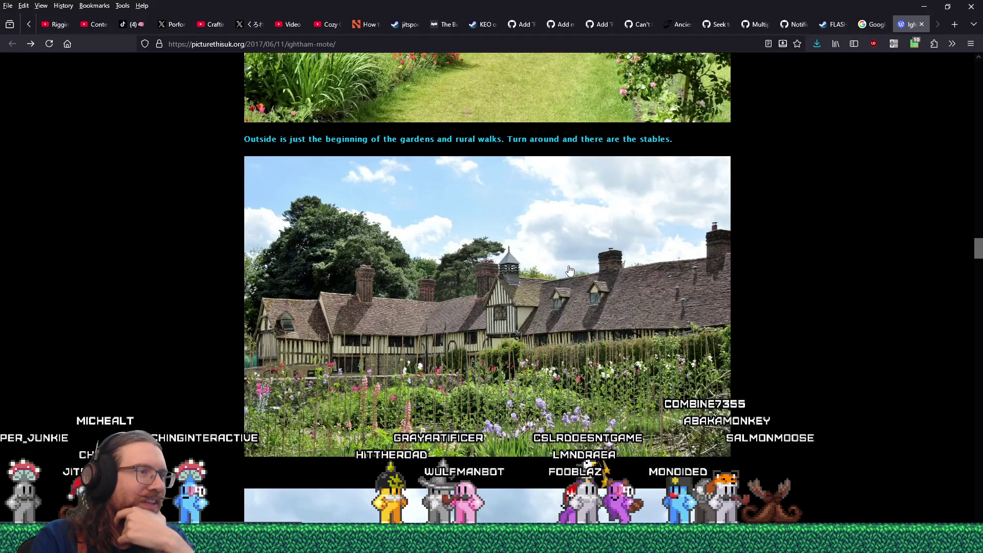
Save the full-size stables photo ightham-mote-stables-dsc_0100_011.jpg and return to the article.
click(569, 270)
right_click(577, 268)
key(Escape)
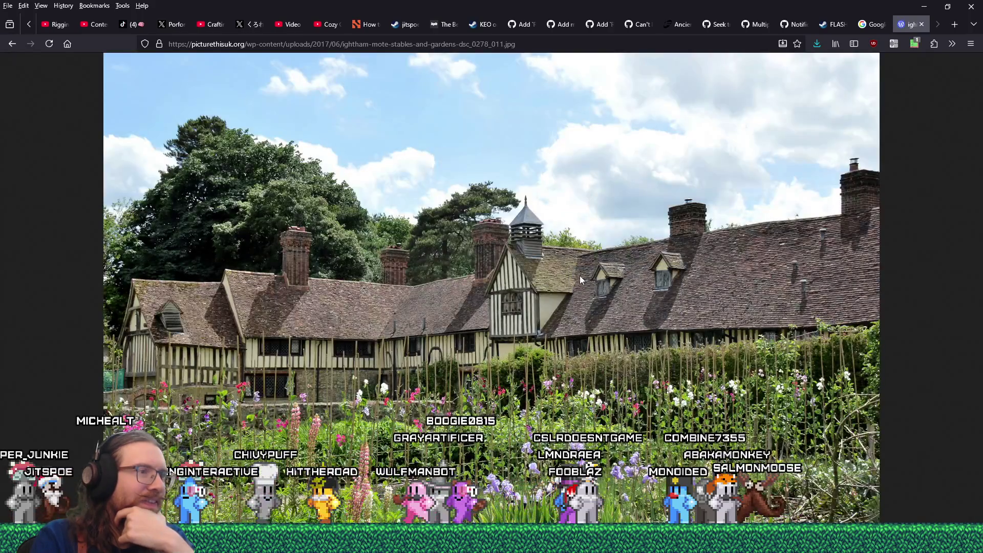
key(ctrl+s)
click(471, 357)
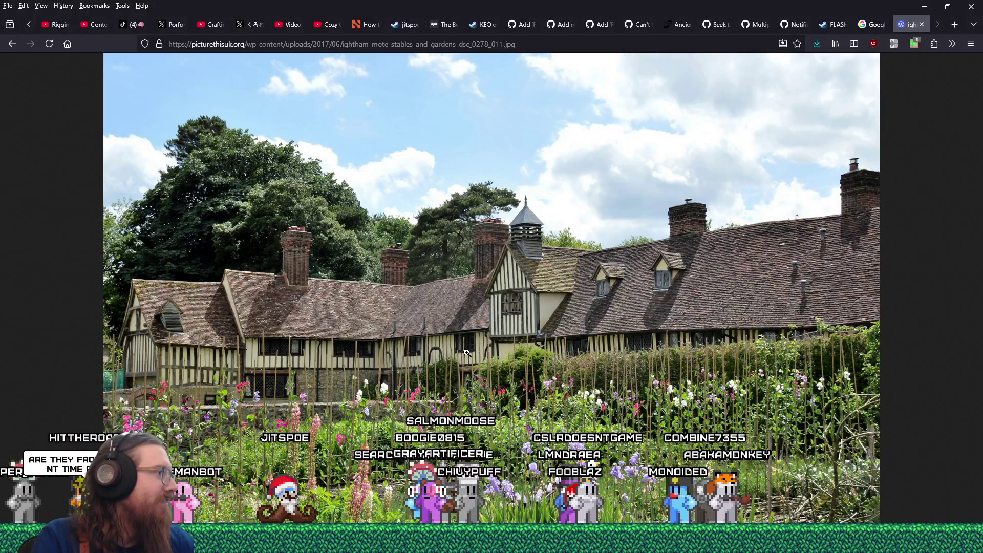
click(449, 326)
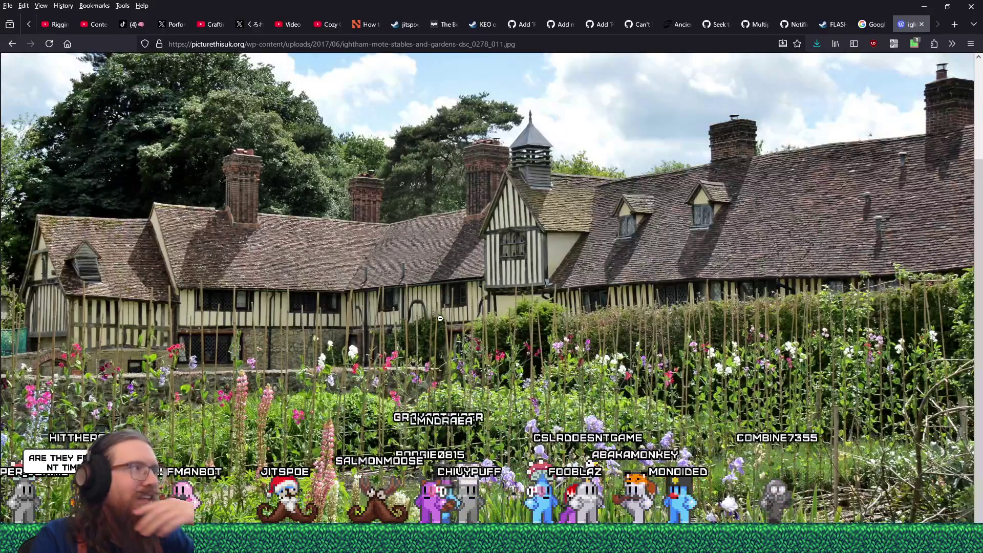
click(12, 44)
Save the next photo further down the article, then return to the article.
scroll(384, 356, down, 5)
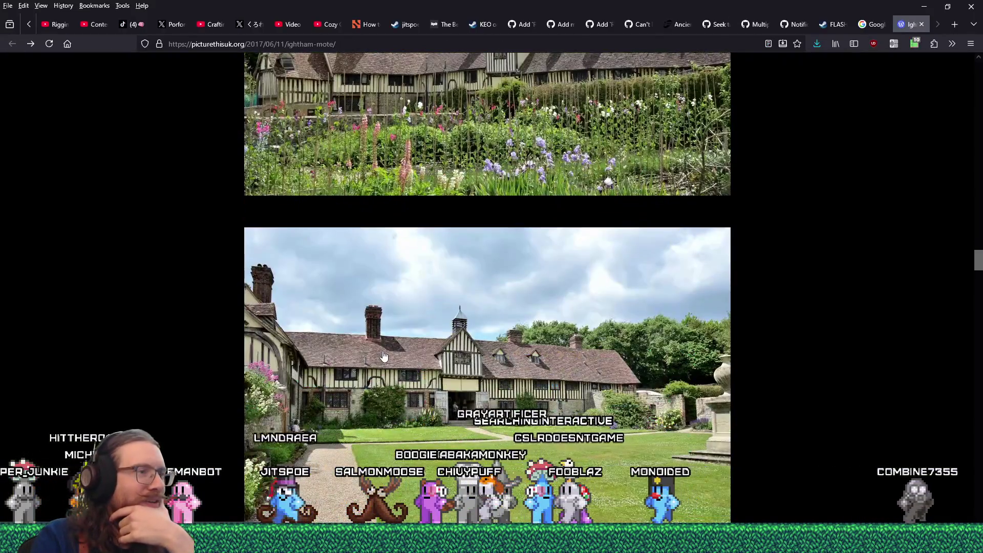
scroll(384, 356, down, 2)
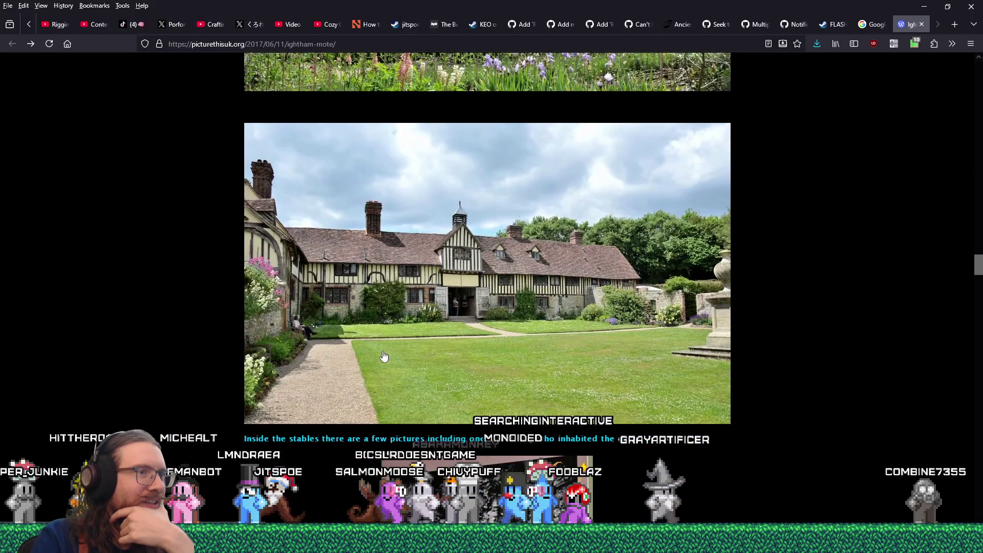
click(450, 266)
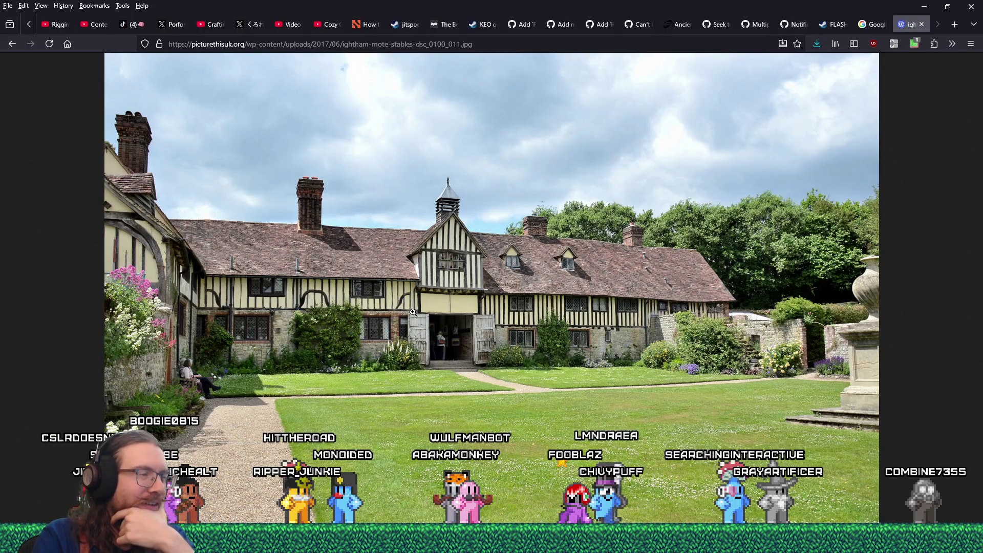
right_click(482, 298)
click(488, 349)
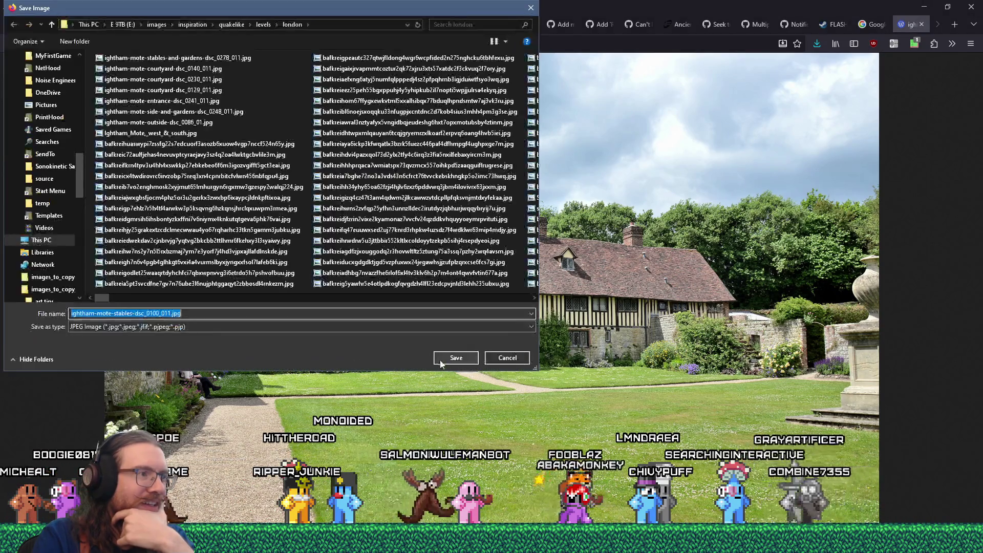
key(Return)
click(12, 43)
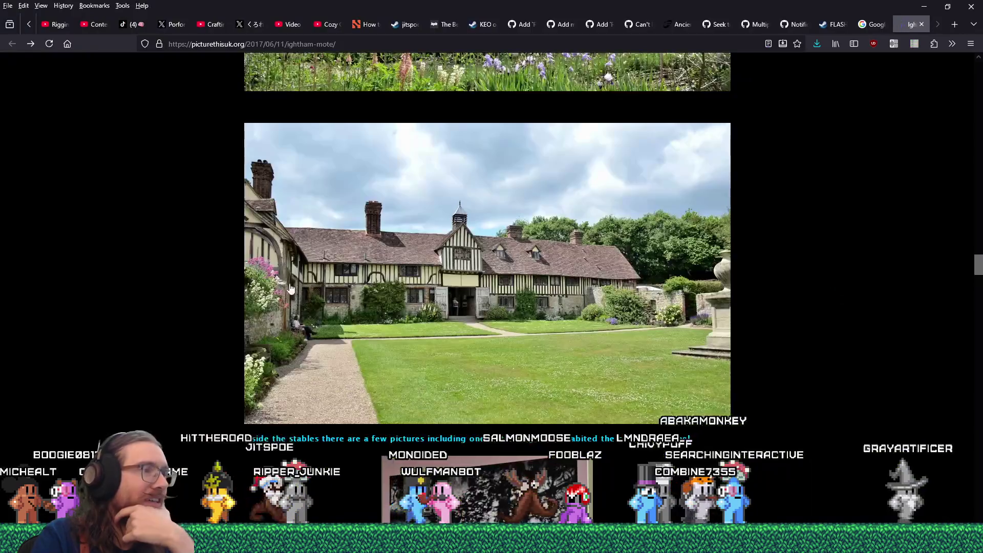
Reopen the side-and-gardens photo at actual size and try saving it, declining to replace the existing file.
scroll(318, 296, down, 10)
scroll(382, 347, up, 8)
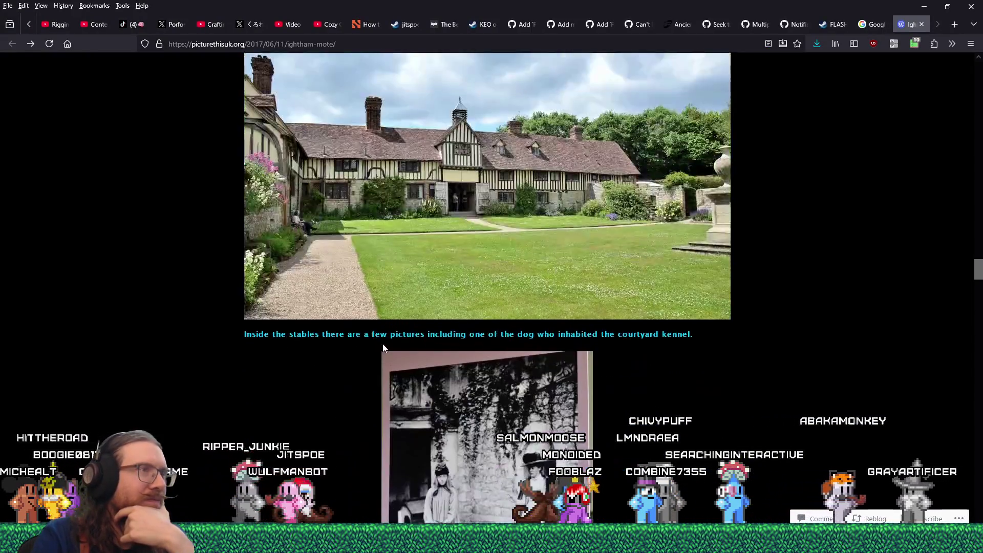
scroll(382, 347, up, 15)
scroll(449, 322, up, 5)
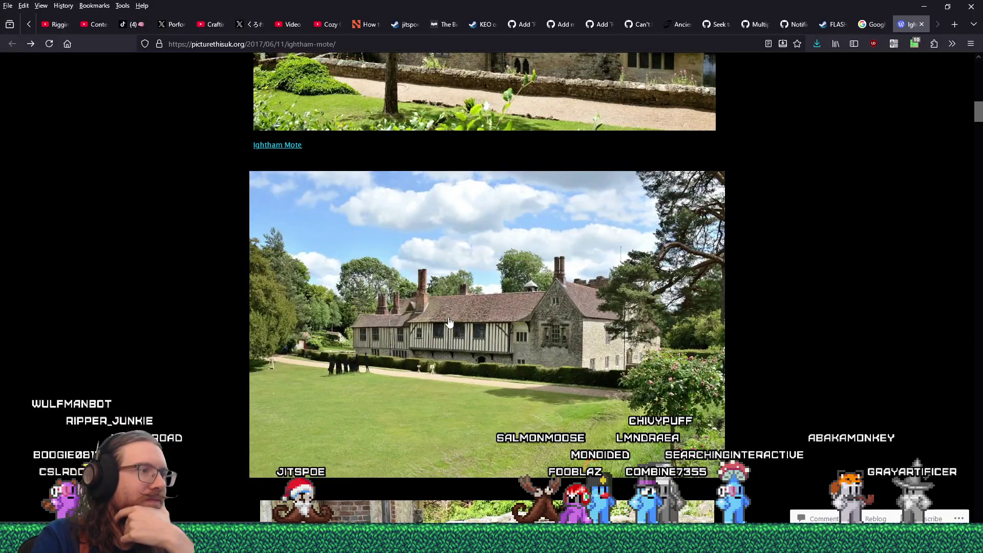
click(515, 340)
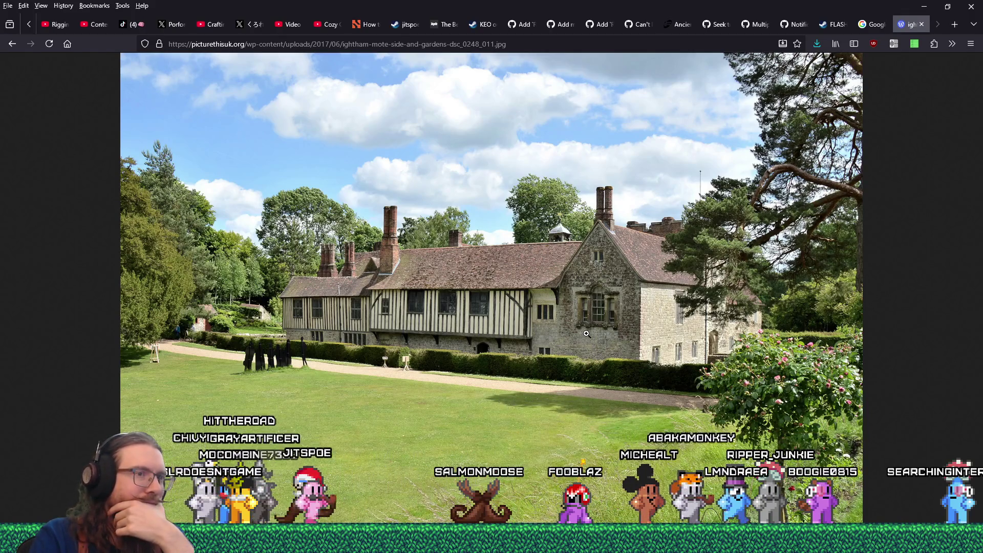
click(561, 306)
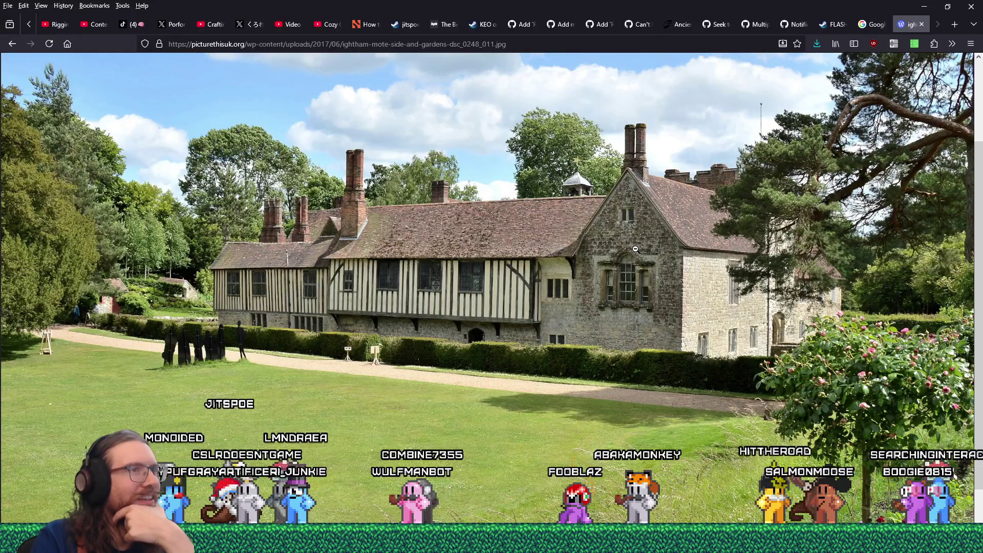
right_click(481, 245)
click(508, 251)
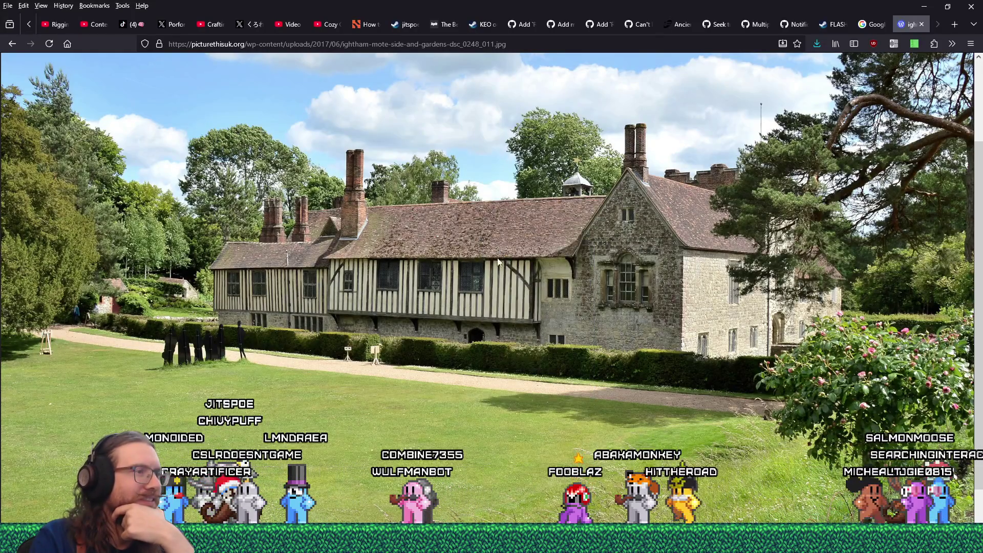
click(454, 358)
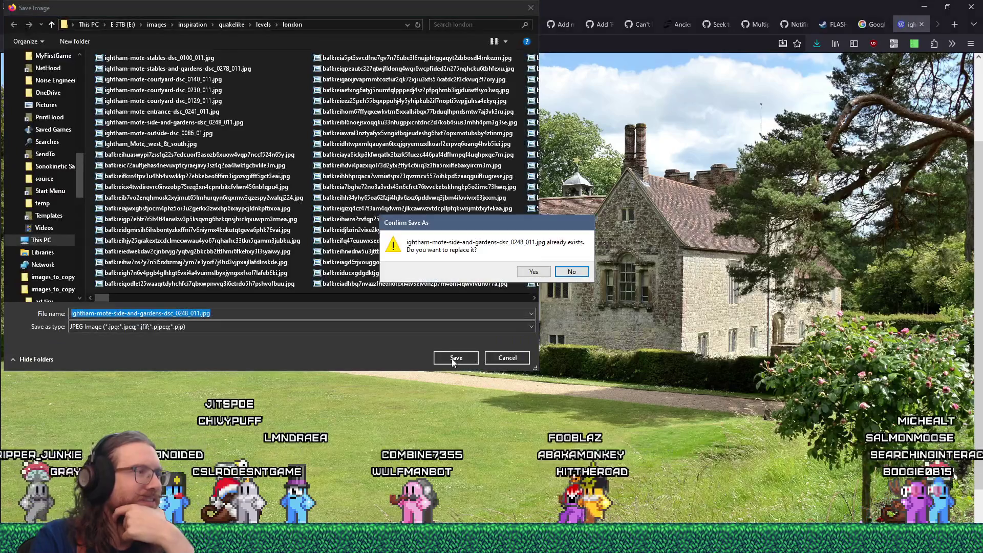
click(572, 272)
key(Escape)
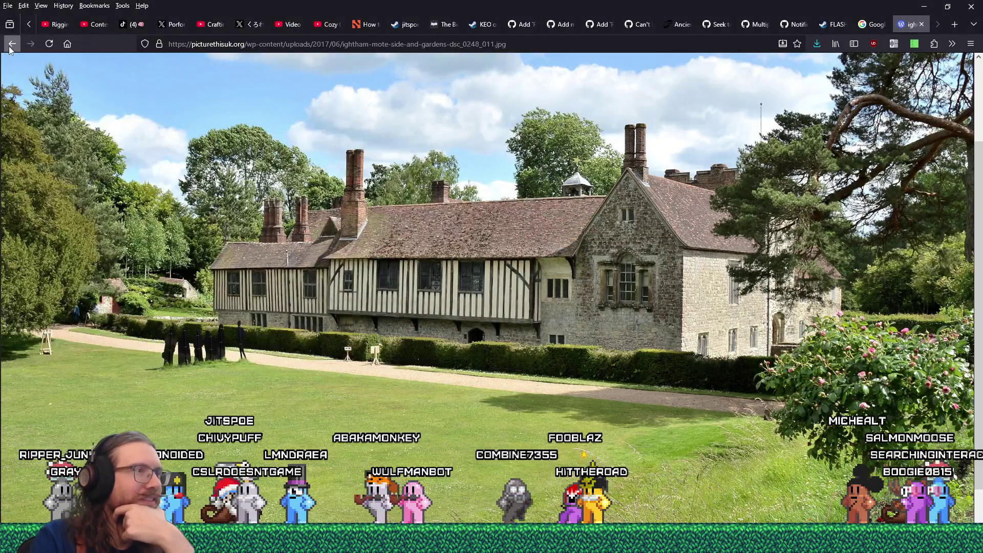
Back on the article, save the stone bridge photo to the london folder.
click(11, 45)
scroll(392, 380, up, 4)
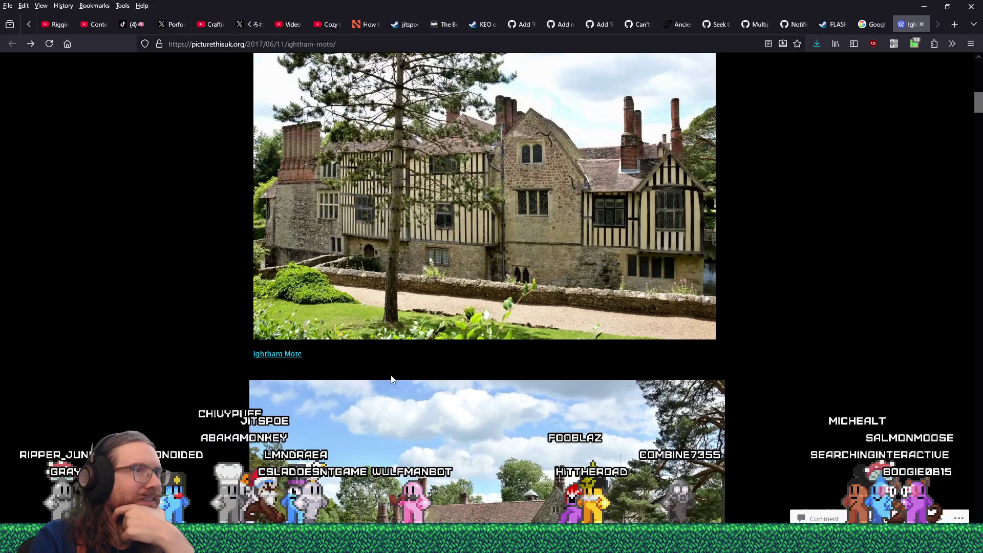
scroll(391, 379, up, 3)
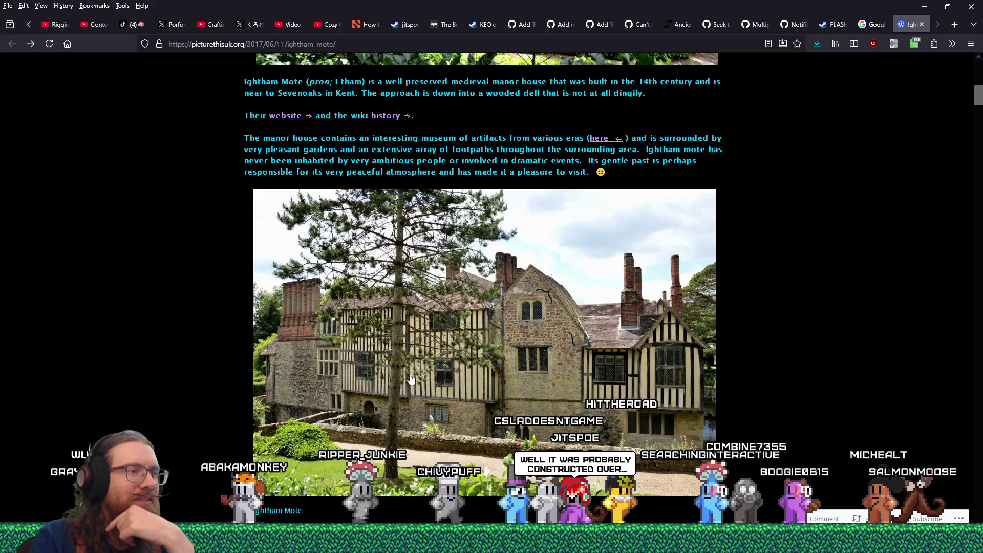
scroll(626, 283, down, 2)
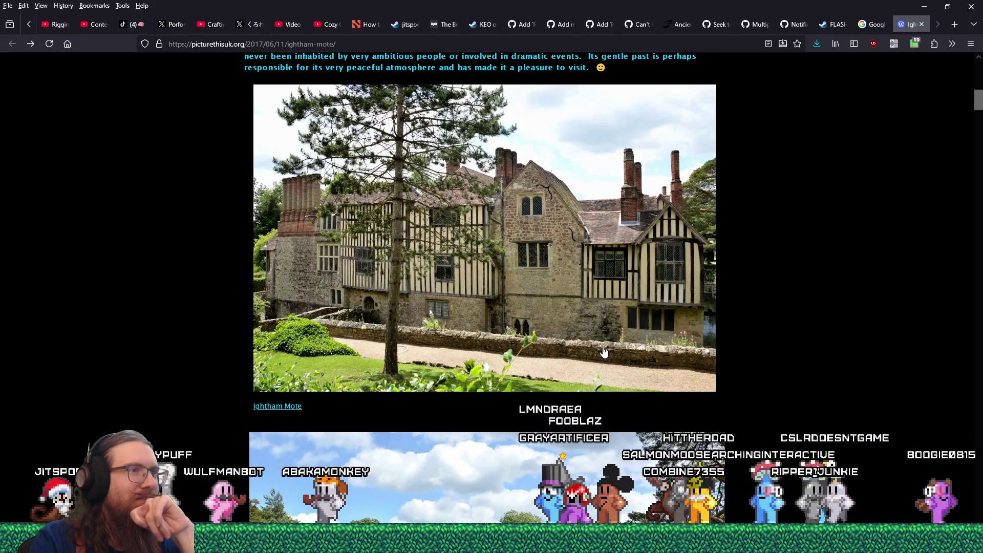
scroll(604, 351, down, 3)
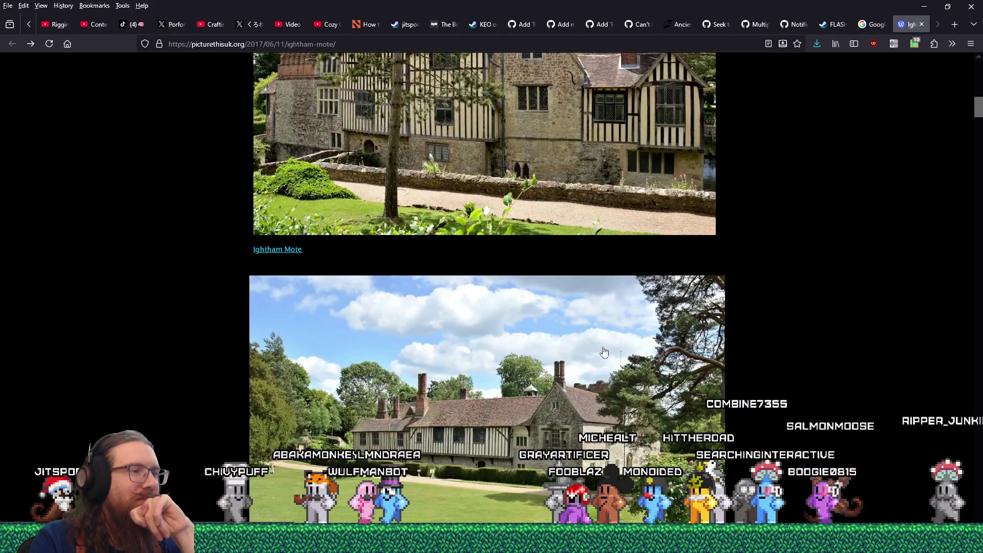
scroll(604, 351, down, 3)
scroll(604, 352, down, 4)
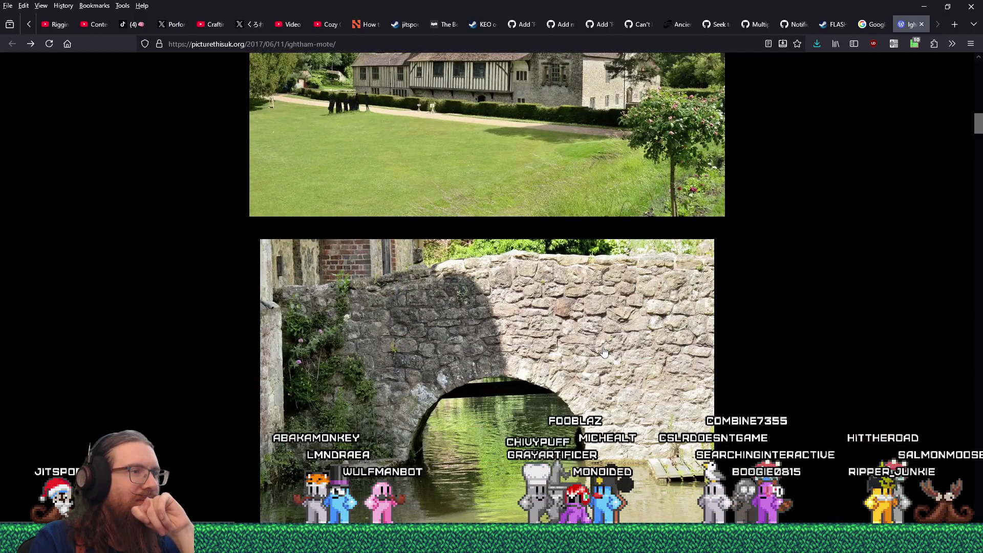
scroll(605, 351, down, 1)
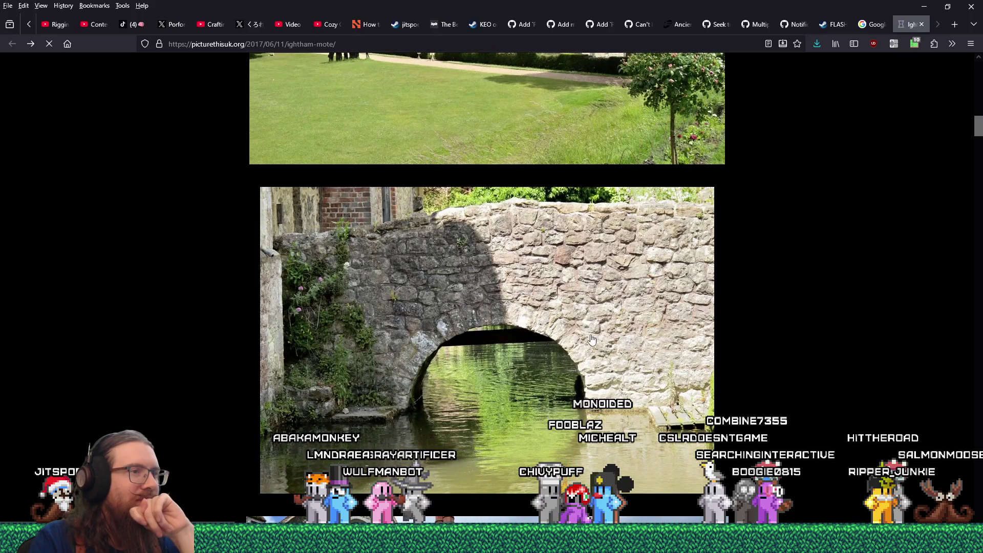
click(591, 339)
right_click(547, 294)
click(563, 303)
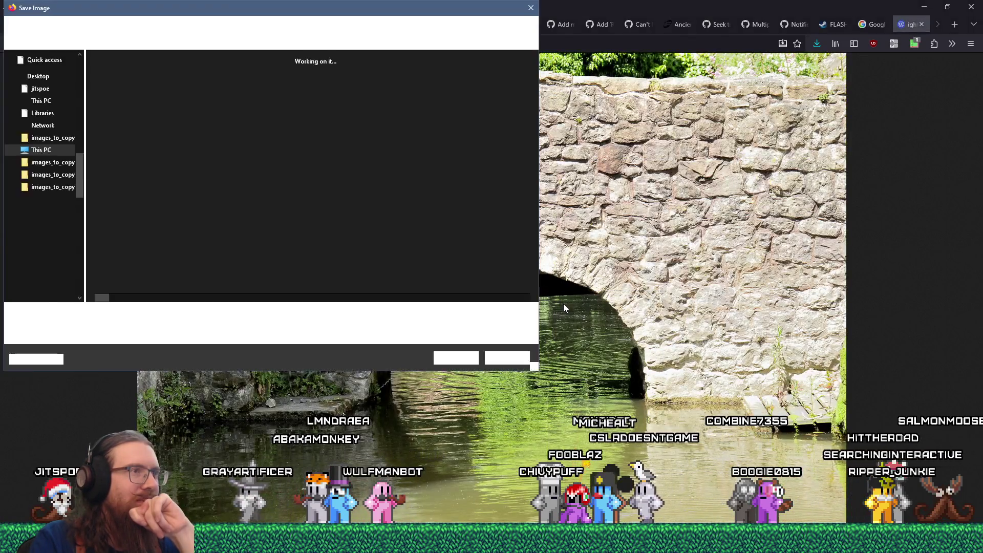
click(459, 352)
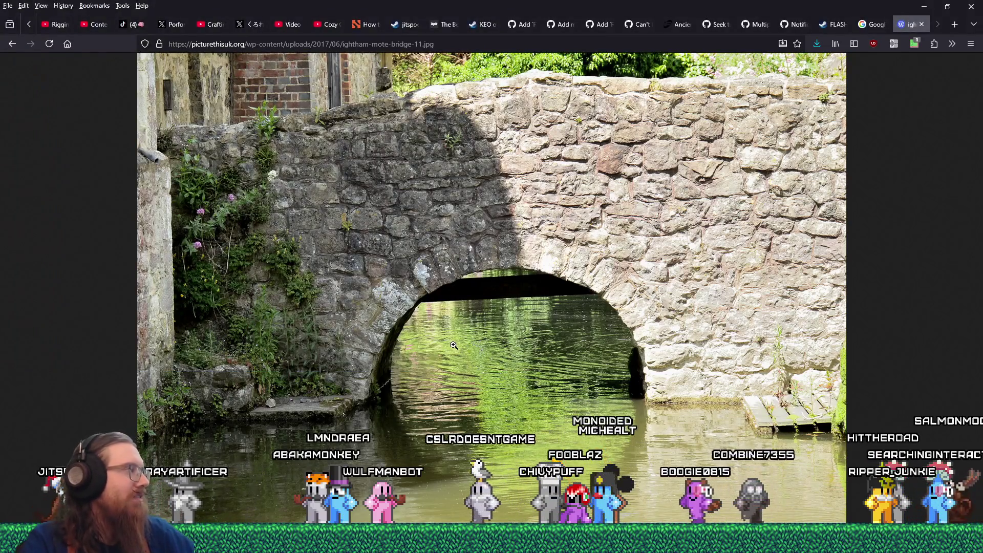
Return to the article, then close the picturethisuk.org tab.
click(12, 43)
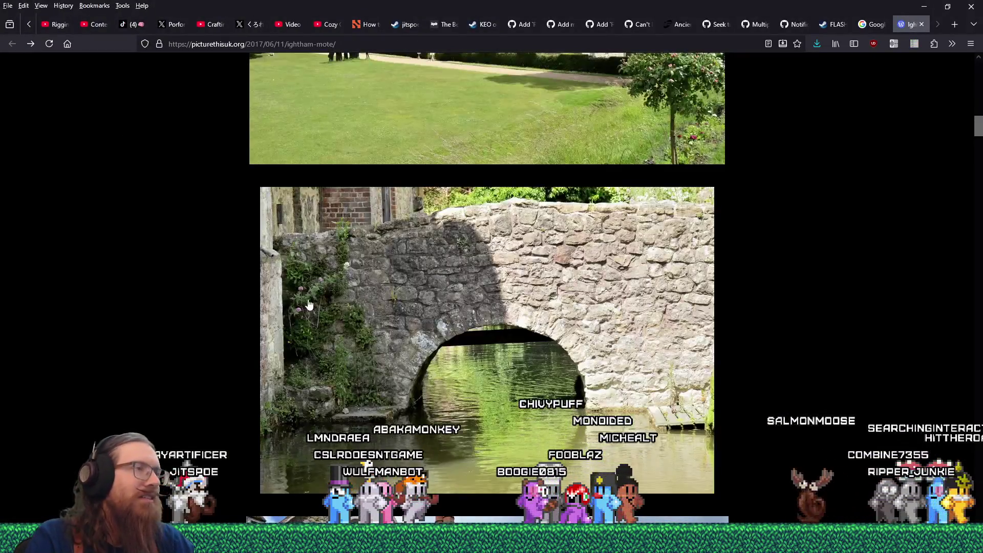
scroll(309, 305, down, 5)
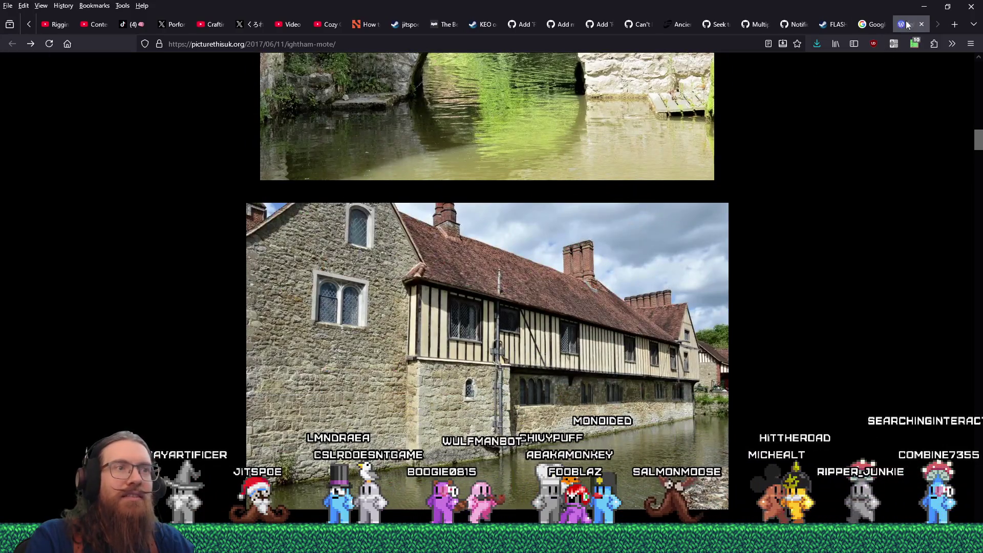
scroll(454, 291, up, 2)
scroll(430, 304, down, 2)
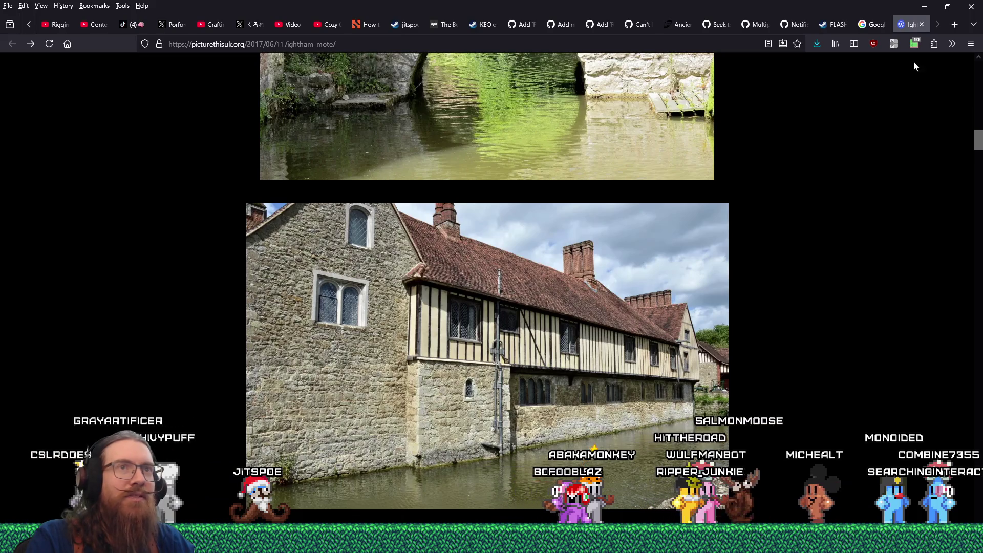
click(923, 25)
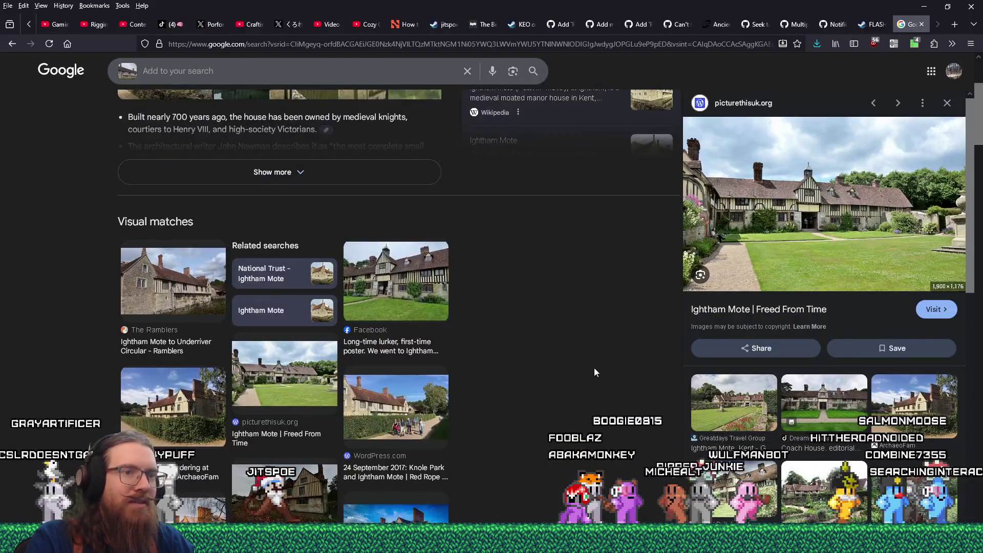
Open the Kent Downs Ightham Mote page from the image results and dismiss its cookie notice.
scroll(594, 368, down, 6)
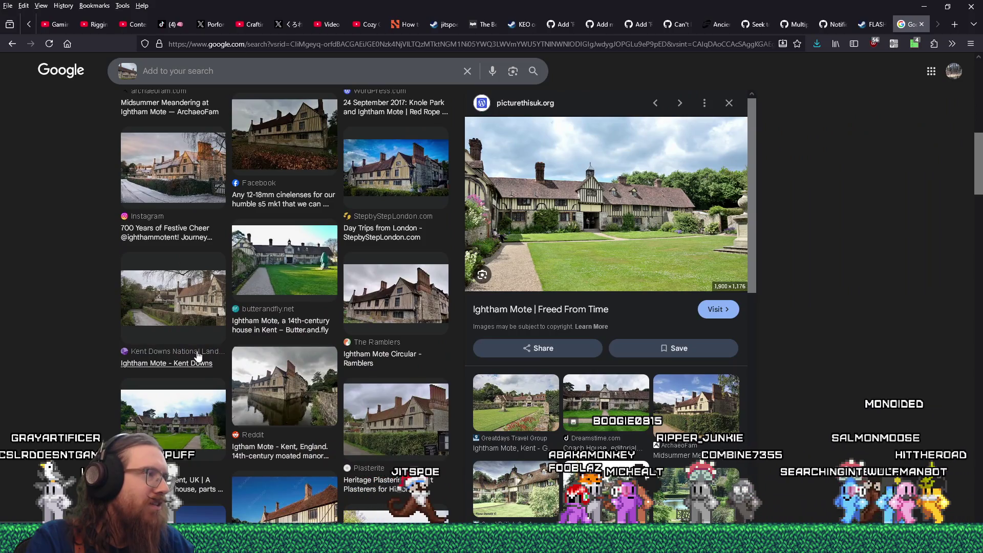
click(190, 307)
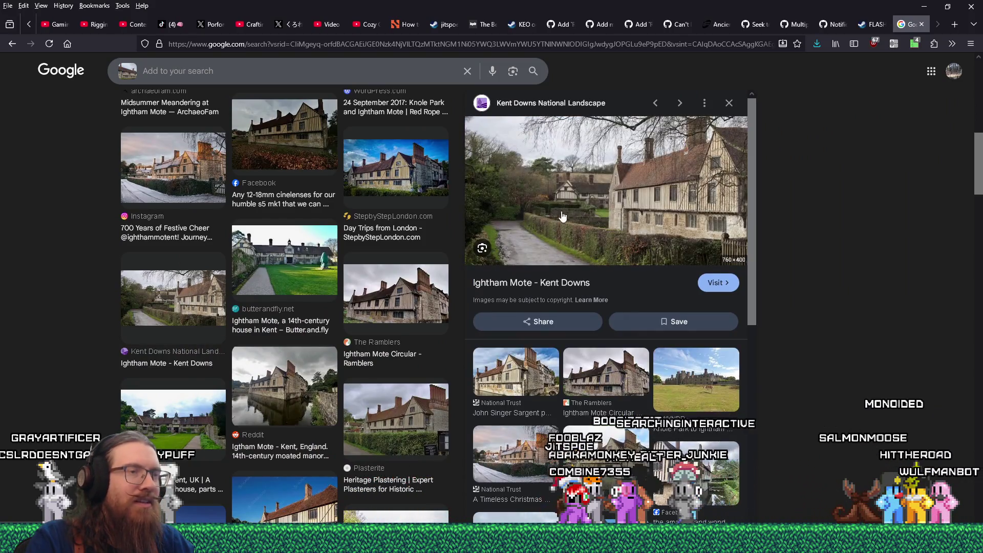
click(601, 192)
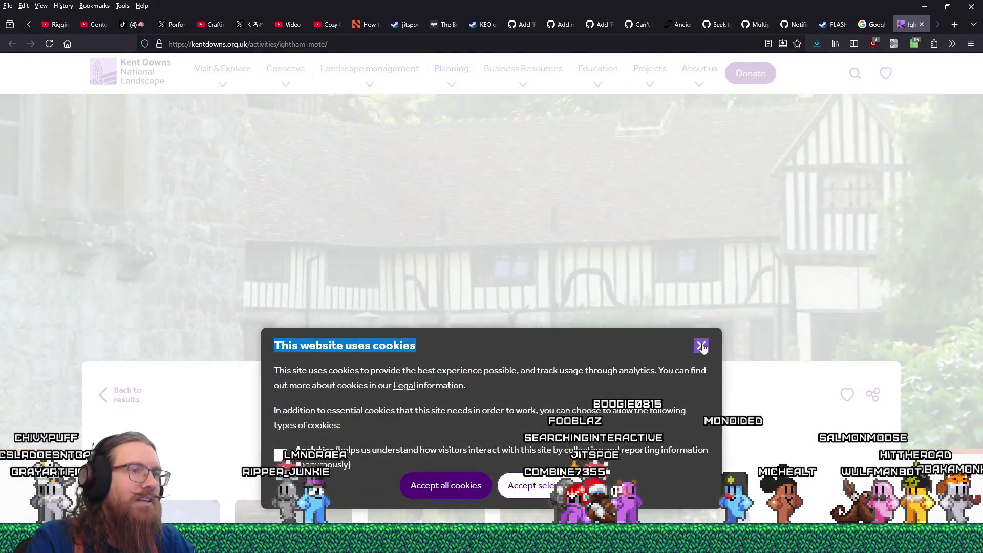
click(701, 345)
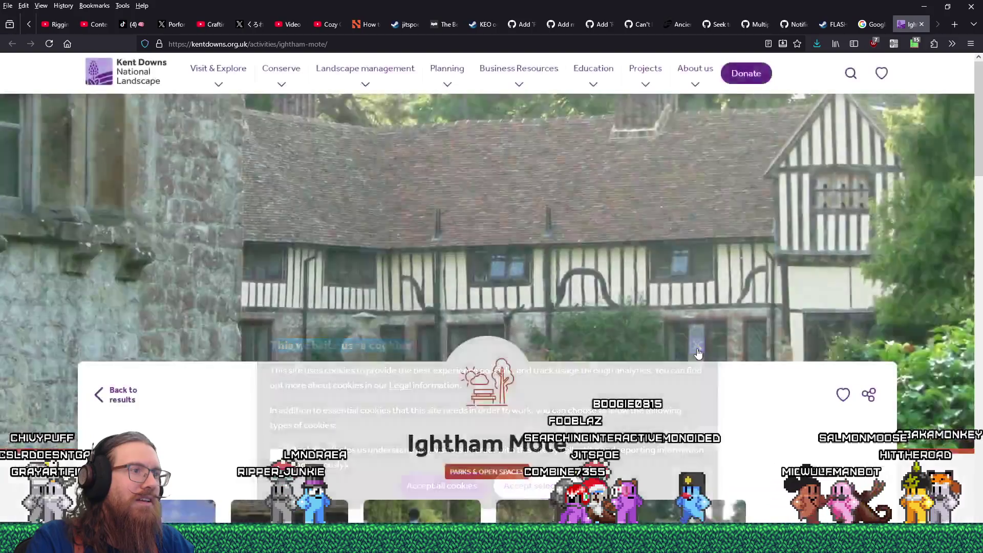
scroll(696, 353, down, 5)
scroll(695, 353, down, 5)
scroll(645, 340, up, 4)
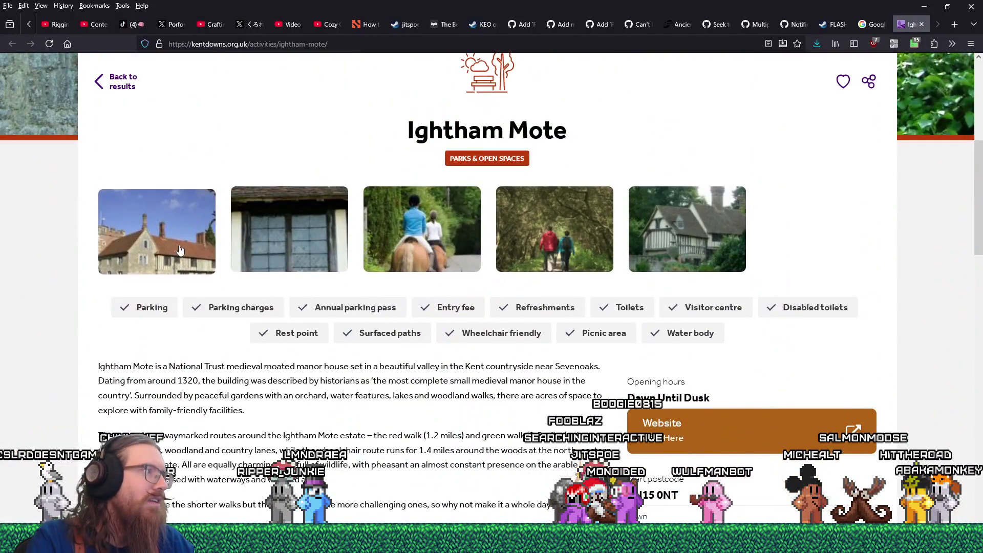
Browse the page's house photo gallery, then switch to the full-size manor photo tab.
click(181, 250)
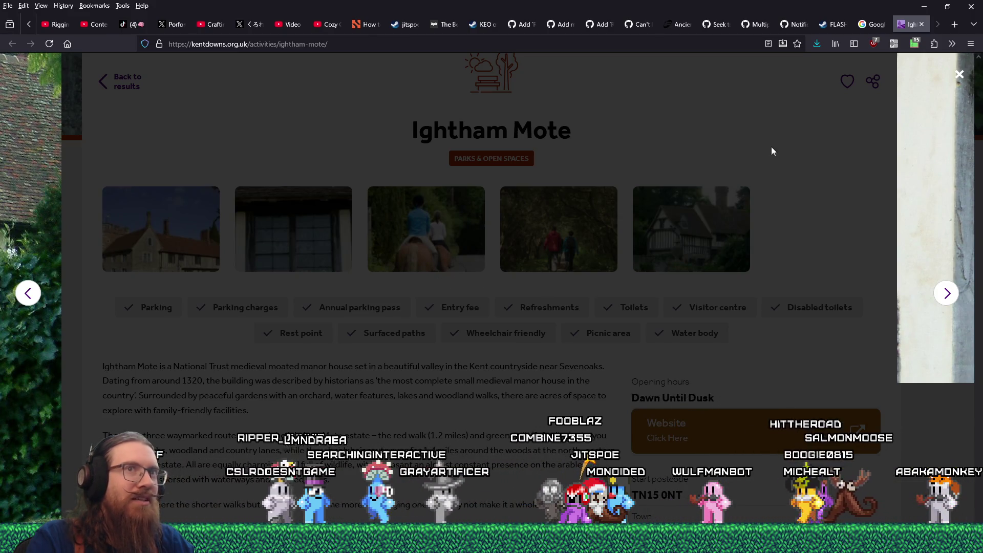
click(947, 293)
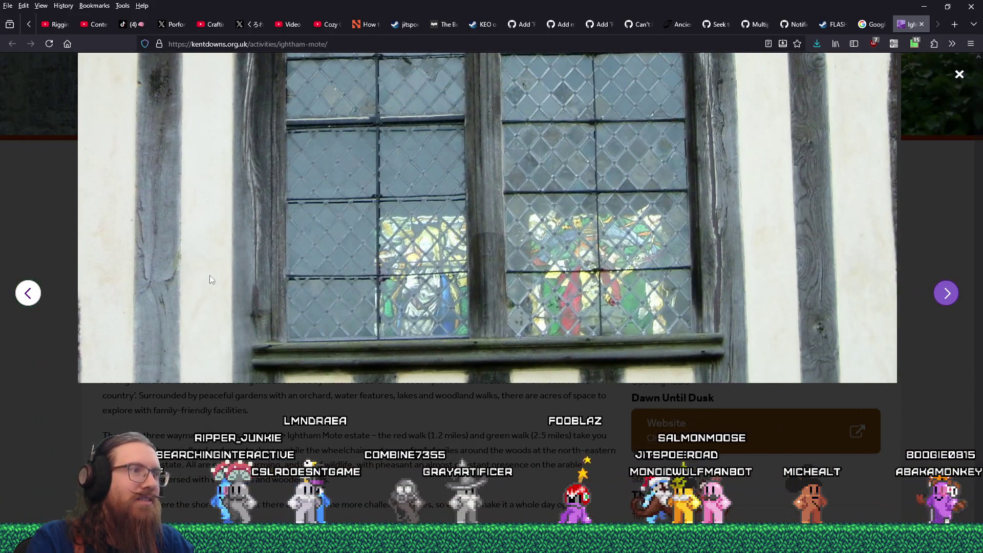
click(28, 293)
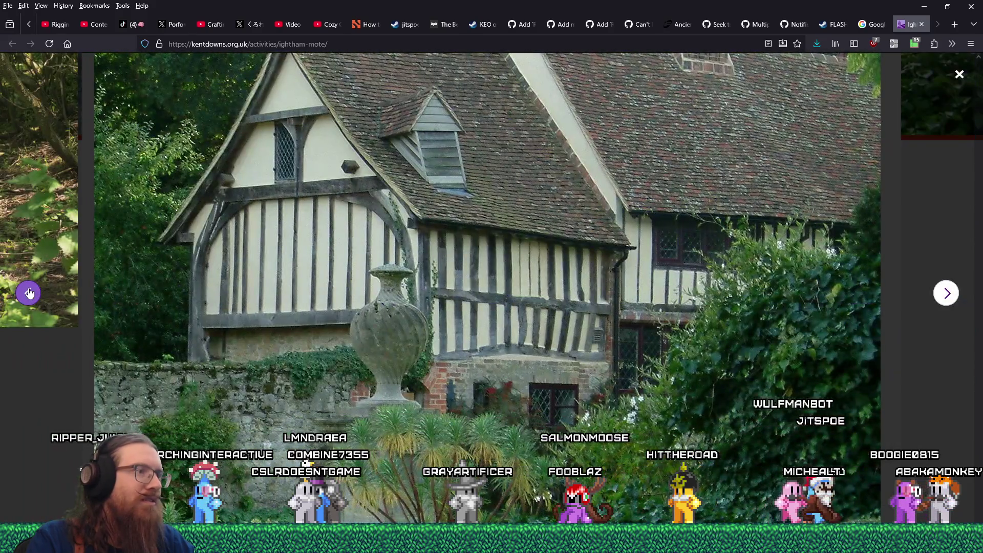
click(946, 297)
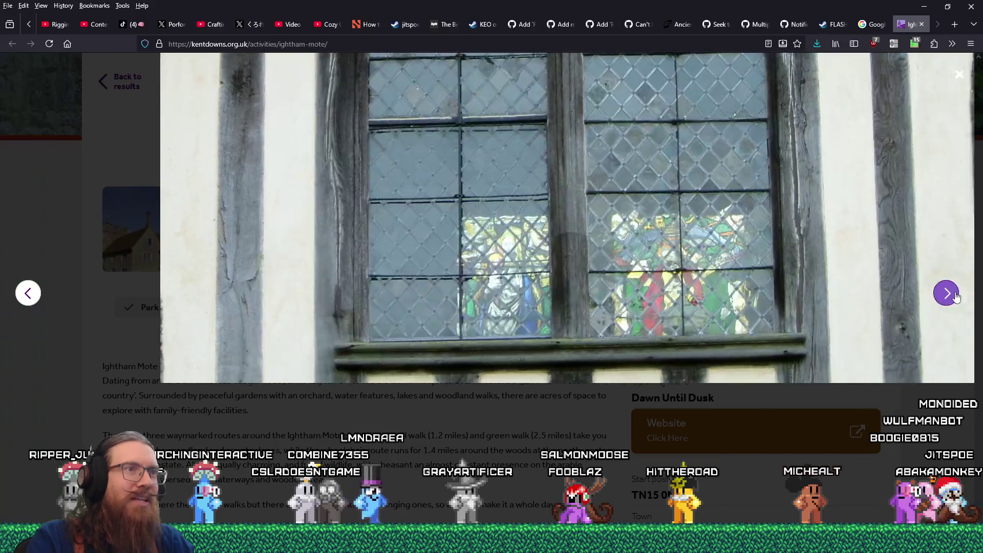
click(955, 297)
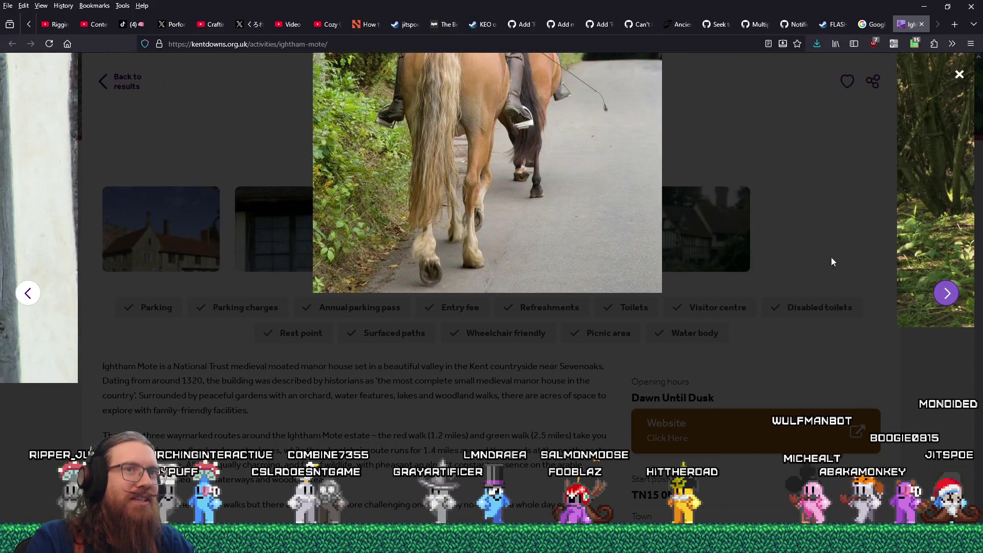
click(962, 75)
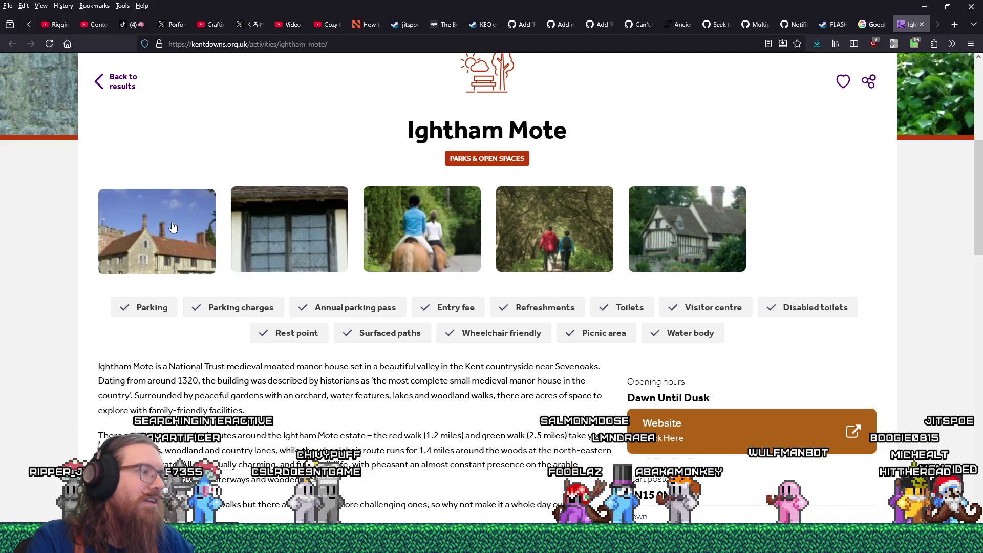
click(915, 30)
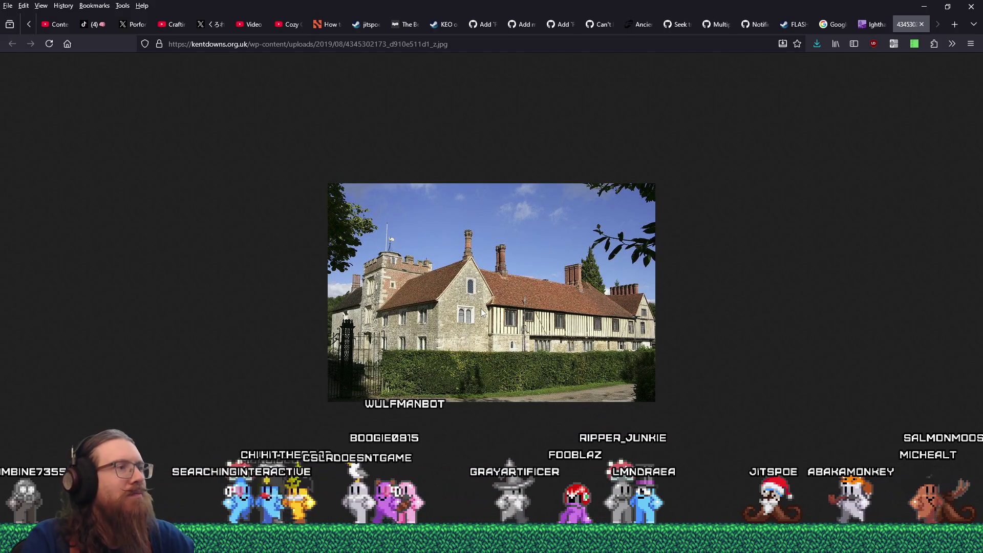
Compare the london2 map's tower and roofs in TrenchBroom against the manor photo.
key(alt+Tab)
key(Tab)
key(Tab)
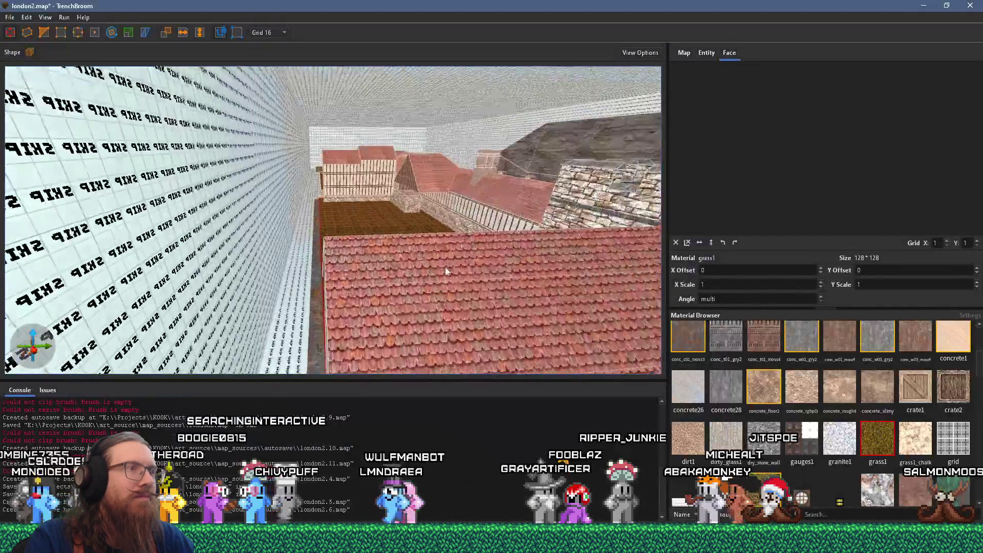
mouse_move(444, 266)
mouse_down()
mouse_move(235, 237)
mouse_move(134, 210)
mouse_move(347, 217)
mouse_move(302, 211)
mouse_up()
key(alt+Tab)
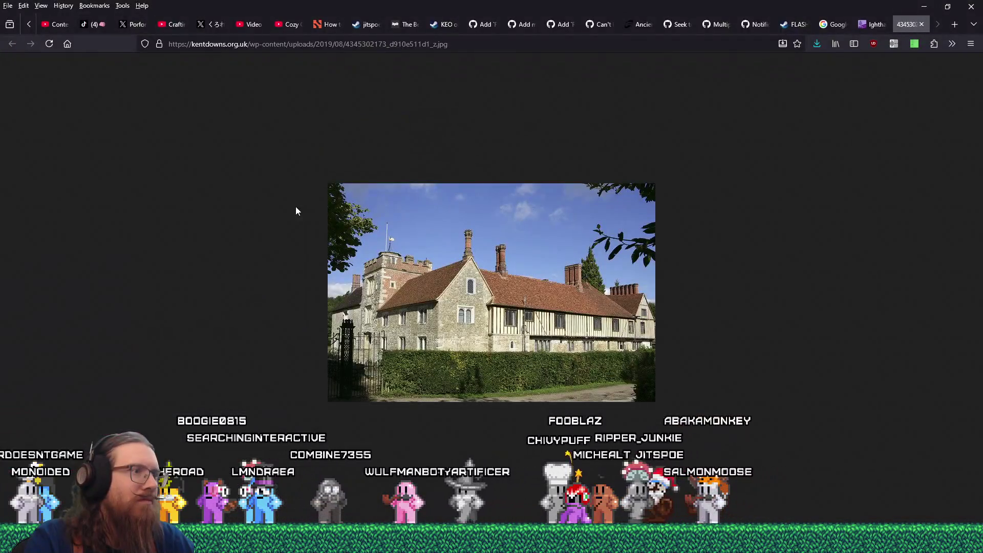
key(alt+Tab)
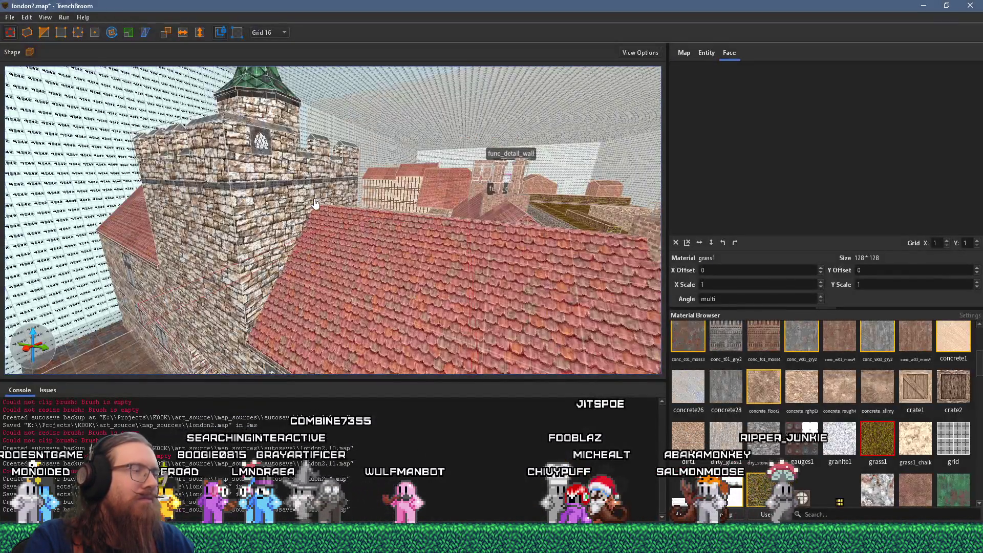
Move the camera toward the tower, then bring the Firefox manor photo back in front.
key(w)
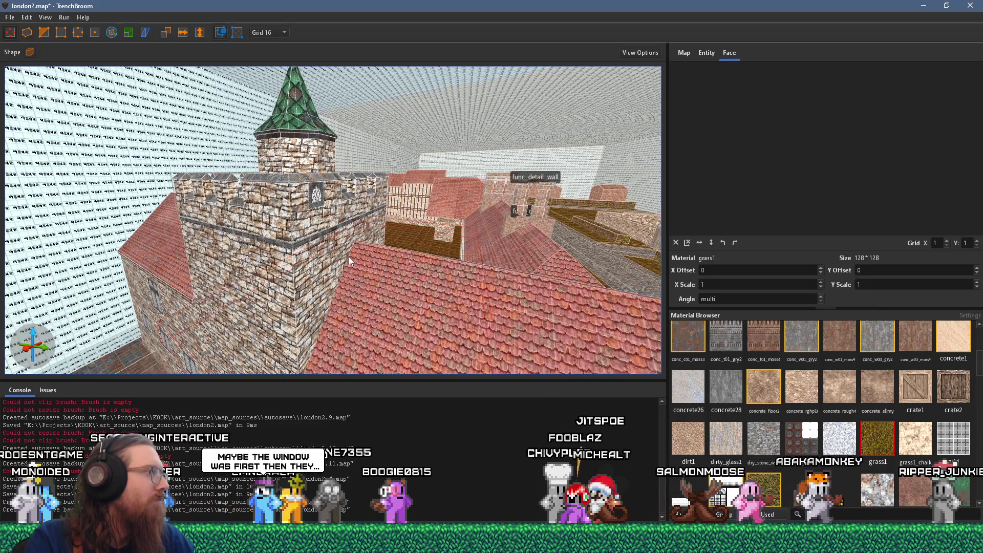
key(alt+Tab)
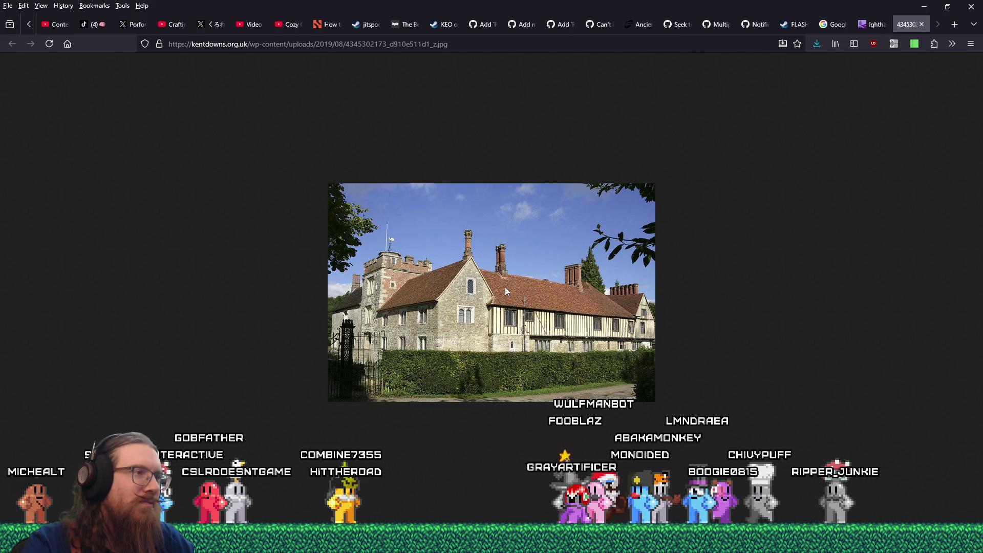
Try loading the manor photo without its _z size suffix, returning to it after the 404.
right_click(513, 317)
key(Escape)
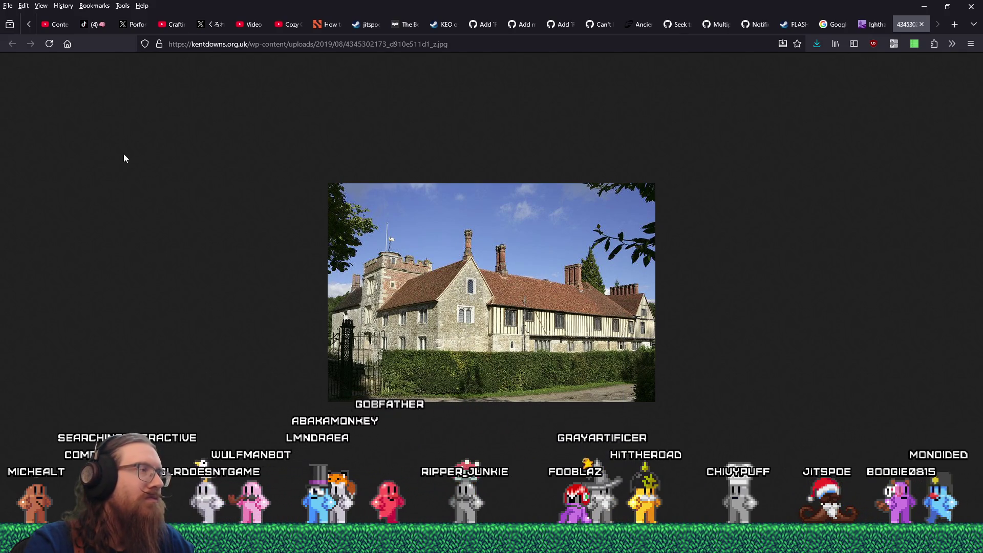
click(431, 45)
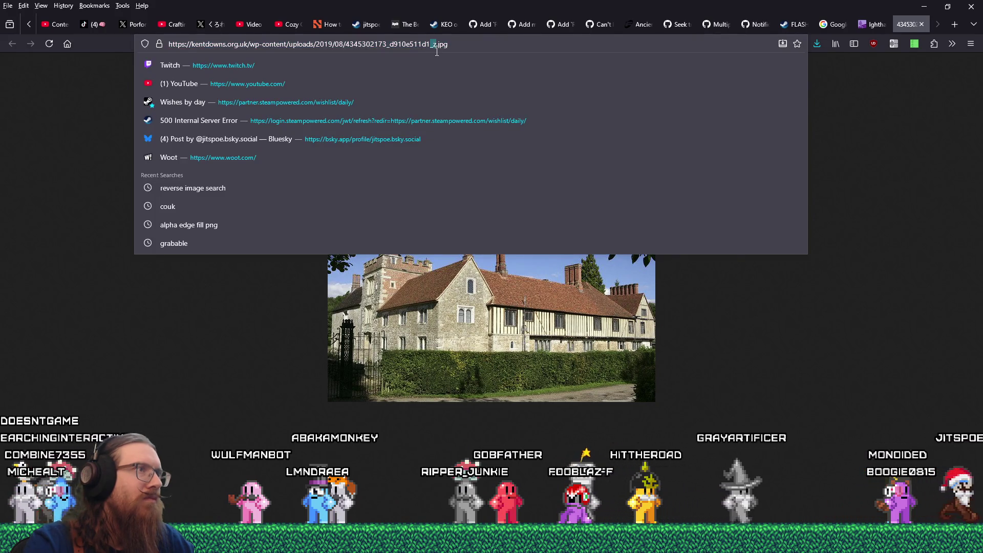
key(BackSpace)
key(Return)
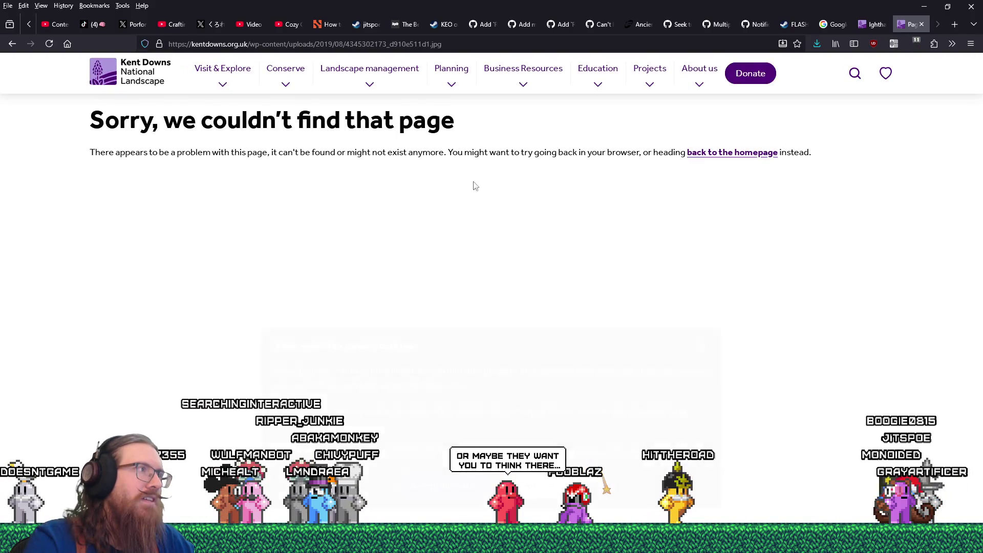
click(12, 44)
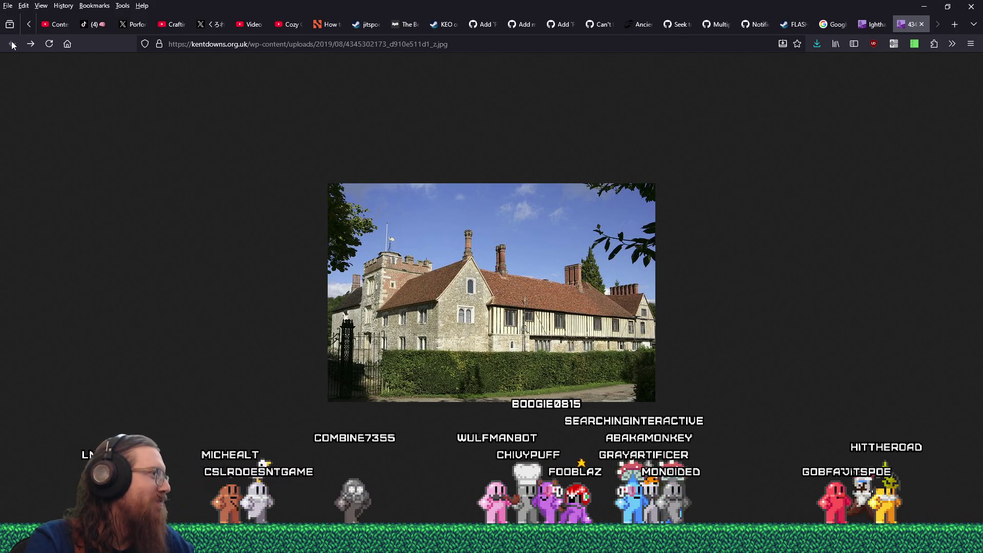
Look over the kentdowns.org.uk Ightham Mote activity page, then close that tab.
click(876, 23)
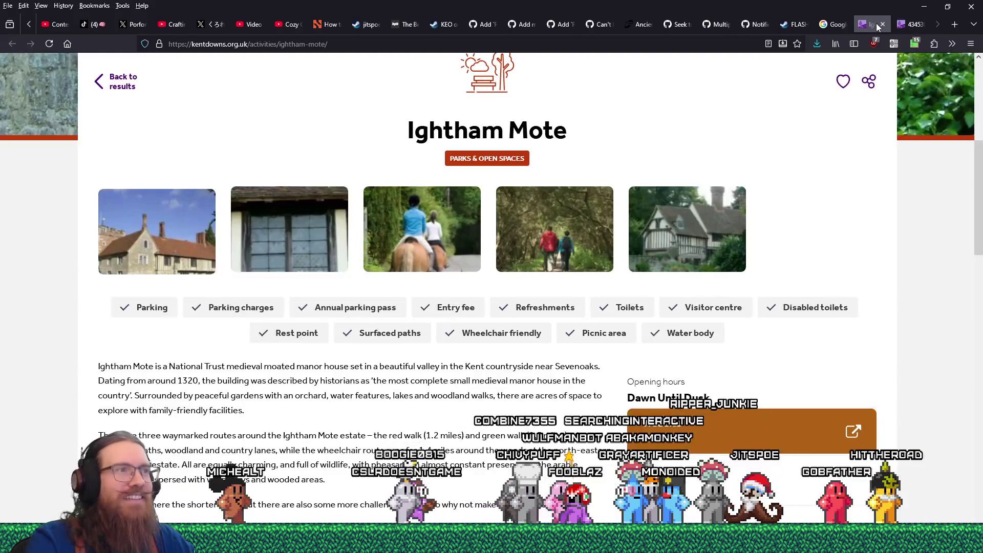
scroll(610, 193, up, 5)
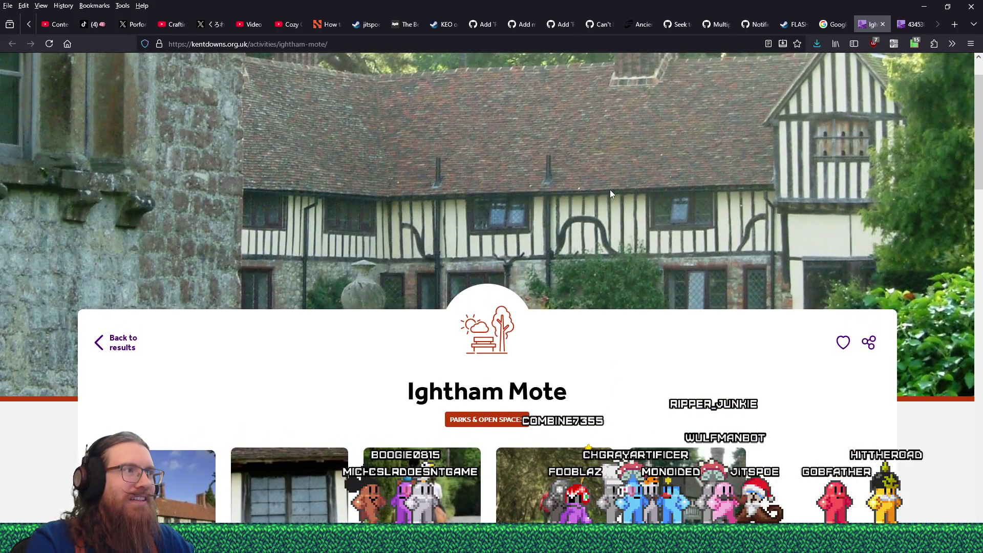
scroll(610, 193, down, 8)
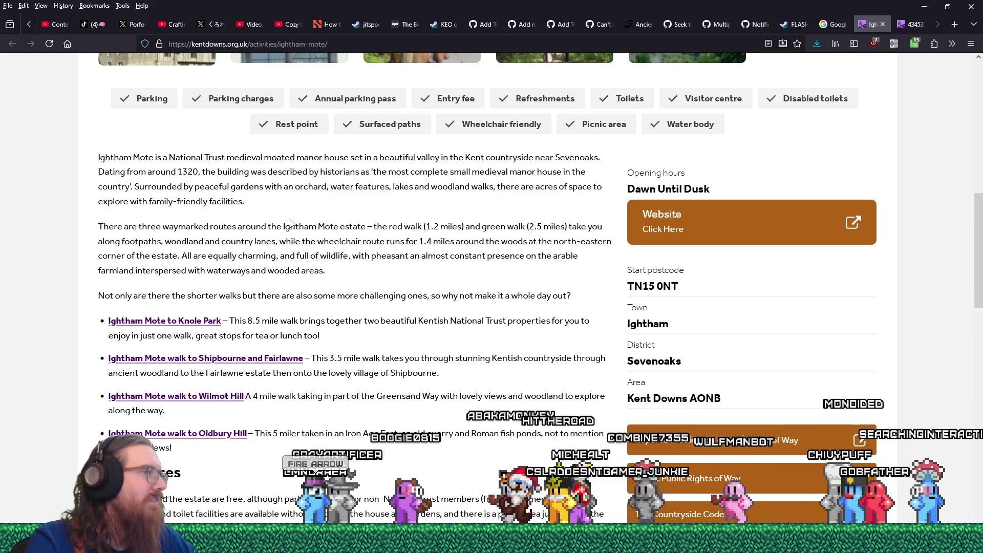
scroll(421, 250, up, 4)
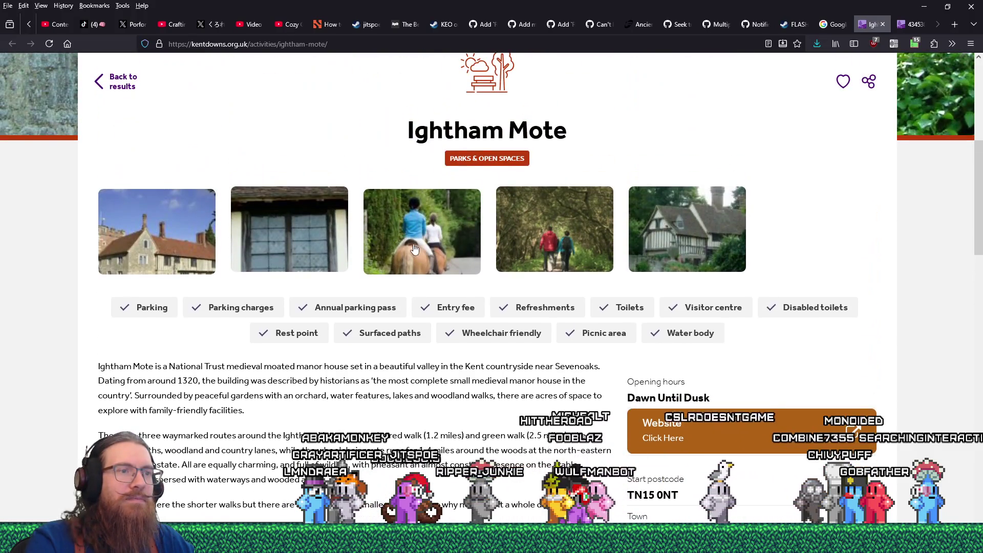
scroll(764, 174, up, 6)
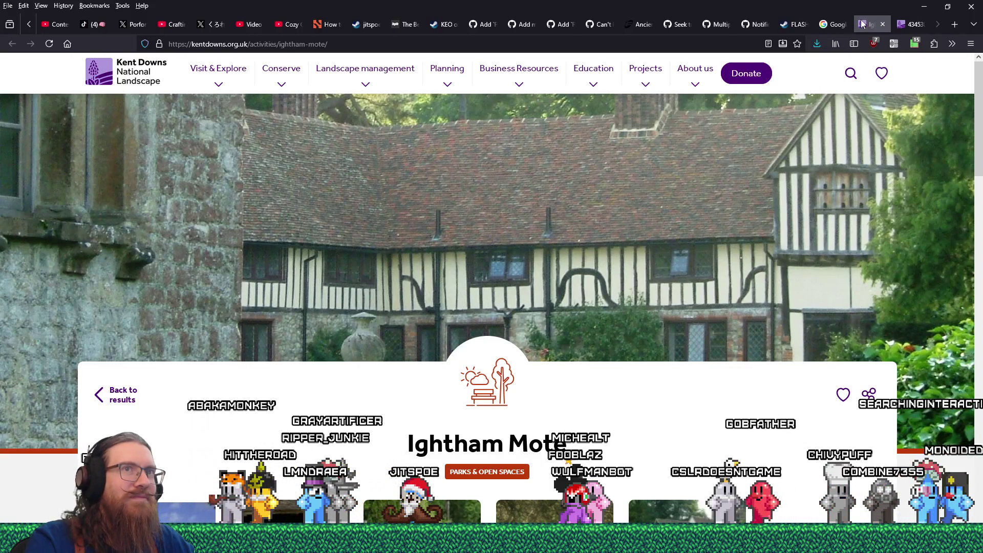
click(881, 26)
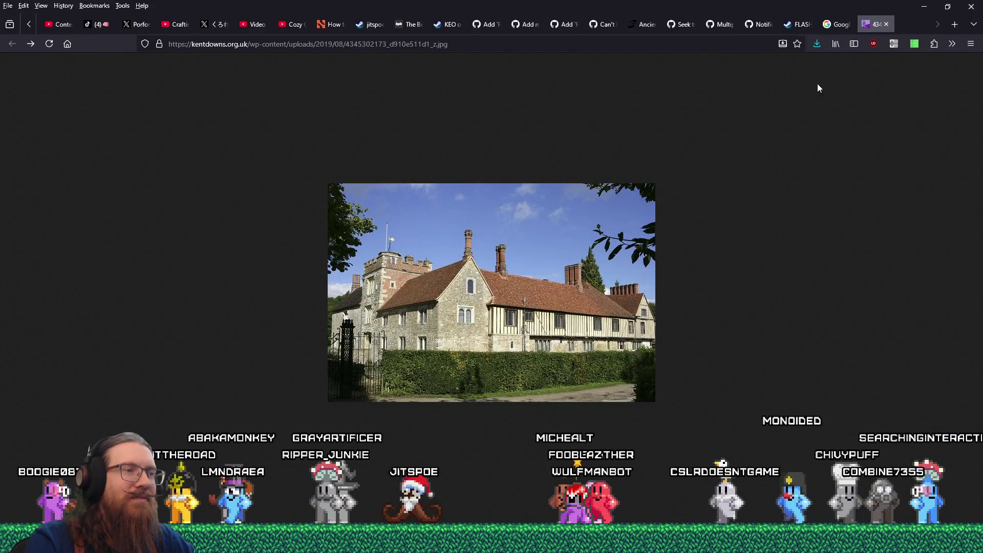
Save the full-size Ightham Mote manor photo to disk.
right_click(532, 234)
click(563, 284)
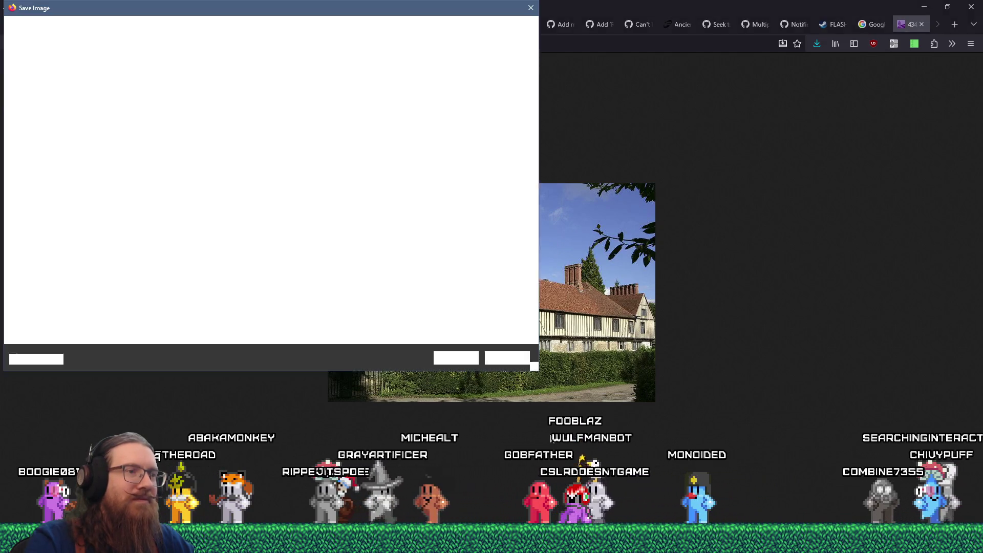
click(450, 356)
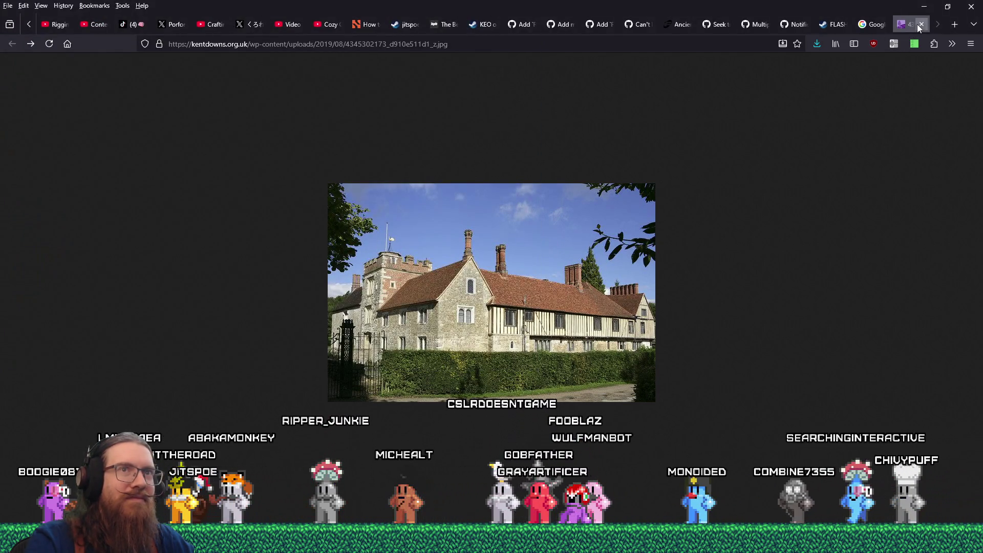
Close the photo tab and open the Reddit r/travel moated-manor post from Google Images.
click(920, 25)
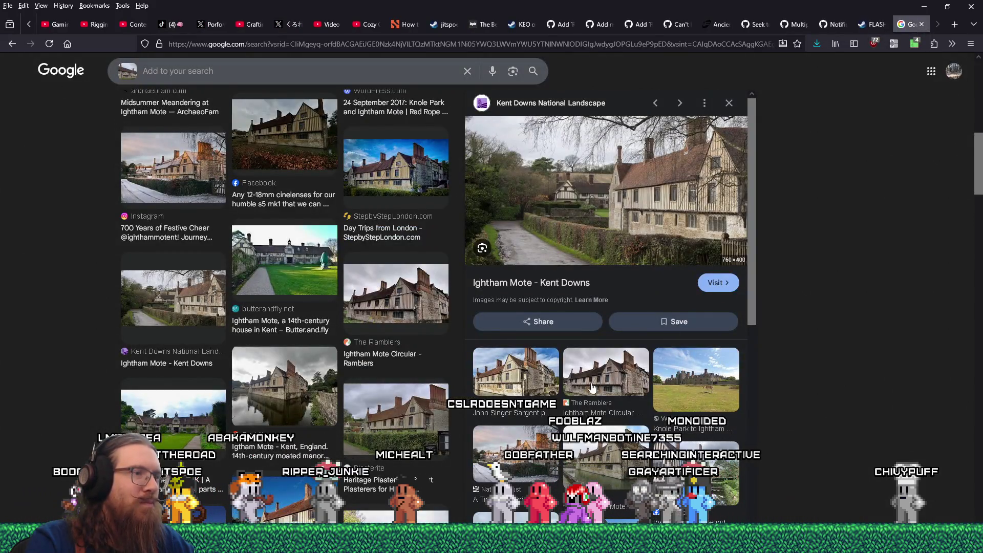
click(280, 406)
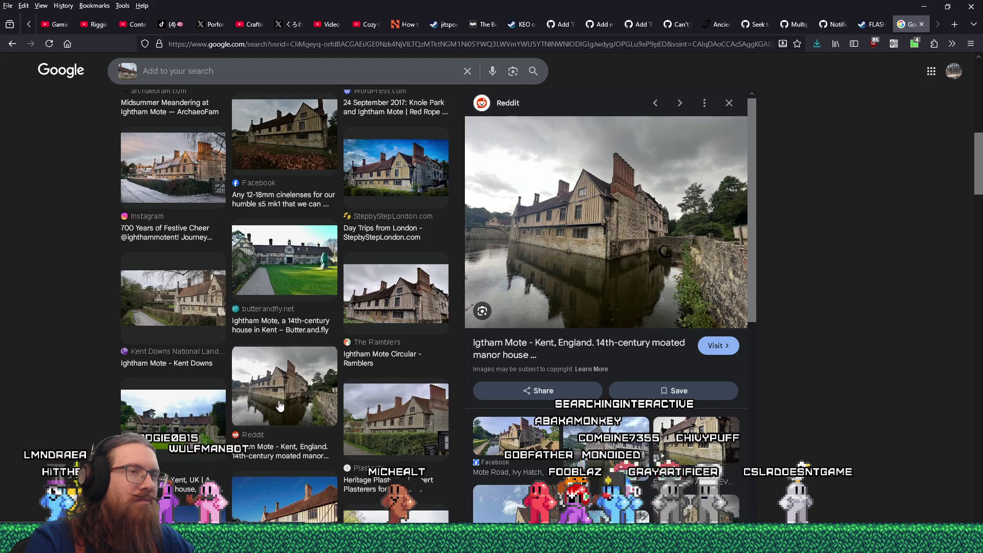
click(622, 284)
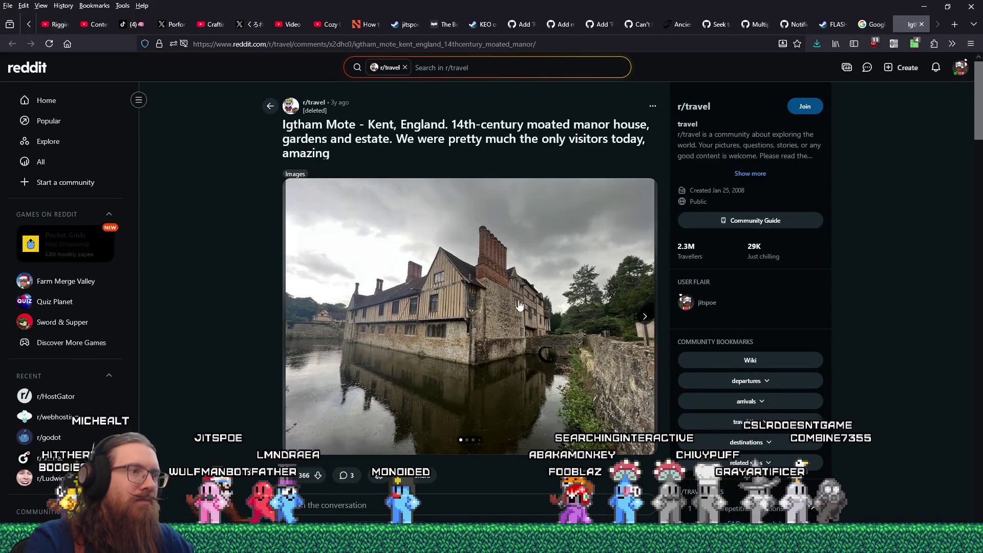
View the Reddit manor photo full screen and compare it against the TrenchBroom castle roofs.
click(504, 329)
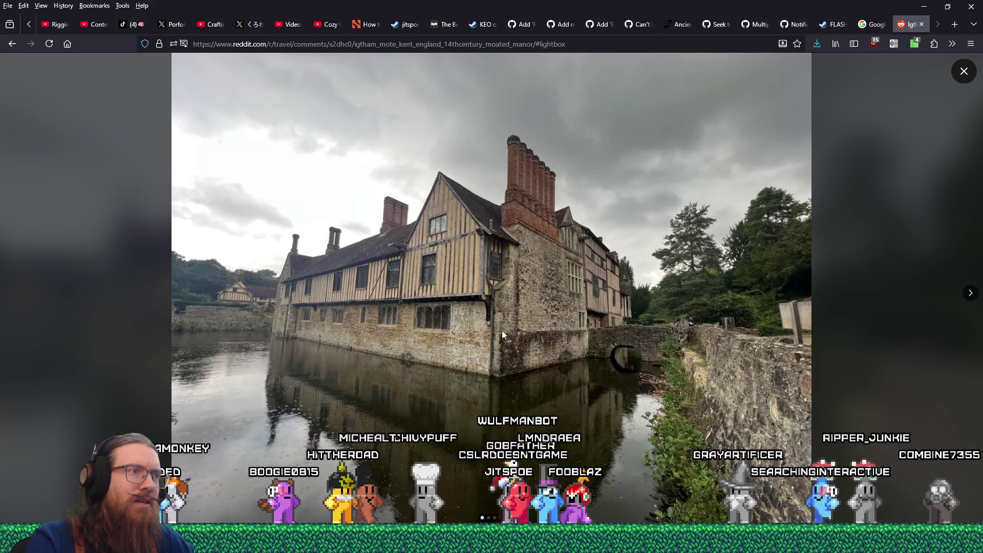
key(alt+Tab)
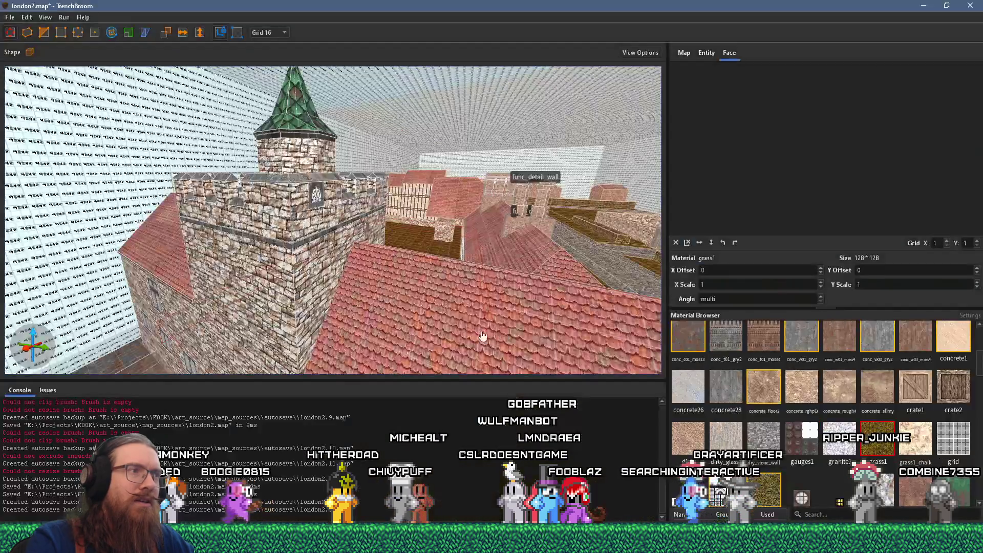
mouse_move(501, 330)
mouse_down()
mouse_move(363, 296)
mouse_move(418, 253)
mouse_move(440, 256)
mouse_move(515, 228)
mouse_up()
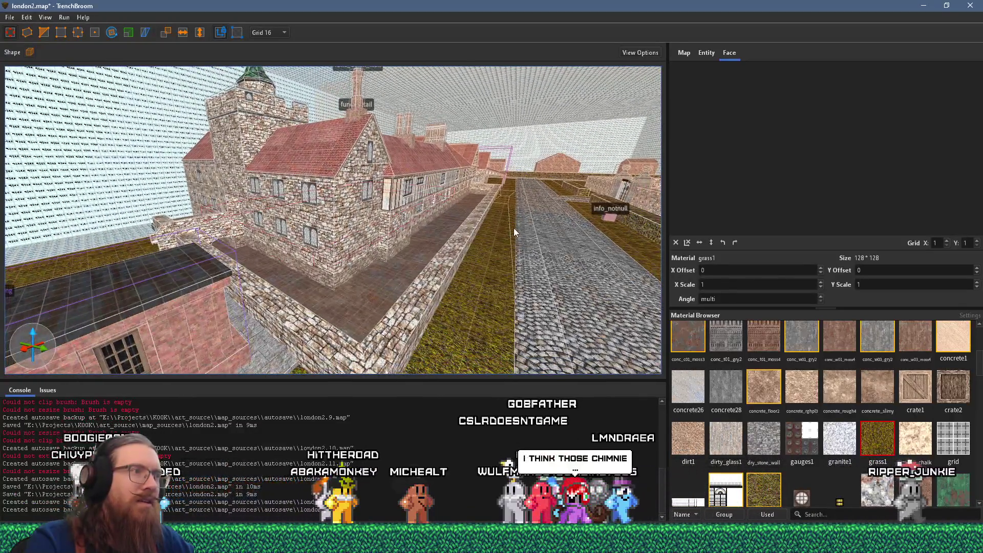
key(alt+Tab)
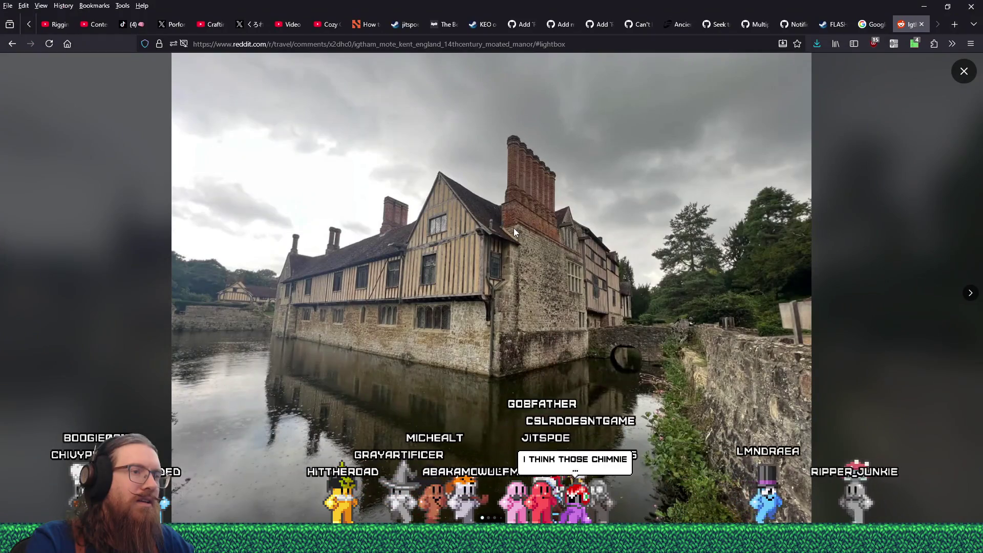
key(alt+Tab)
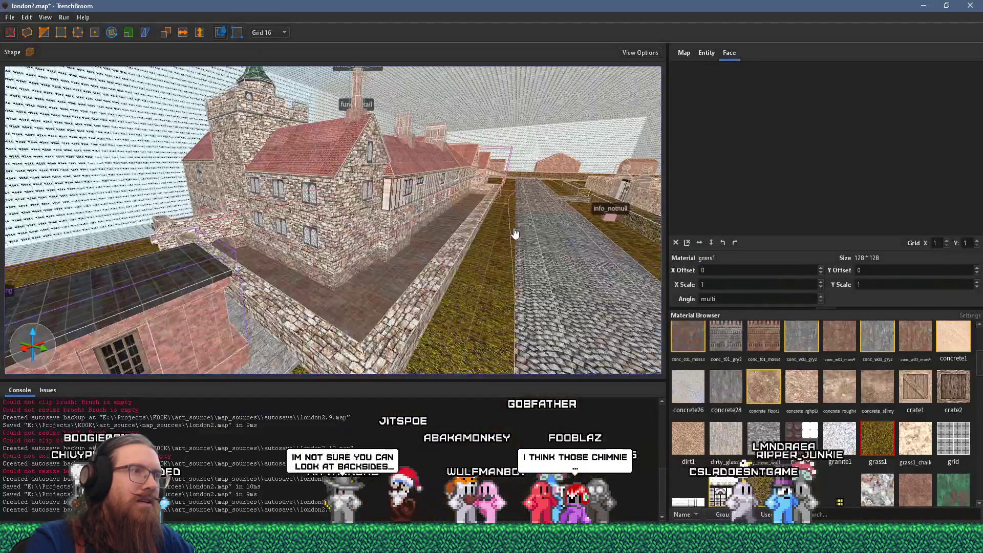
key(alt+Tab)
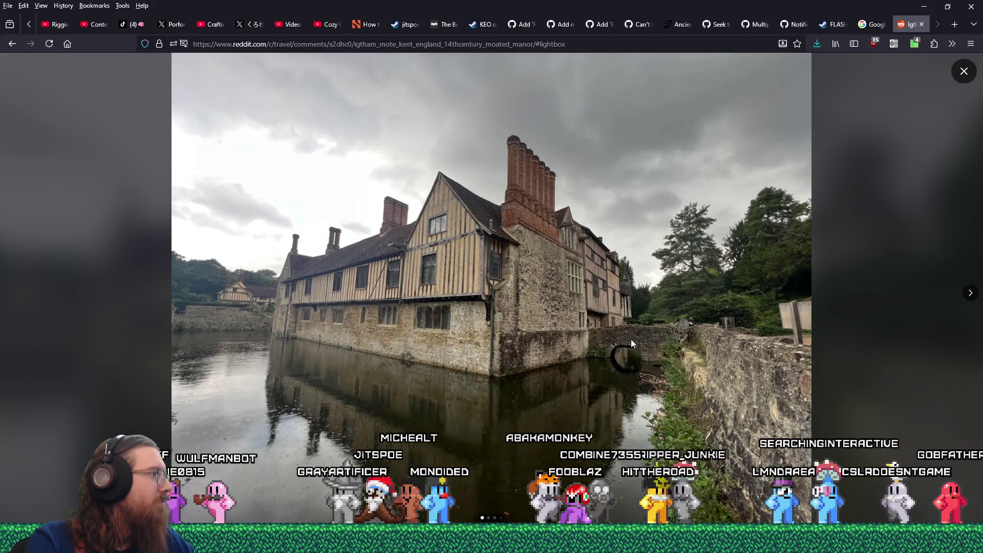
Open the Reddit photo in a new tab and bring up its Save Image dialog.
right_click(583, 327)
click(588, 336)
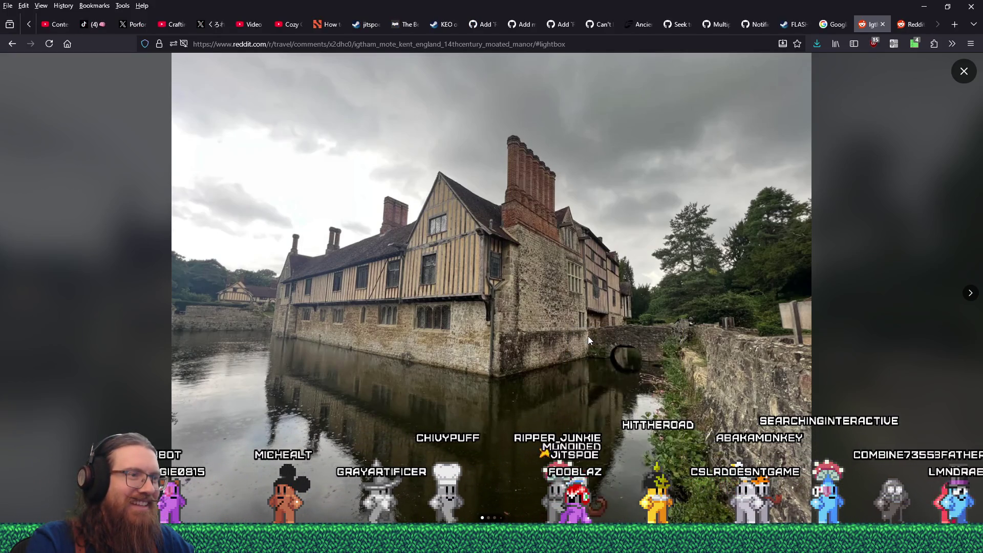
right_click(587, 335)
click(605, 359)
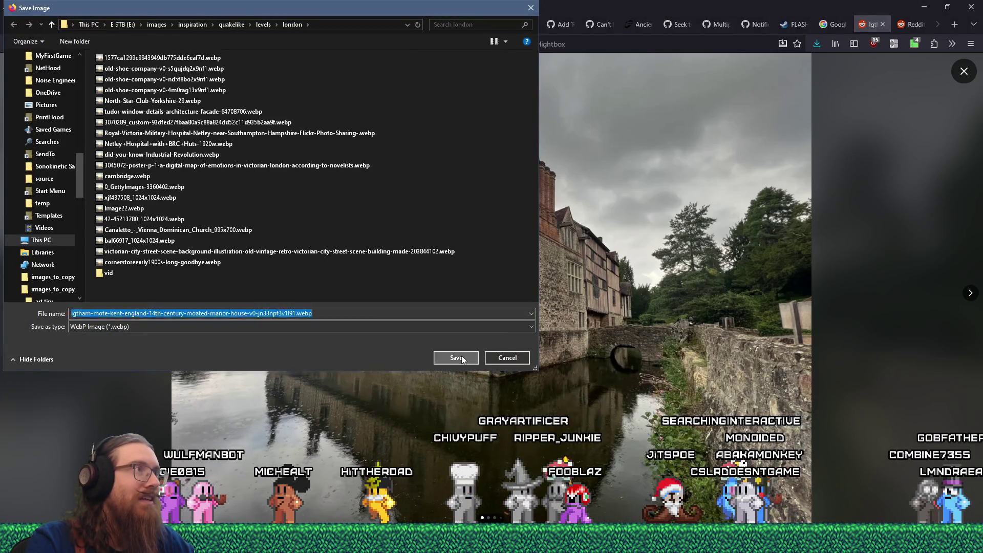
Save the manor photo as WebP in the london folder, then tour the Tudor buildings in TrenchBroom.
click(457, 358)
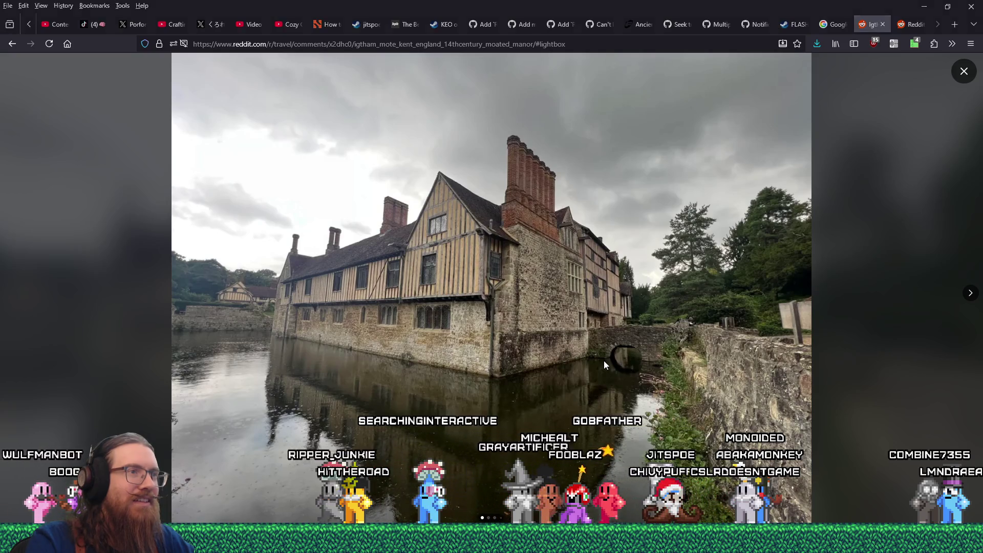
key(alt+Tab)
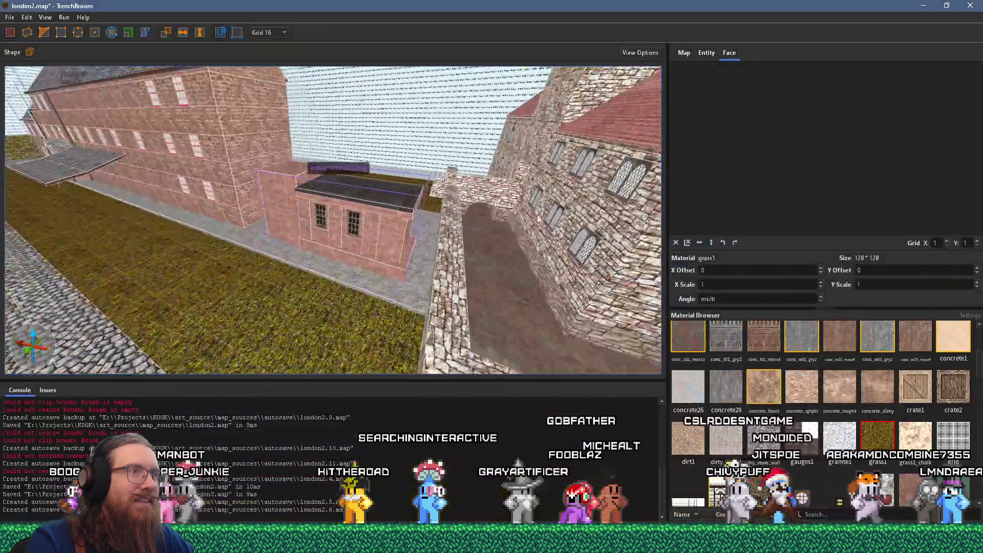
mouse_move(538, 219)
mouse_down()
mouse_move(215, 182)
mouse_move(347, 183)
mouse_move(505, 233)
mouse_move(100, 168)
mouse_up()
mouse_move(466, 236)
mouse_down()
mouse_move(248, 176)
mouse_move(341, 204)
mouse_move(401, 278)
mouse_move(364, 286)
mouse_move(241, 140)
mouse_move(222, 150)
mouse_move(230, 161)
mouse_up()
key(alt+Tab)
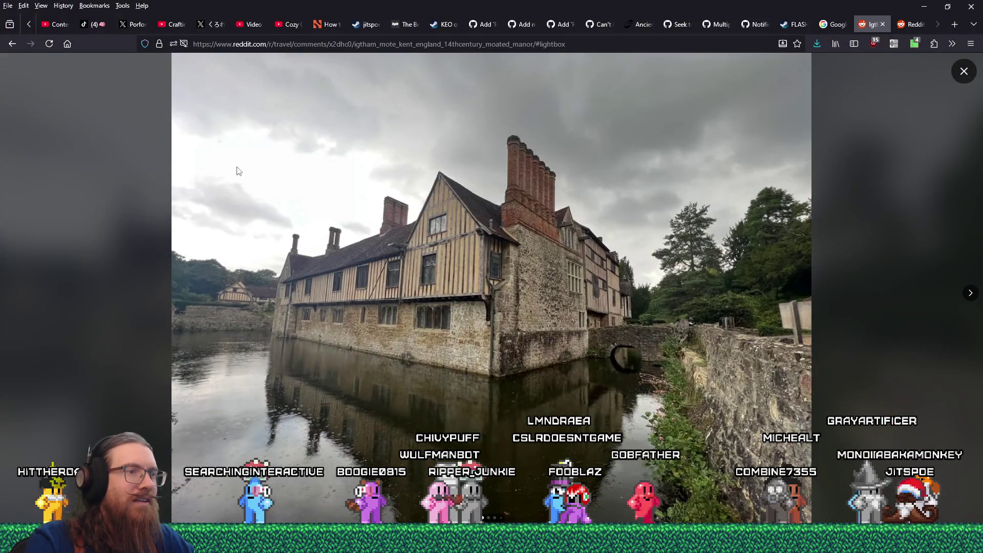
key(alt+Tab)
drag(338, 205, 358, 219)
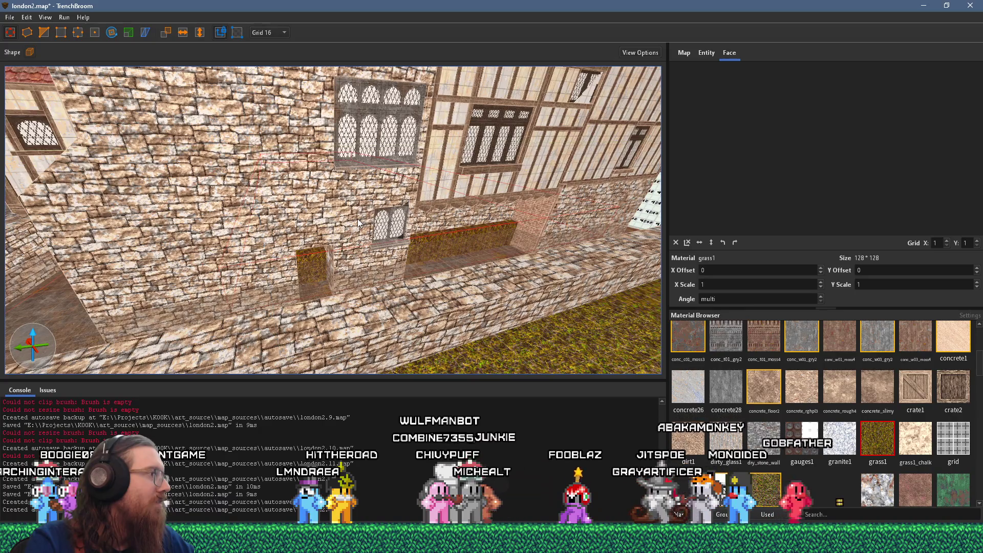
scroll(358, 220, down, 5)
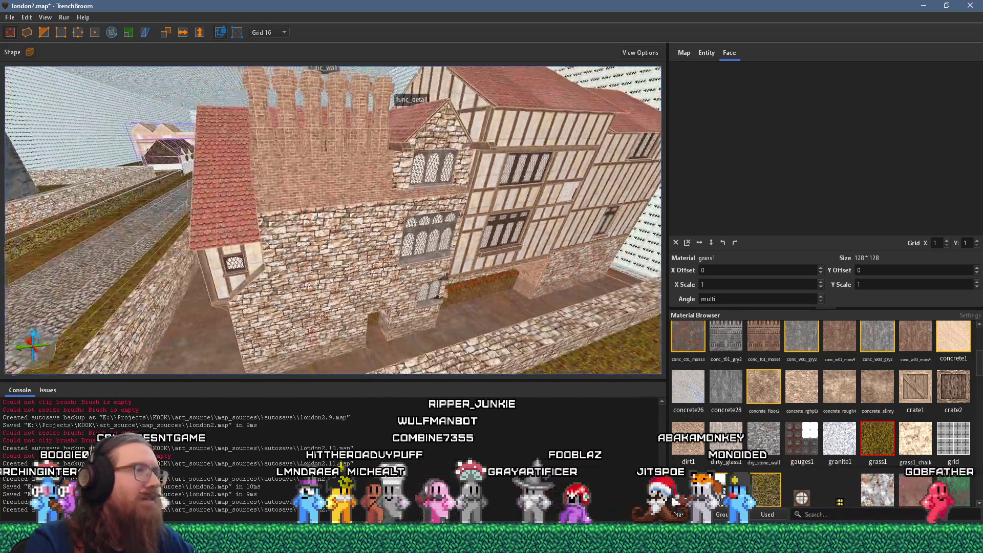
scroll(385, 248, up, 10)
scroll(517, 249, up, 10)
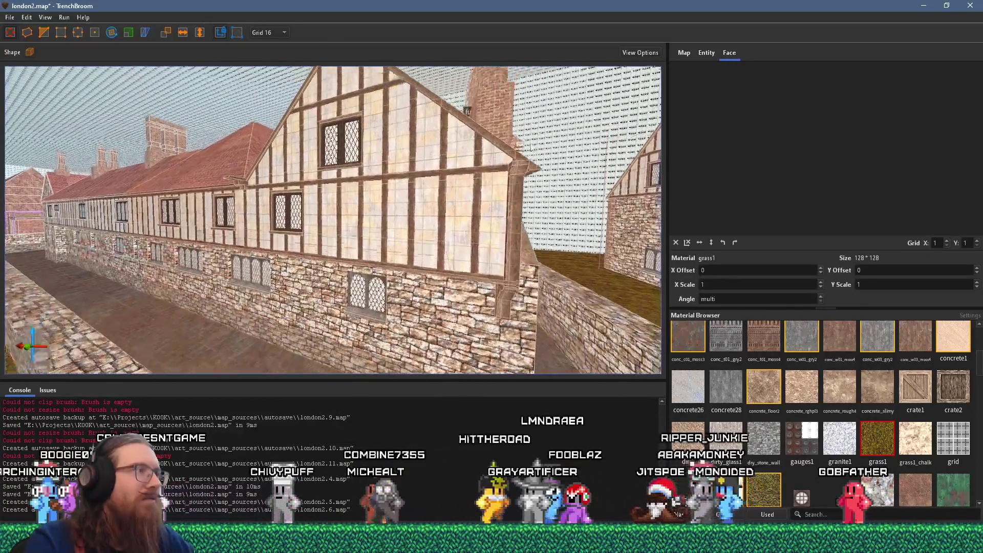
scroll(522, 195, up, 3)
key(alt+Tab)
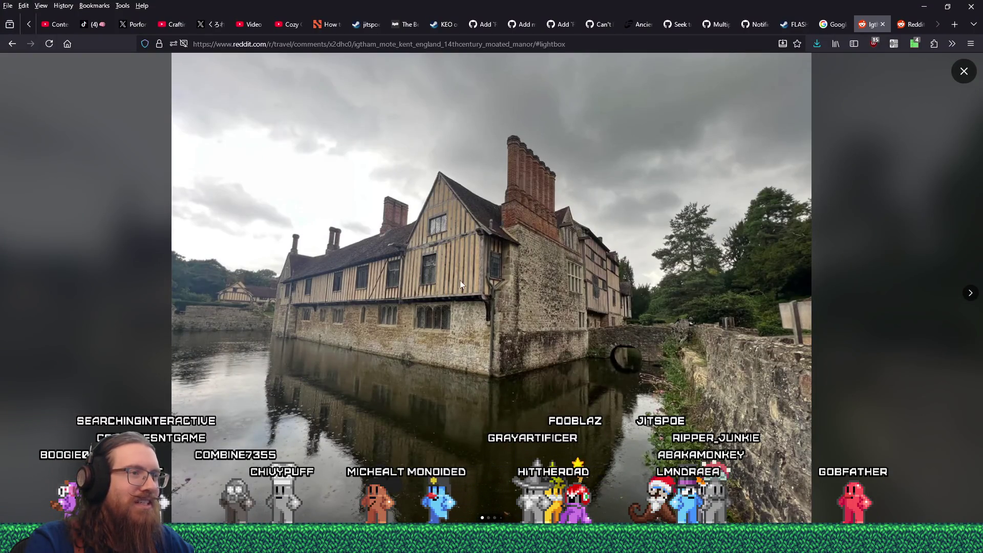
right_click(514, 291)
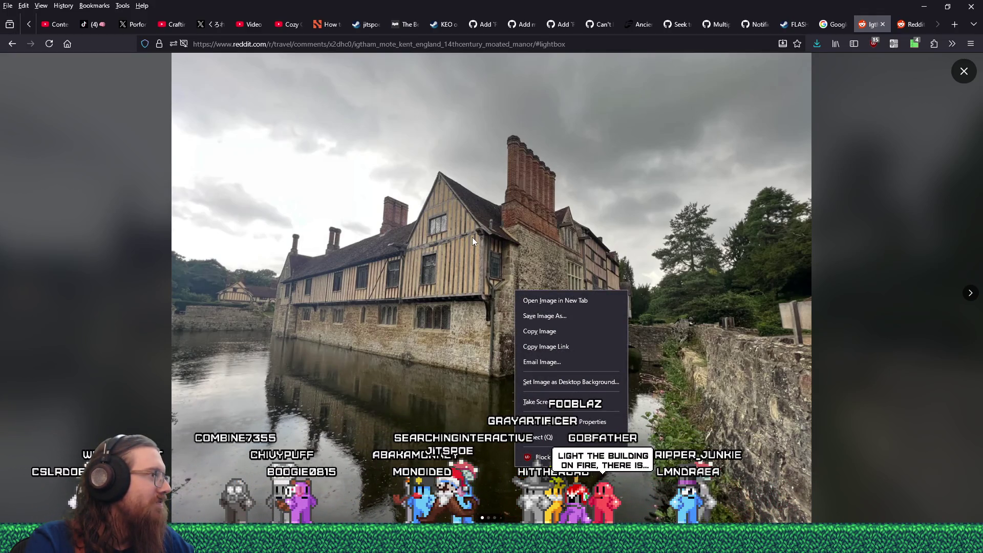
key(Escape)
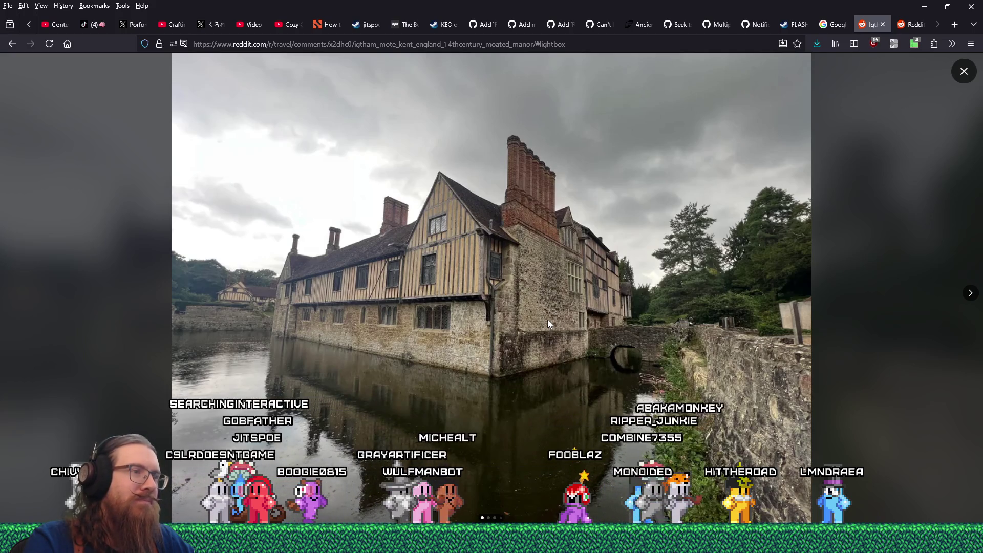
key(alt+Tab)
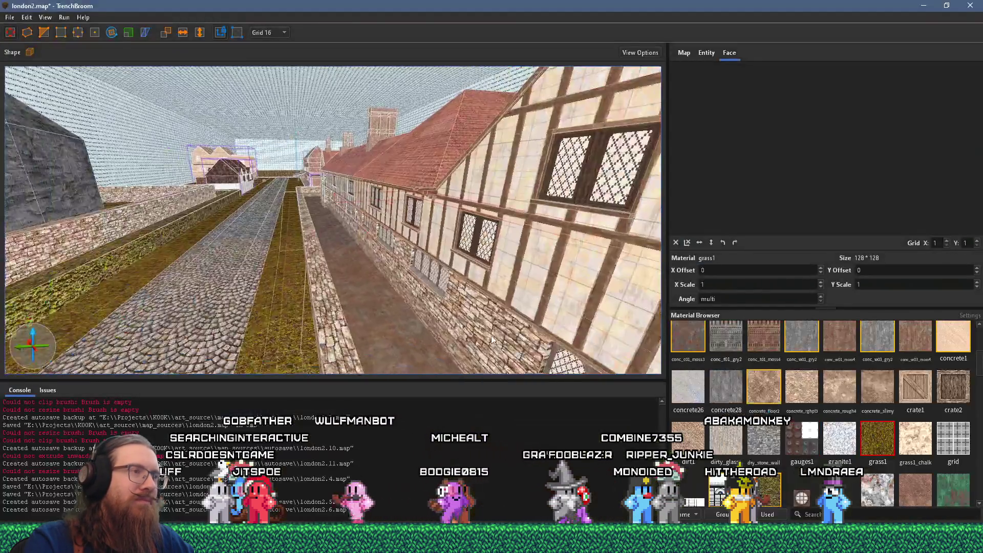
Fly down the street and stretch the low stonewall_var1 front wall further left along the alley.
key(w)
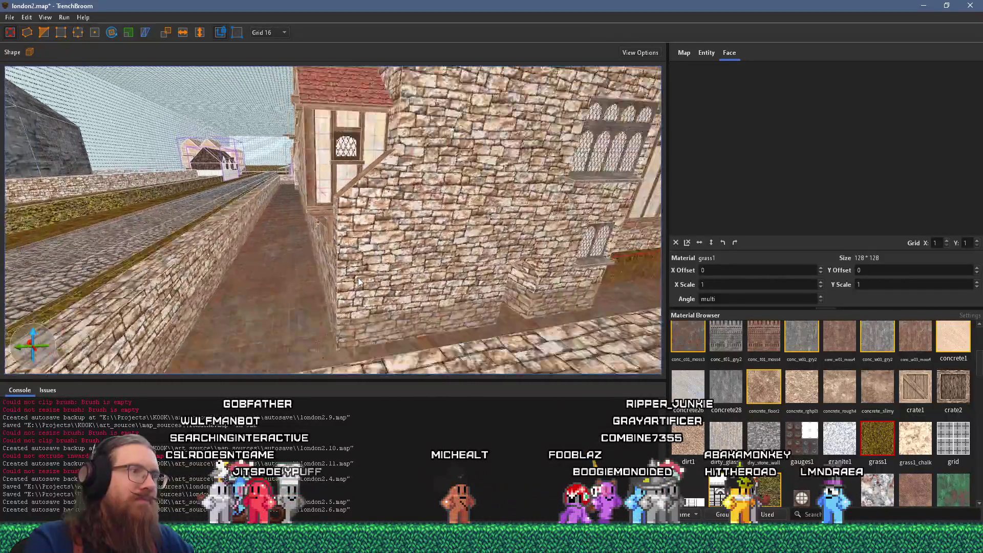
key(s)
key(w)
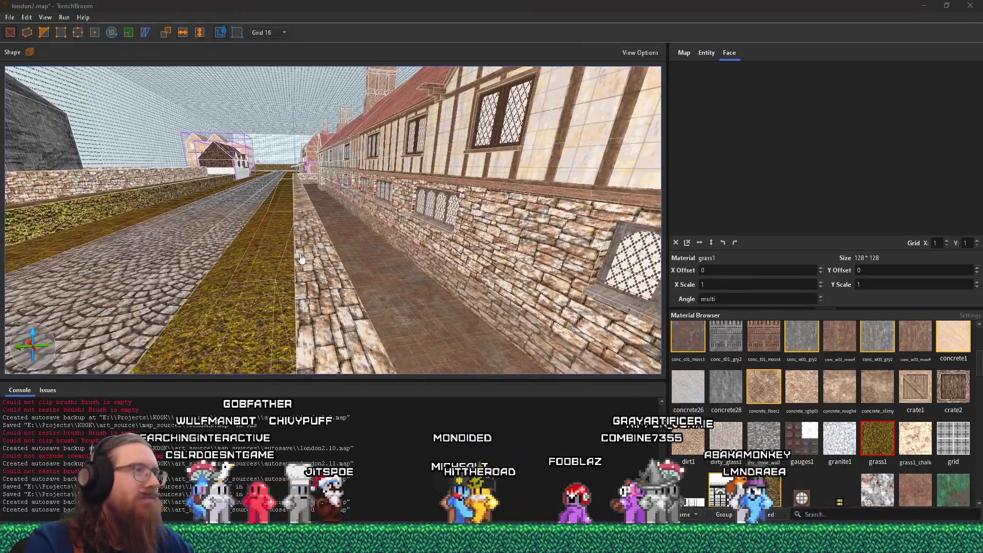
key(alt+Tab)
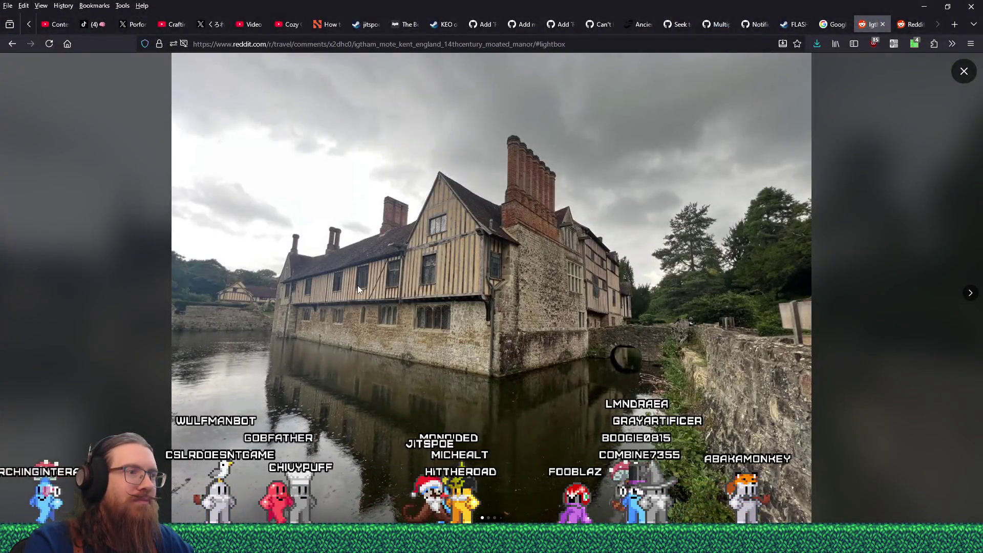
key(alt+Tab)
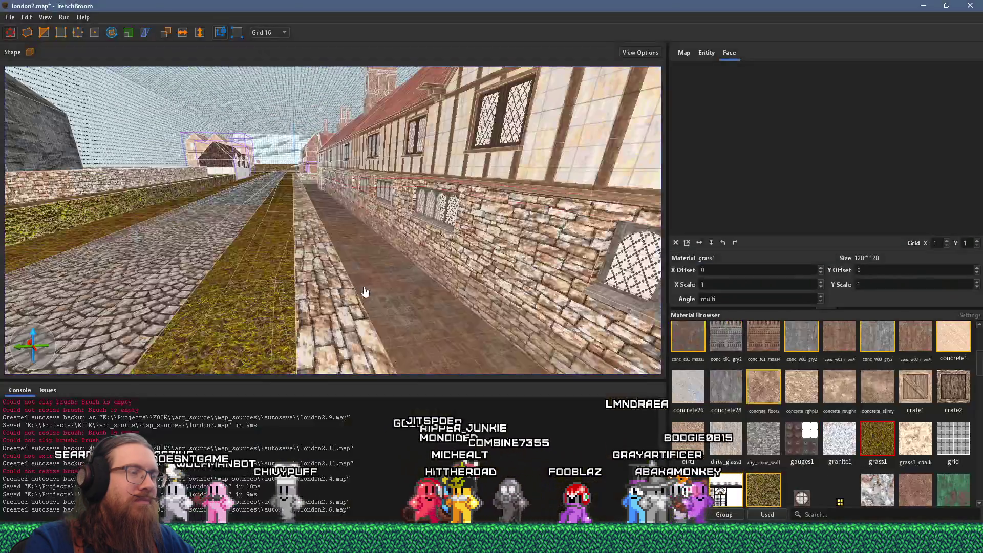
key(w)
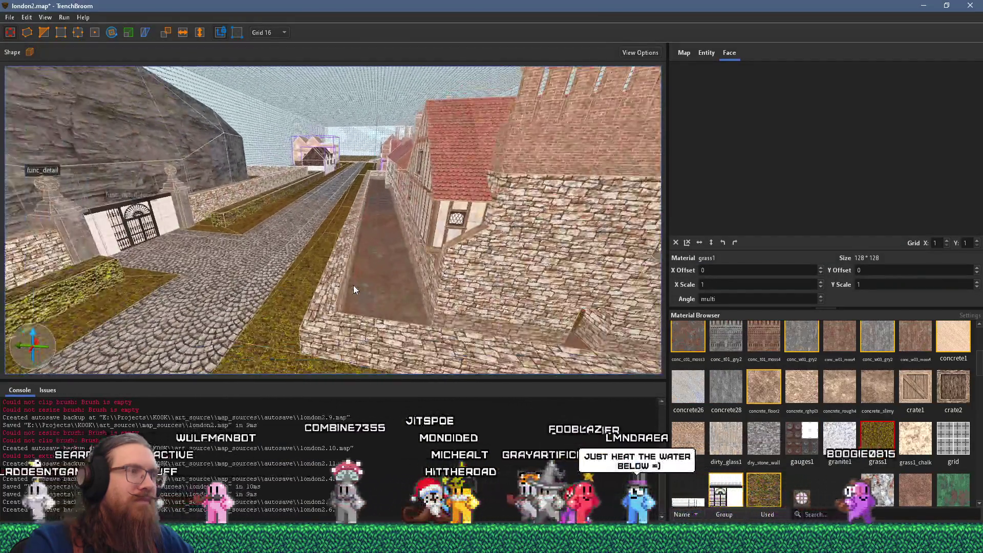
mouse_move(349, 280)
mouse_down()
mouse_move(251, 268)
mouse_move(302, 272)
mouse_move(131, 291)
mouse_move(243, 234)
mouse_move(235, 259)
mouse_move(405, 264)
mouse_move(639, 306)
mouse_up()
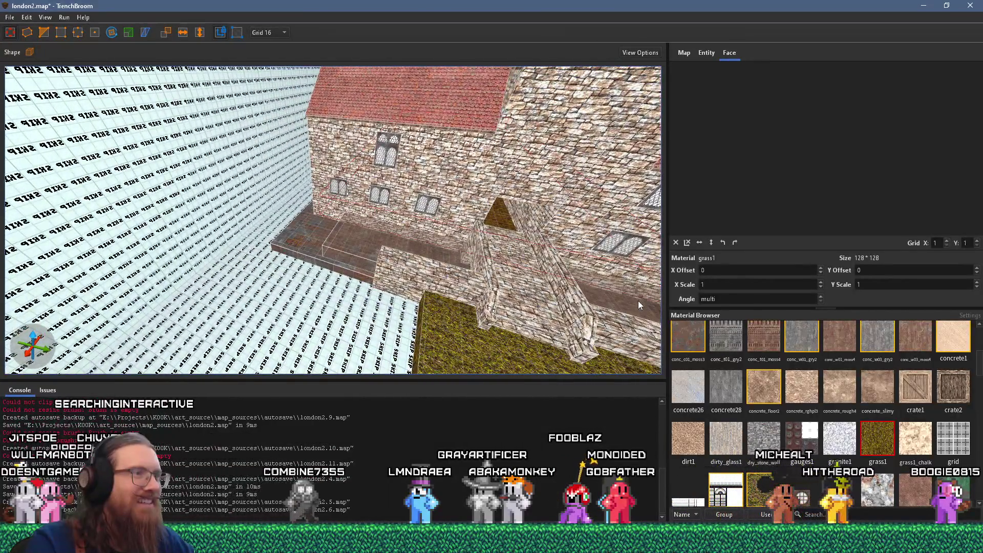
click(410, 264)
drag(378, 258, 210, 253)
Orbit around the building to check the longer wall and courtyard against the reference photo.
click(200, 251)
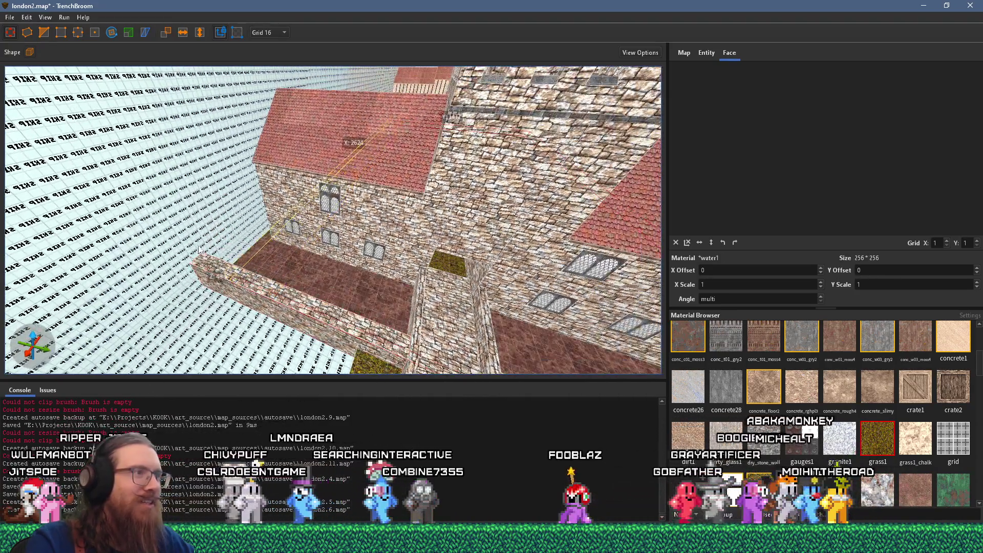
mouse_move(200, 251)
mouse_down()
mouse_move(26, 290)
mouse_move(389, 298)
mouse_up()
click(366, 313)
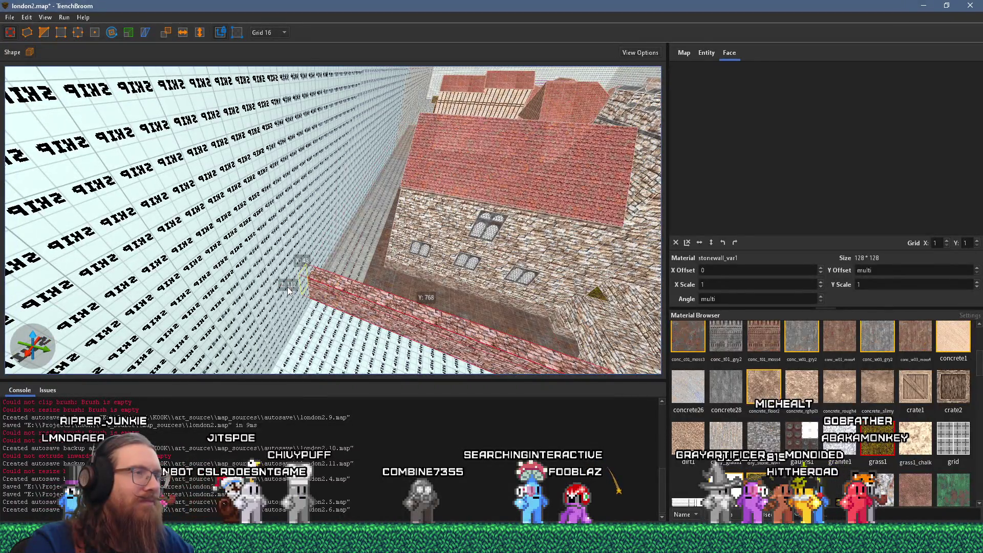
drag(297, 291, 394, 329)
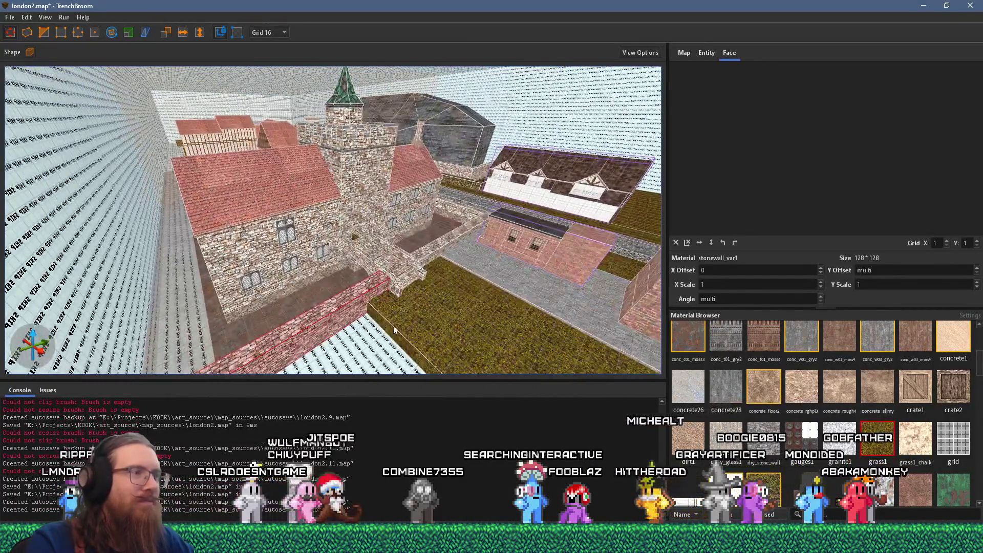
mouse_move(245, 328)
mouse_down()
mouse_move(285, 263)
mouse_move(442, 168)
mouse_move(533, 158)
mouse_move(362, 246)
mouse_move(400, 247)
mouse_move(419, 228)
mouse_up()
key(alt+Tab)
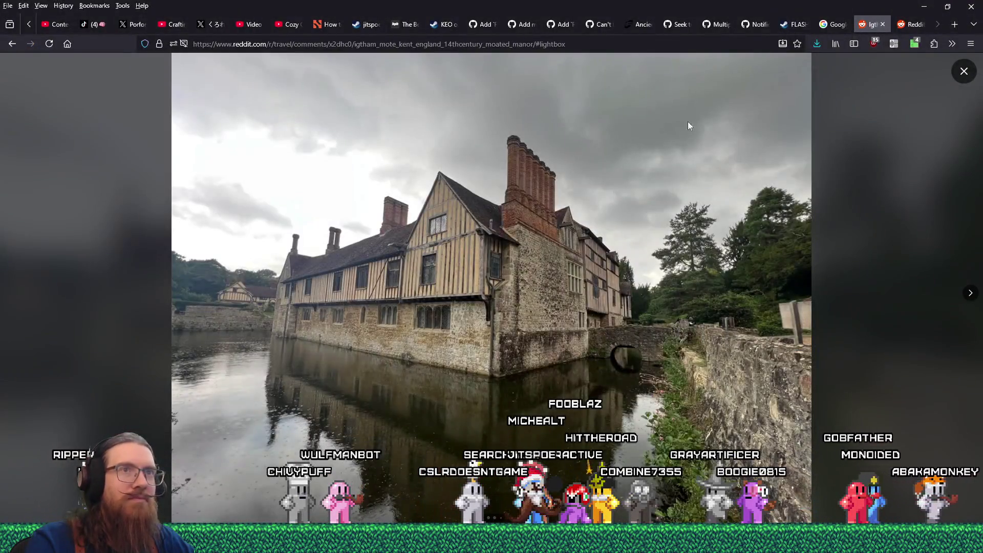
Close both Reddit tabs and preview the 'Ightham mote : r/kentuk' result in Google Images.
right_click(738, 155)
click(883, 26)
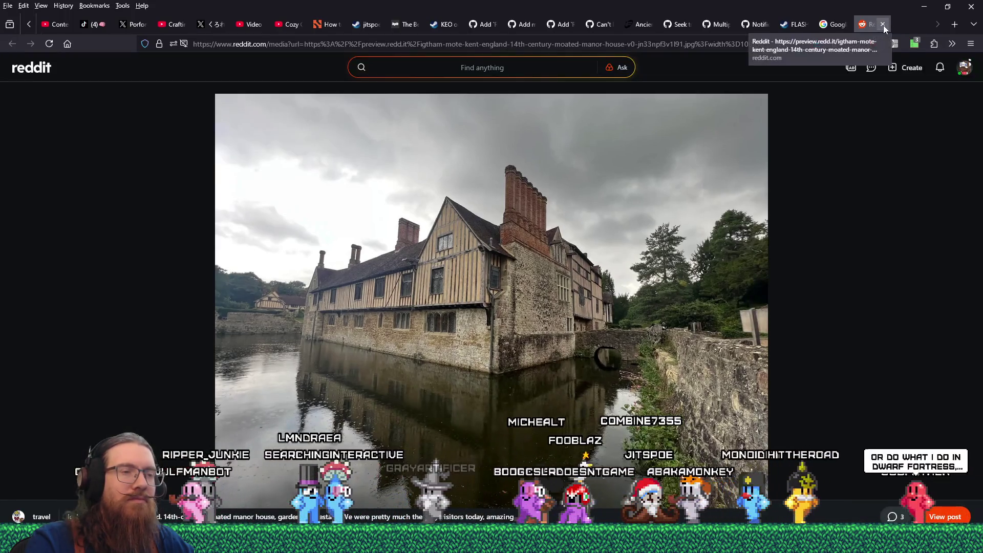
click(884, 25)
scroll(783, 369, down, 5)
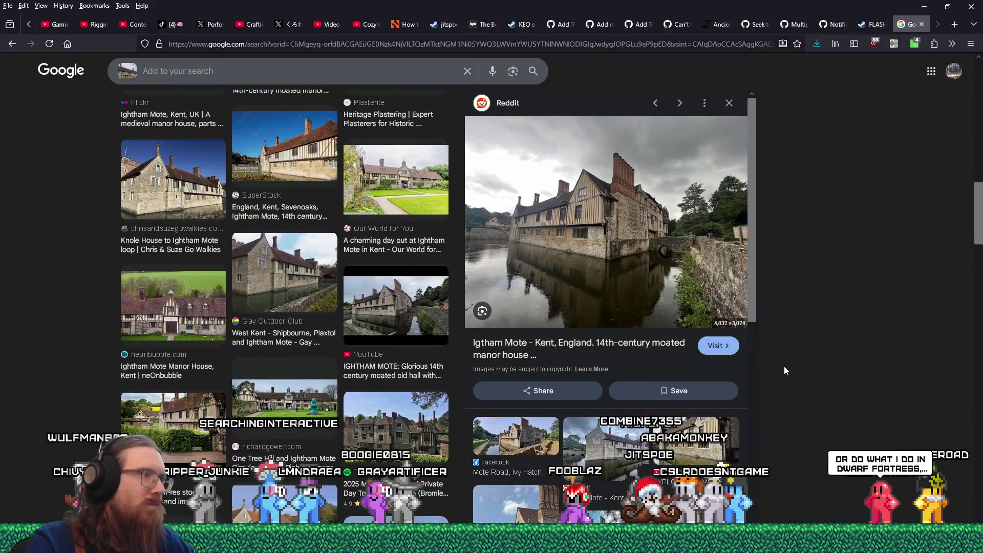
scroll(784, 366, down, 4)
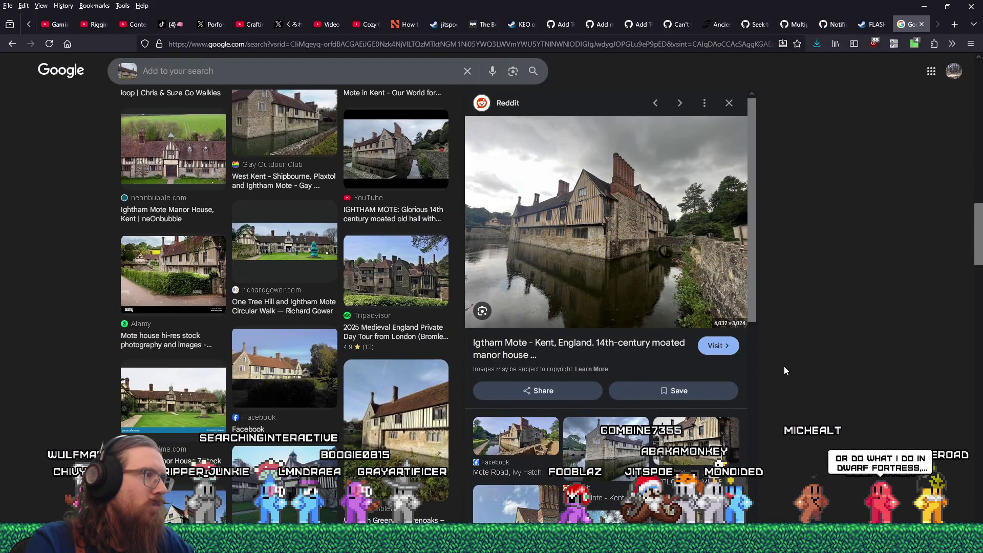
scroll(785, 366, down, 3)
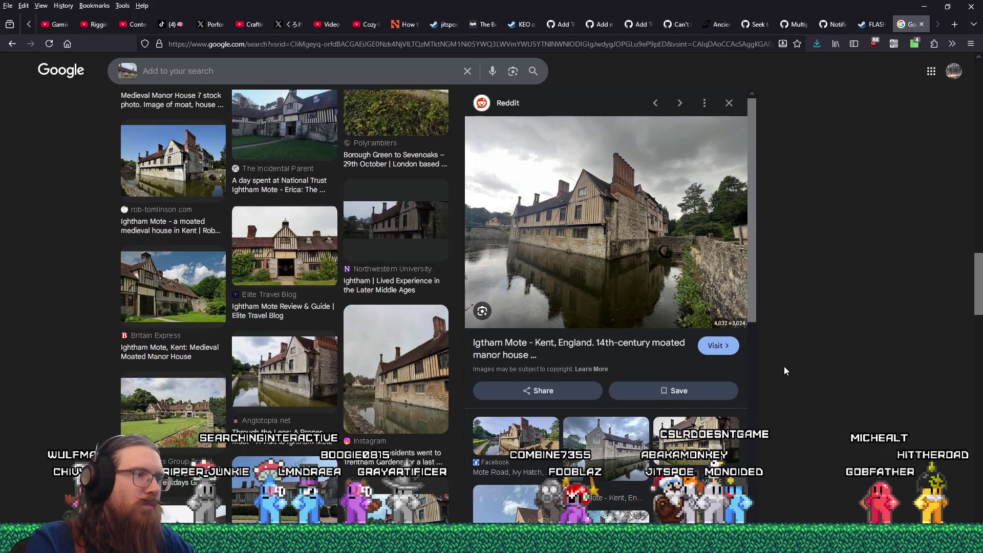
scroll(784, 367, down, 3)
scroll(784, 367, down, 3)
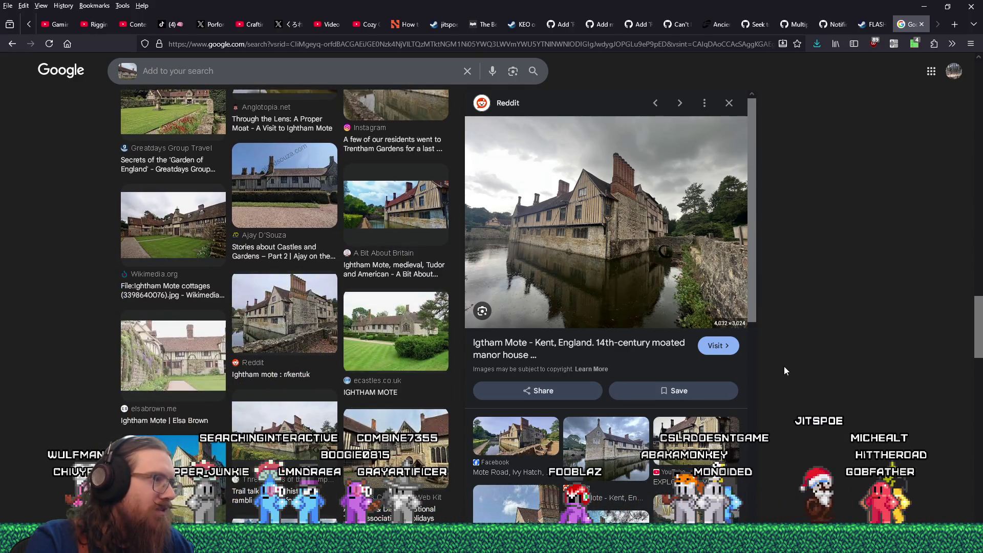
scroll(784, 366, down, 2)
key(Right)
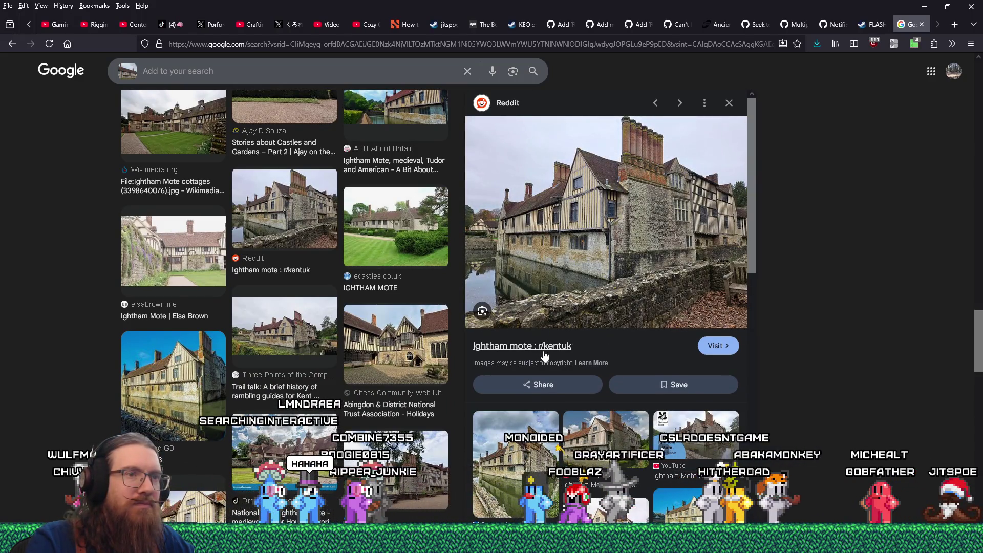
Open the r/kentuk 'Ightham mote' post and study its moated house photo full size.
click(626, 297)
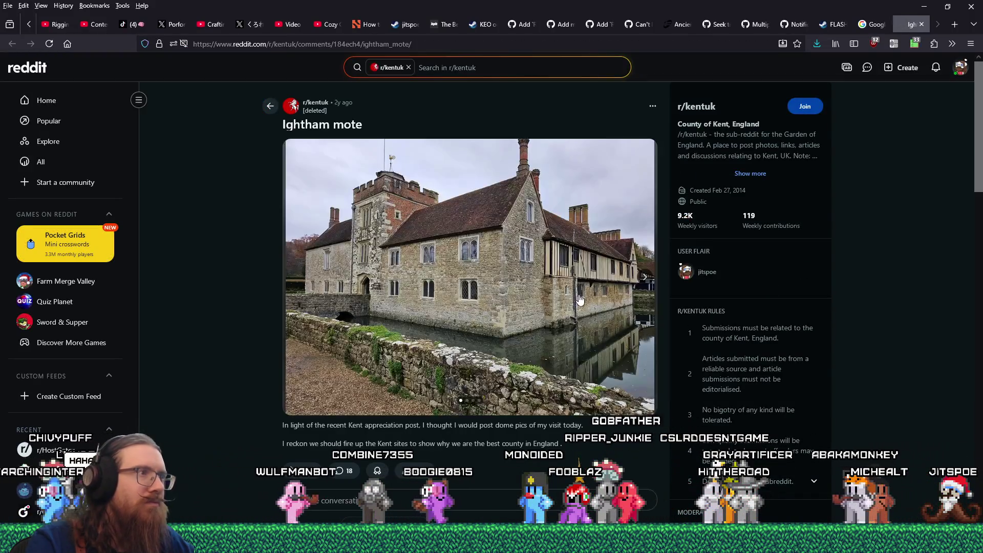
click(553, 292)
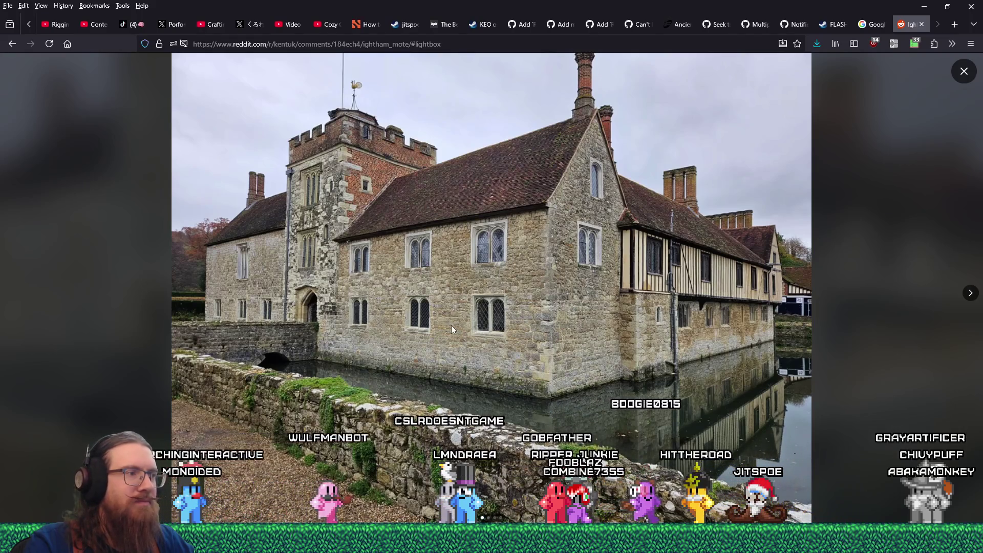
click(967, 72)
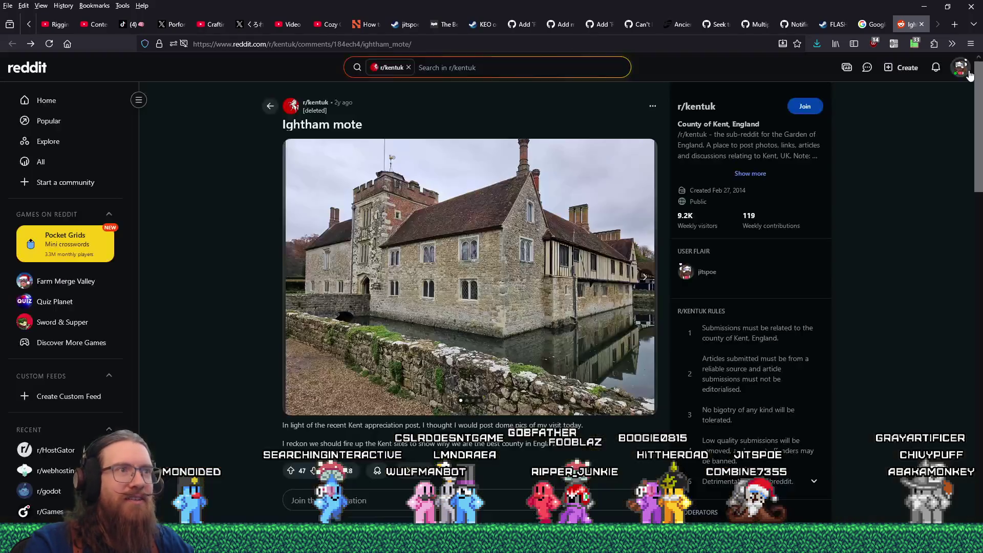
scroll(539, 320, down, 15)
key(alt+Tab)
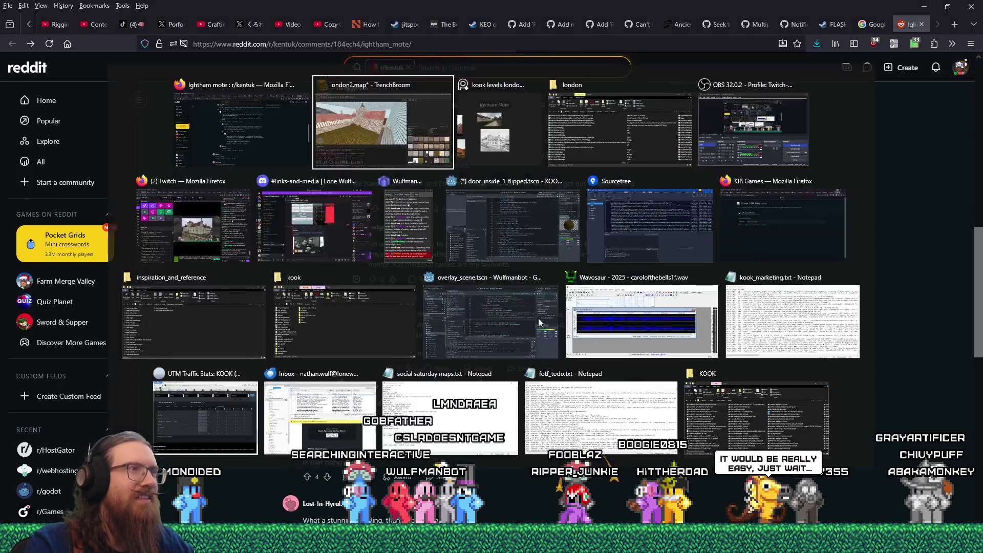
Fly through the courtyard toward the tower and save london2.map.
mouse_move(519, 312)
mouse_down()
mouse_move(419, 284)
mouse_move(394, 243)
mouse_move(252, 254)
mouse_up()
key(w)
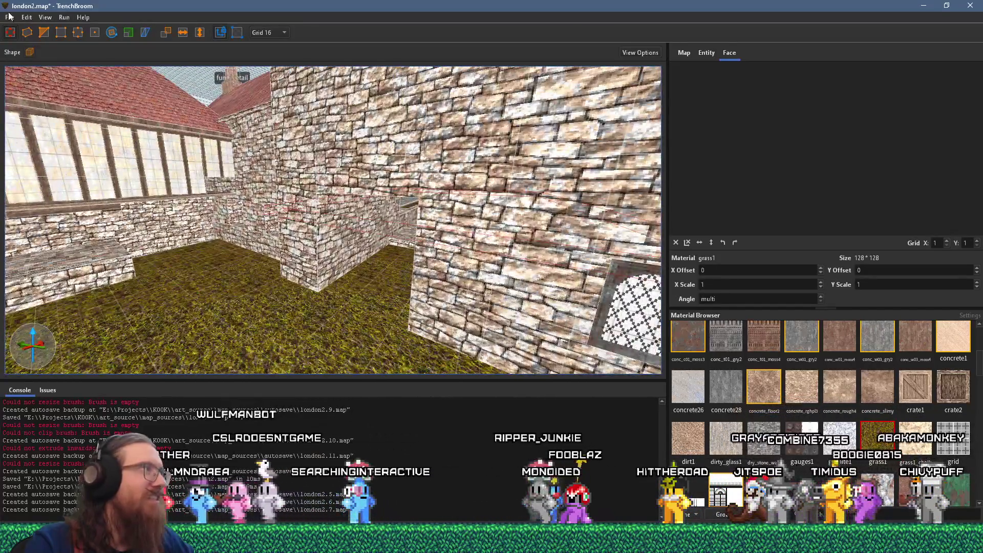
click(9, 17)
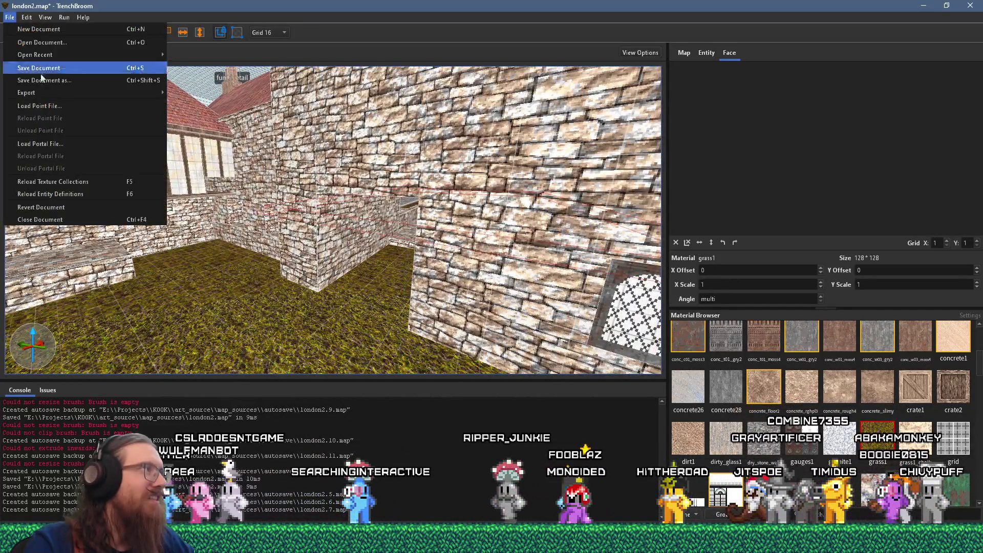
click(48, 67)
Compile london2 with the qbsp profile and close the compile window when done.
click(64, 17)
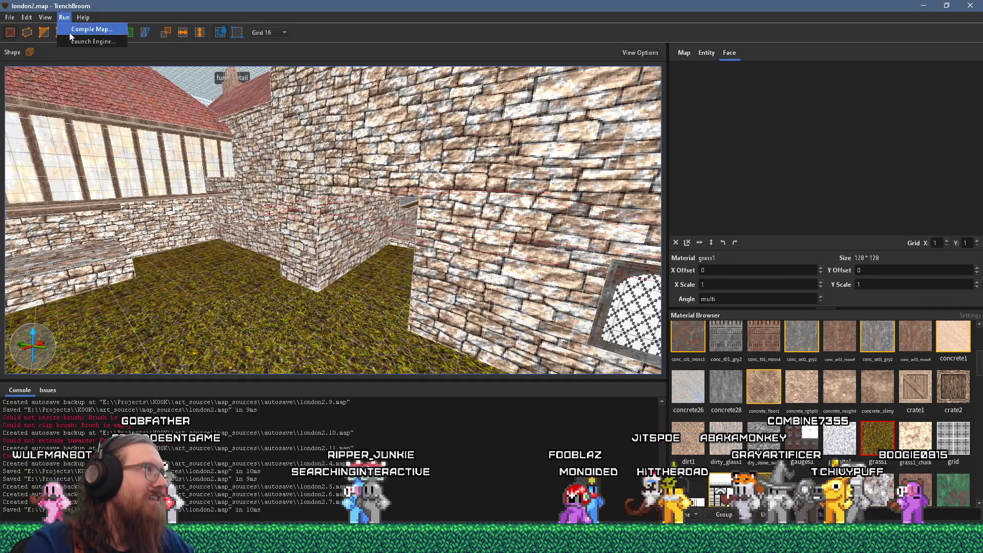
click(77, 29)
click(626, 409)
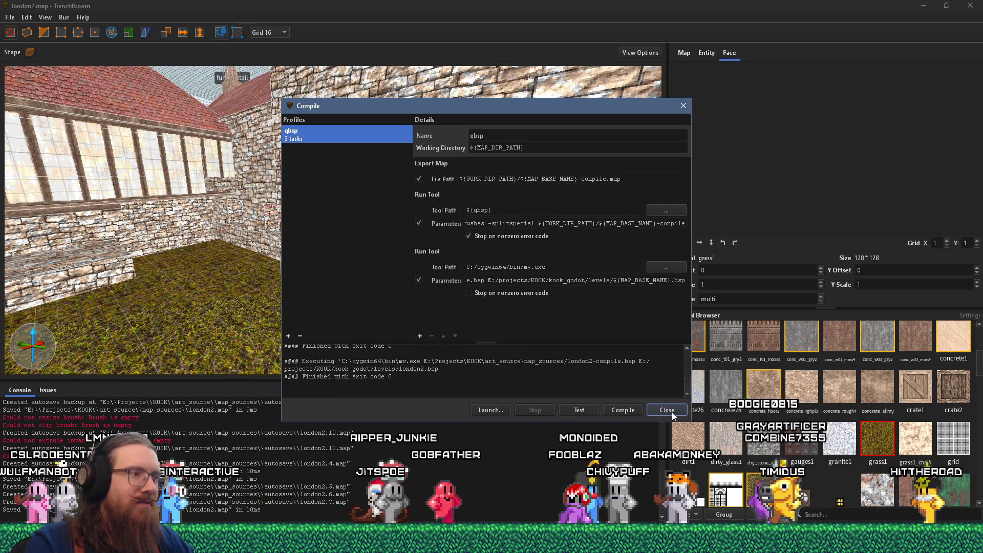
click(666, 410)
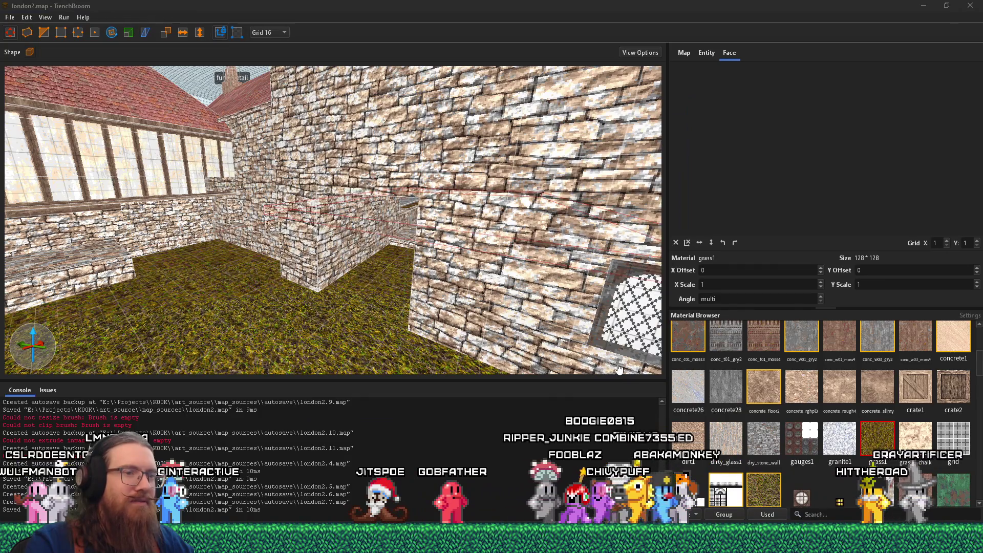
key(alt+Tab)
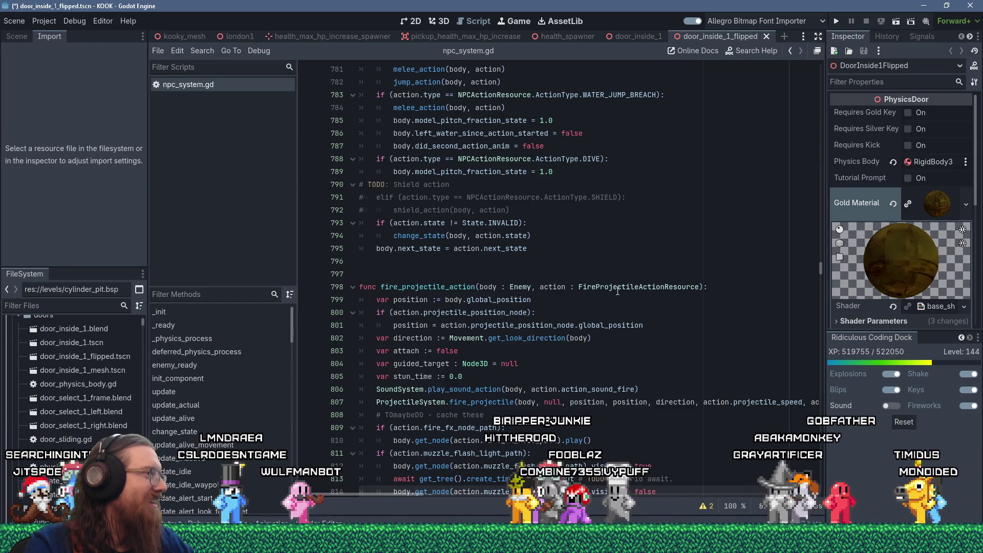
Launch the KOOK project from Godot, then pause and resume the game in the brick room.
click(839, 21)
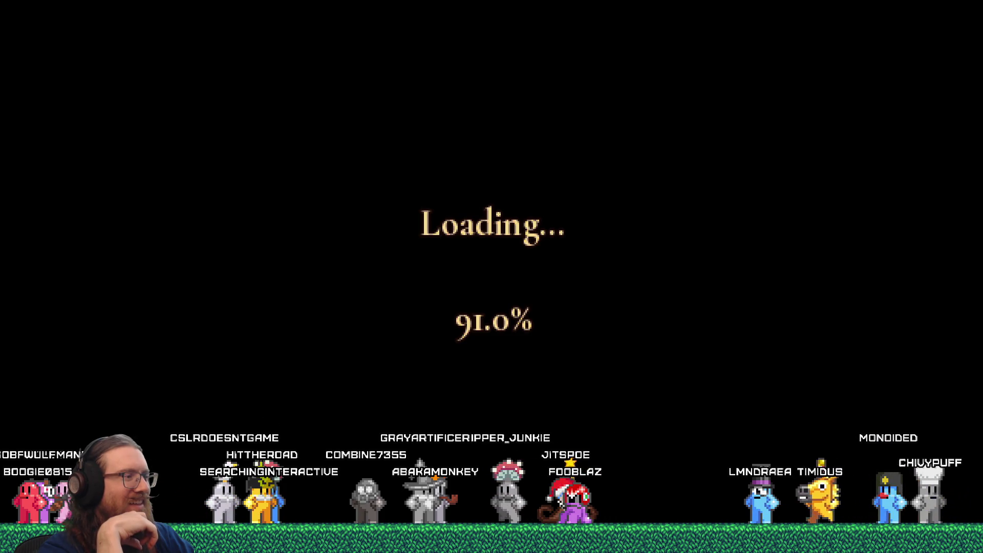
key(Escape)
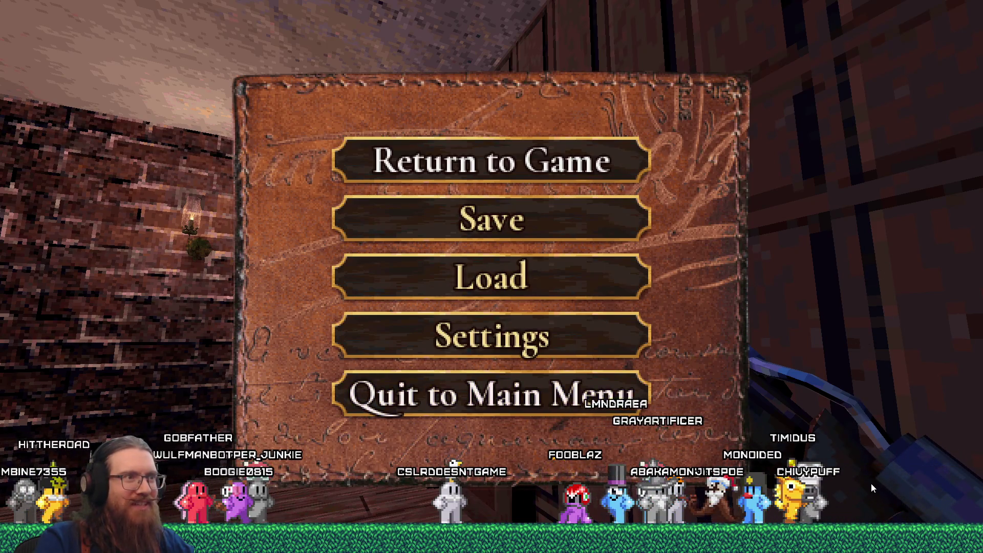
key(Escape)
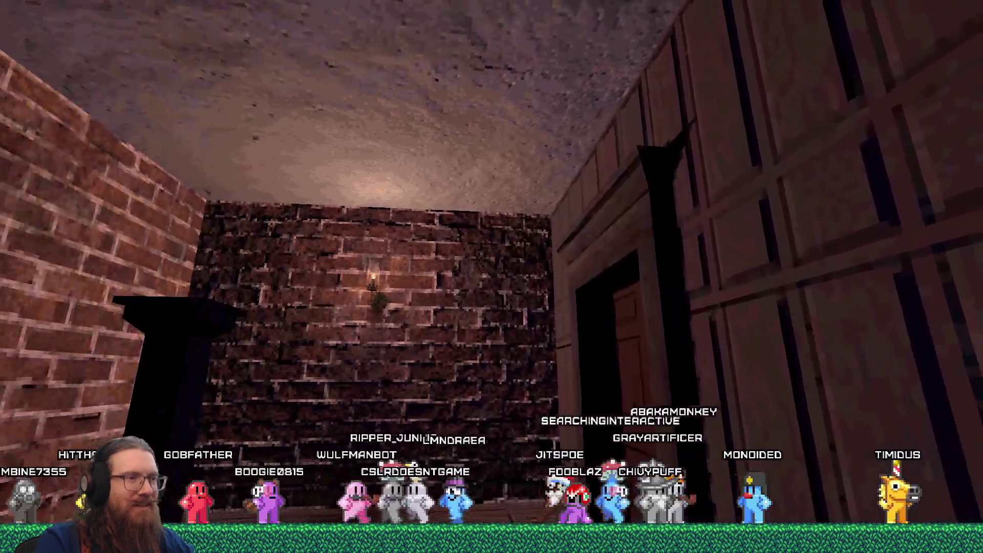
Load the london2 map by entering 'map london2' in the developer console.
key(grave)
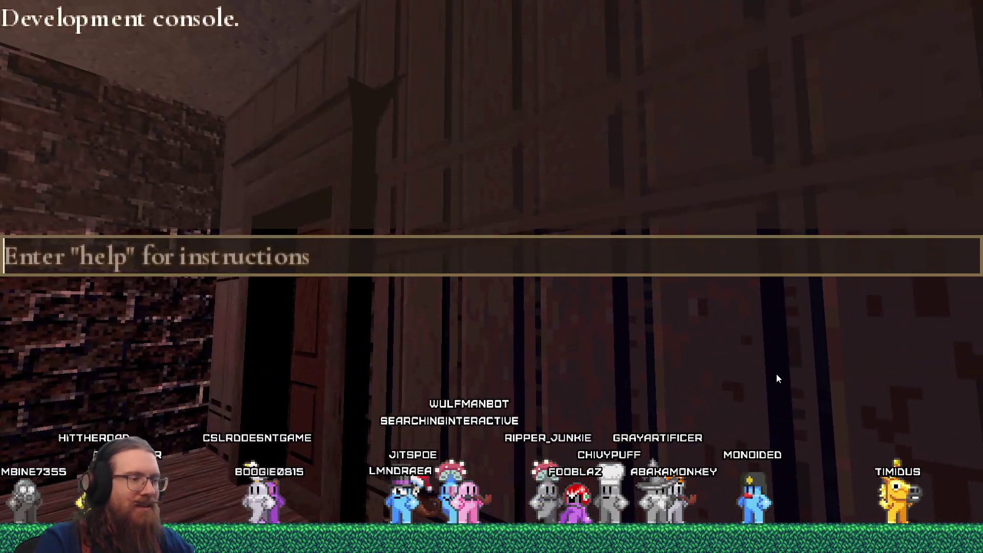
text(map london2)
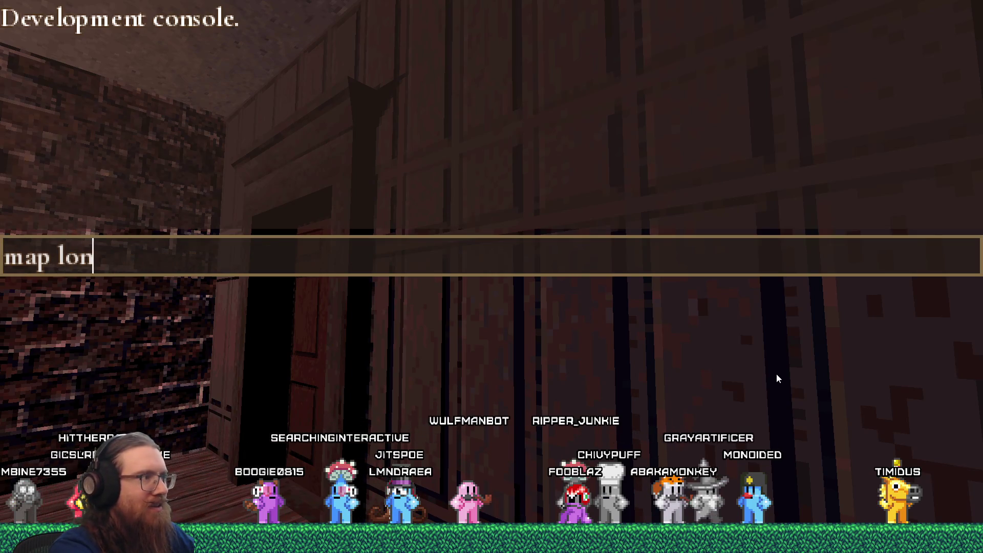
key(Return)
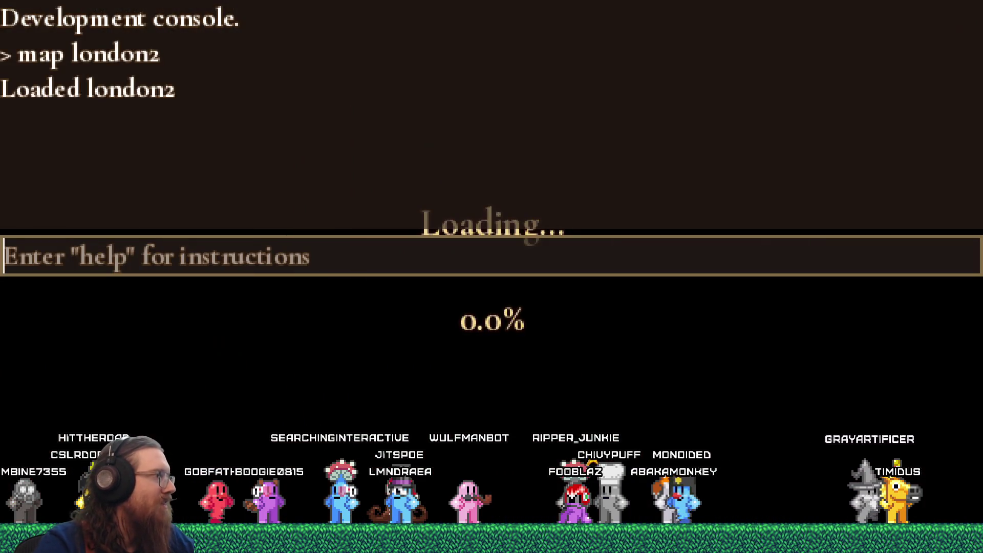
key(grave)
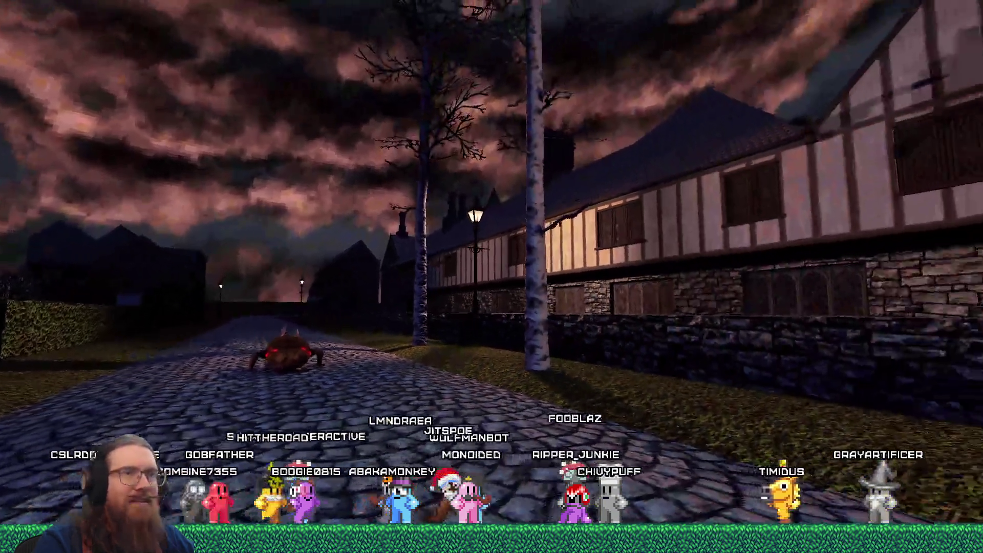
Walk past the stone gable along the cobbled path to the dark house's stone steps.
mouse_move(491, 277)
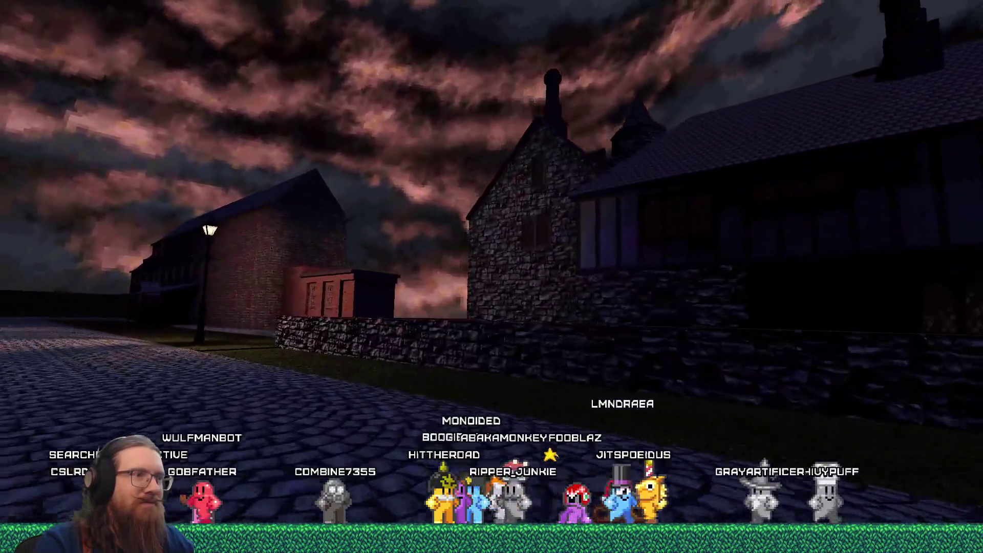
key(w)
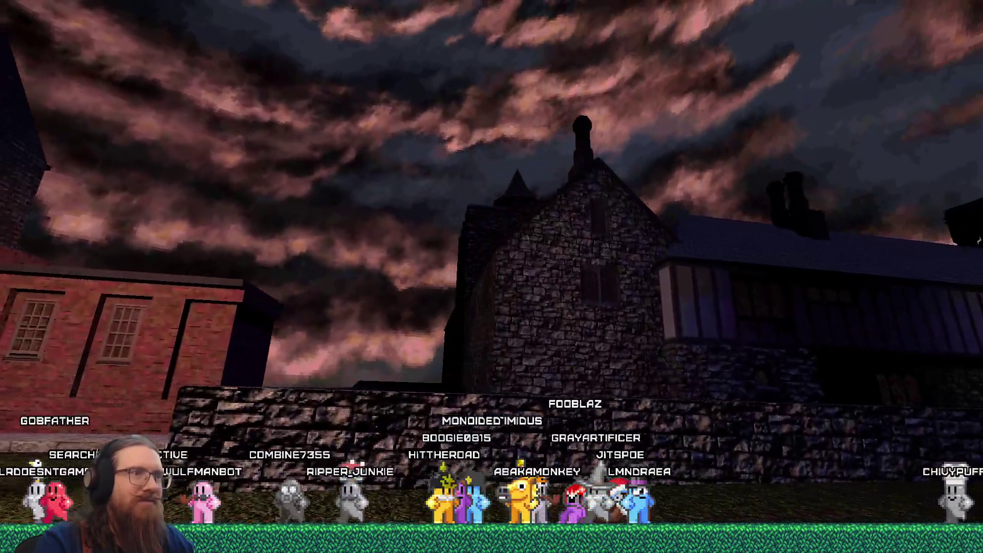
key(w)
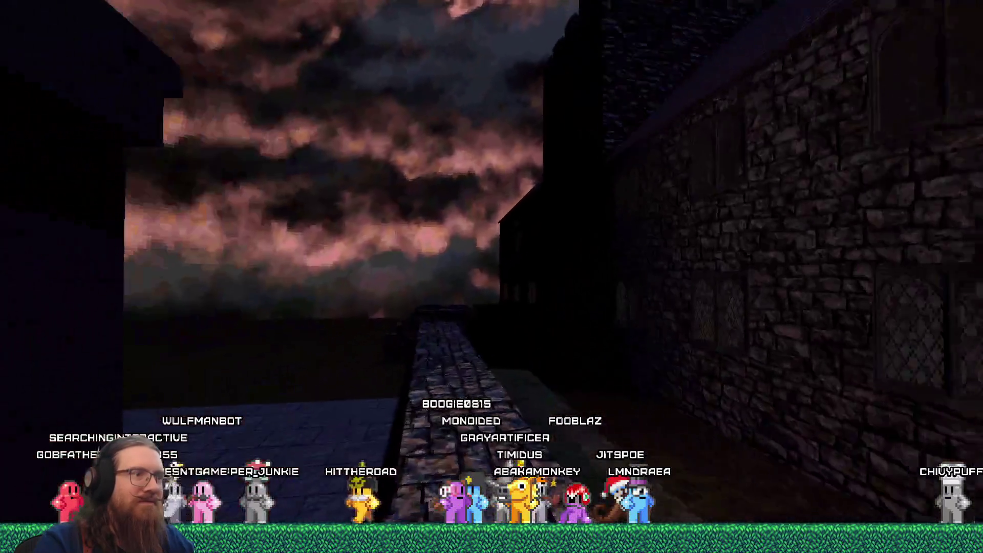
key(w)
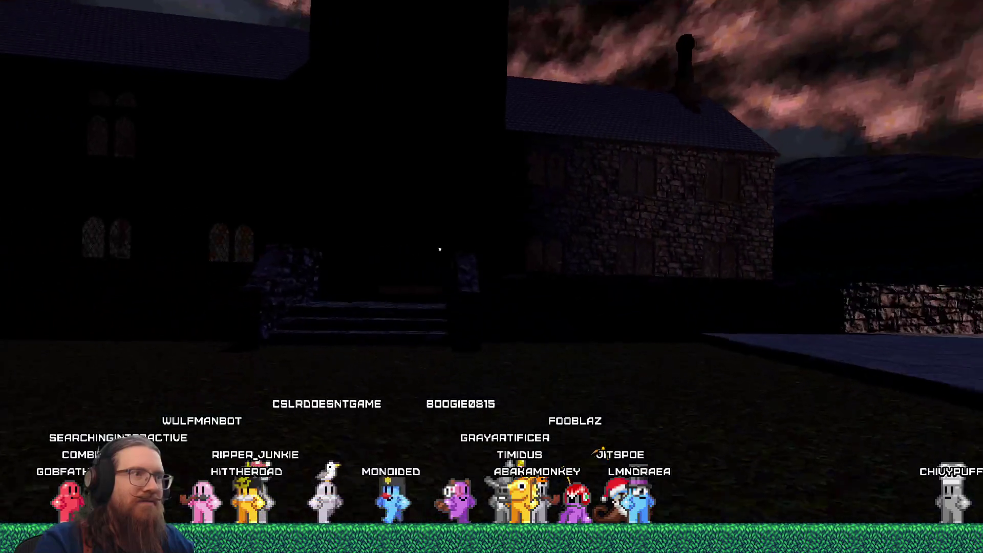
key(w)
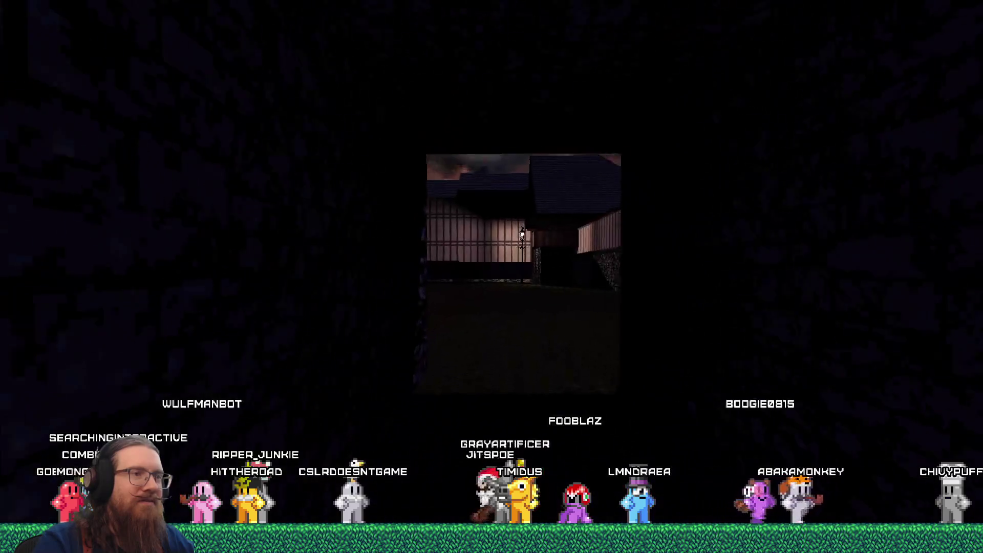
Visit the tower doorway and cross the grass to the manor, then pause and leave the game.
key(w)
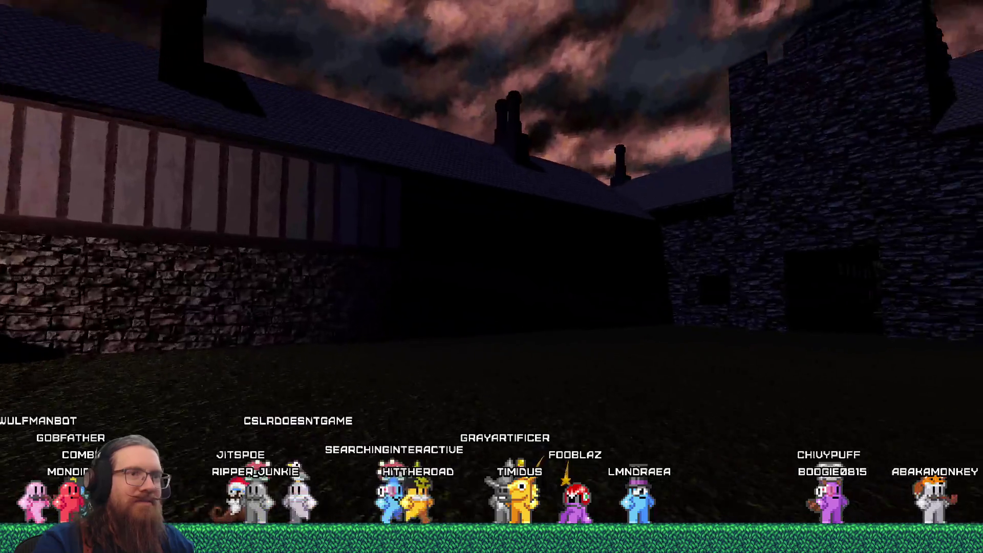
key(w)
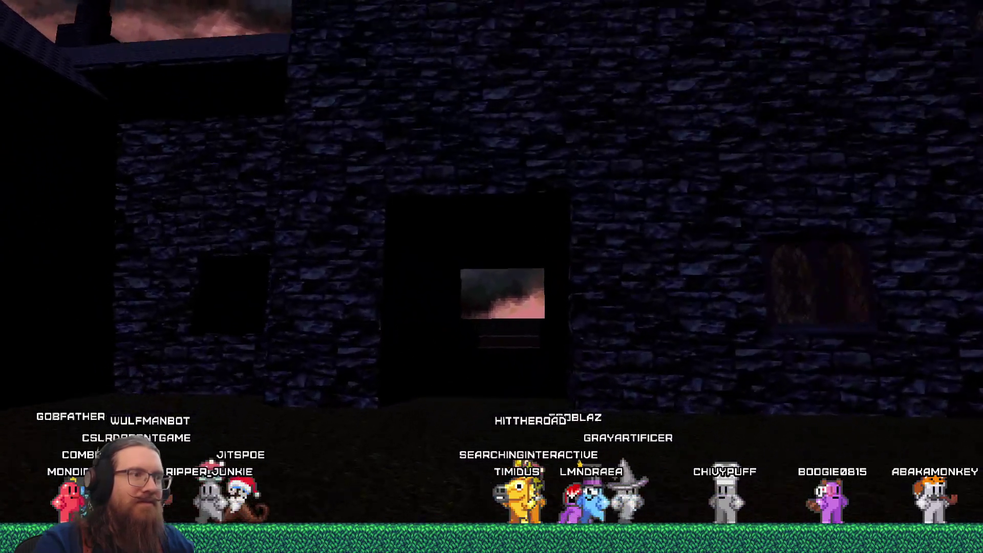
key(w)
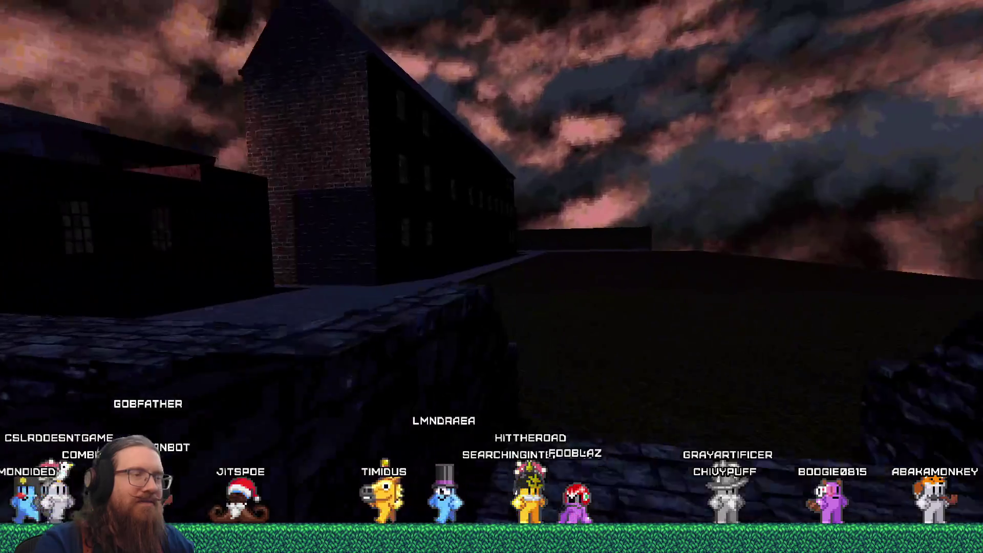
key(w)
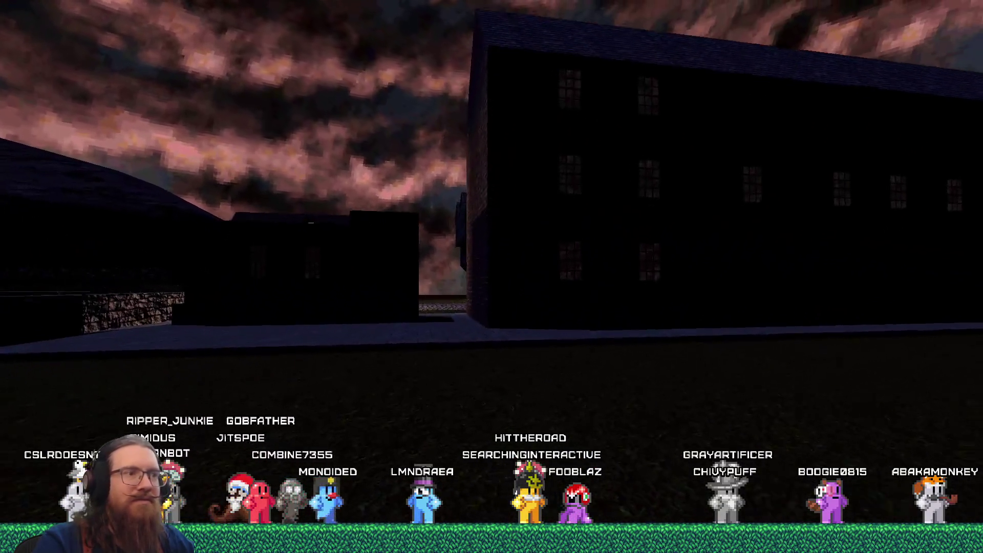
key(Escape)
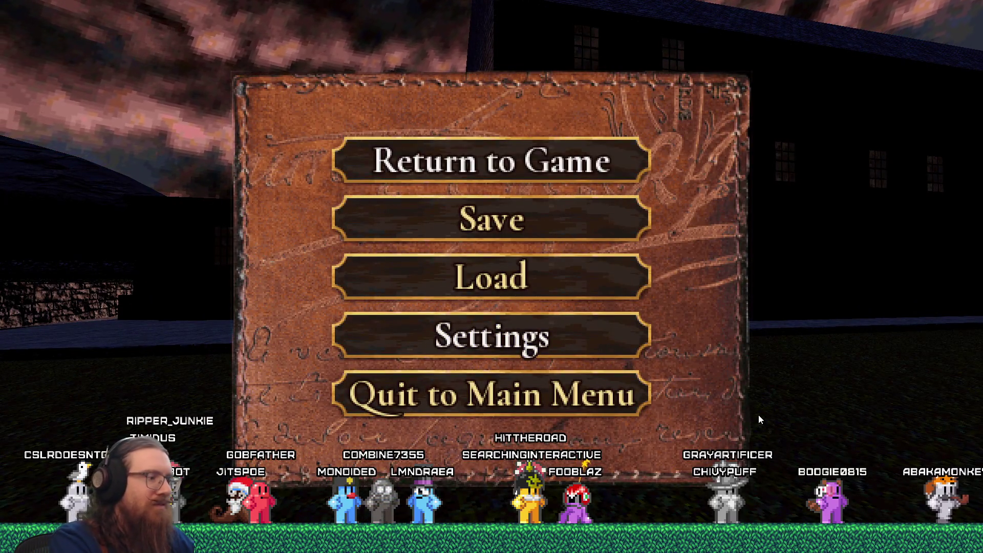
key(alt+Tab)
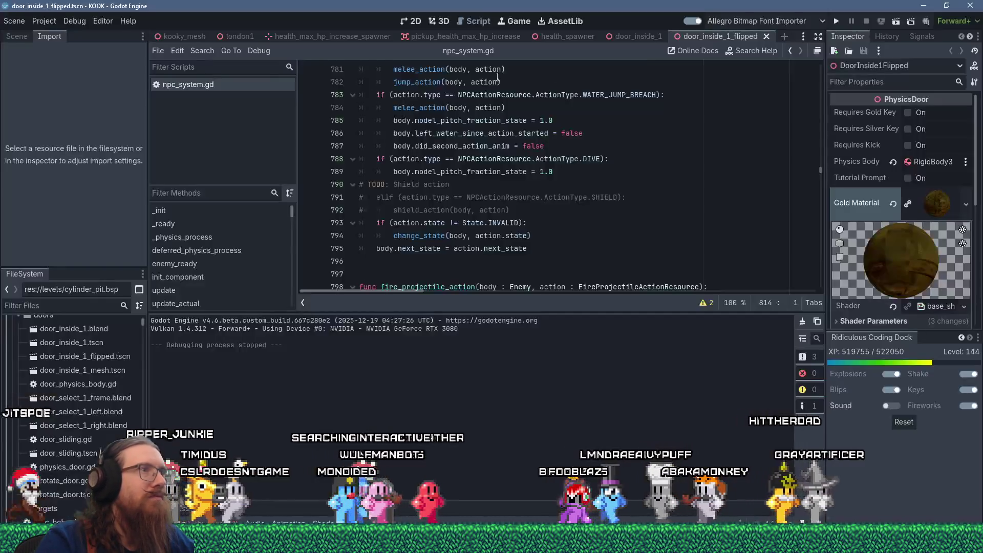
Close the door_inside_1 and health_spawner scenes and open input_system.gd from a FileSystem search for 'input_sys'.
middle_click(650, 39)
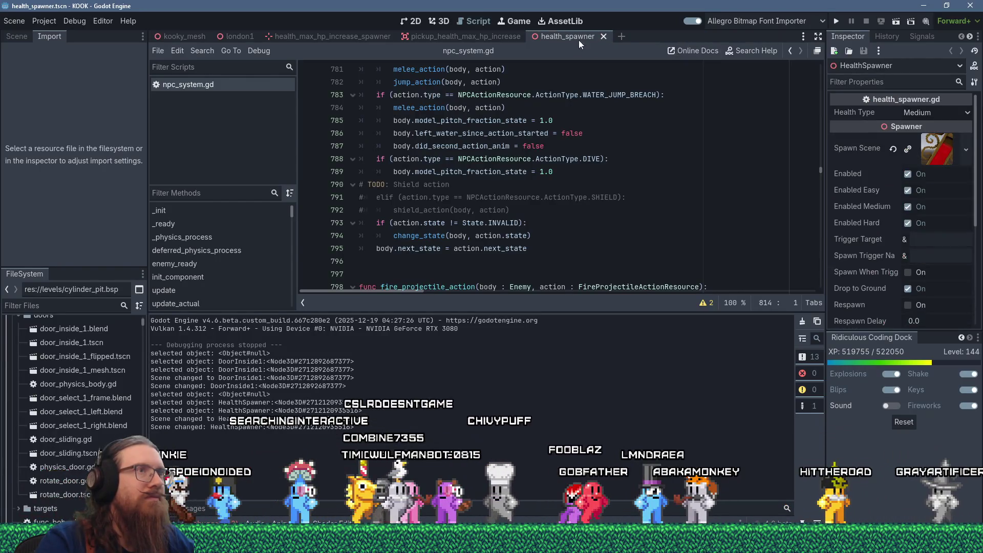
middle_click(561, 34)
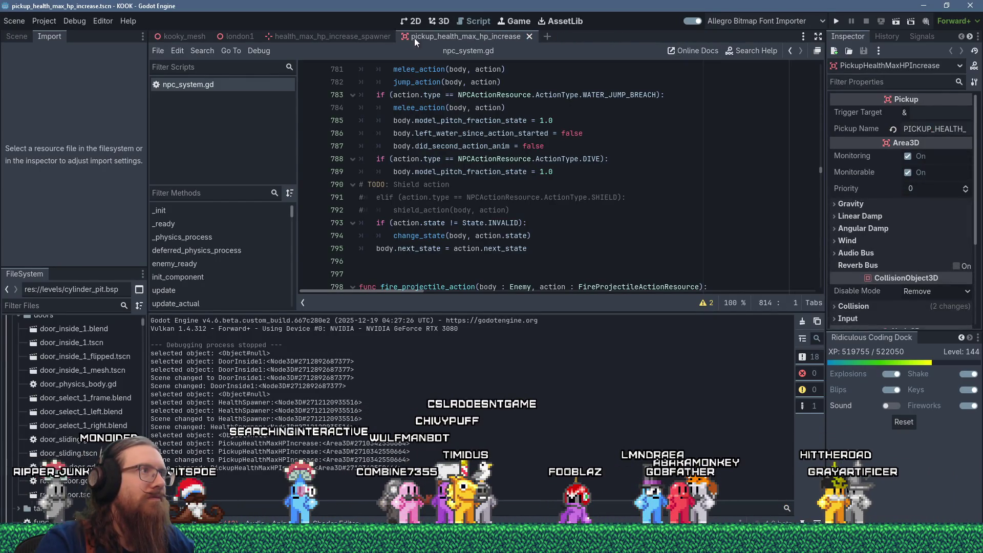
mouse_move(354, 41)
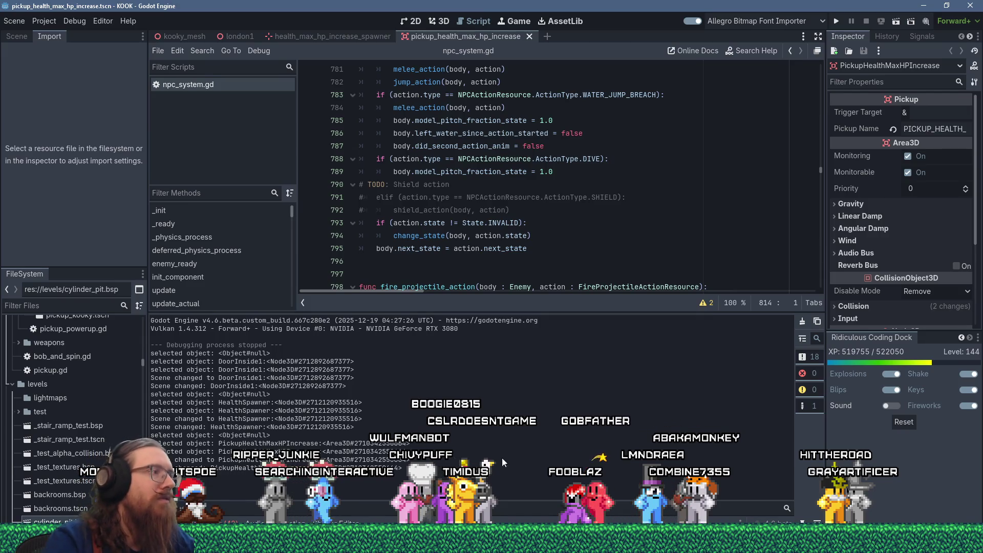
text(input_sys)
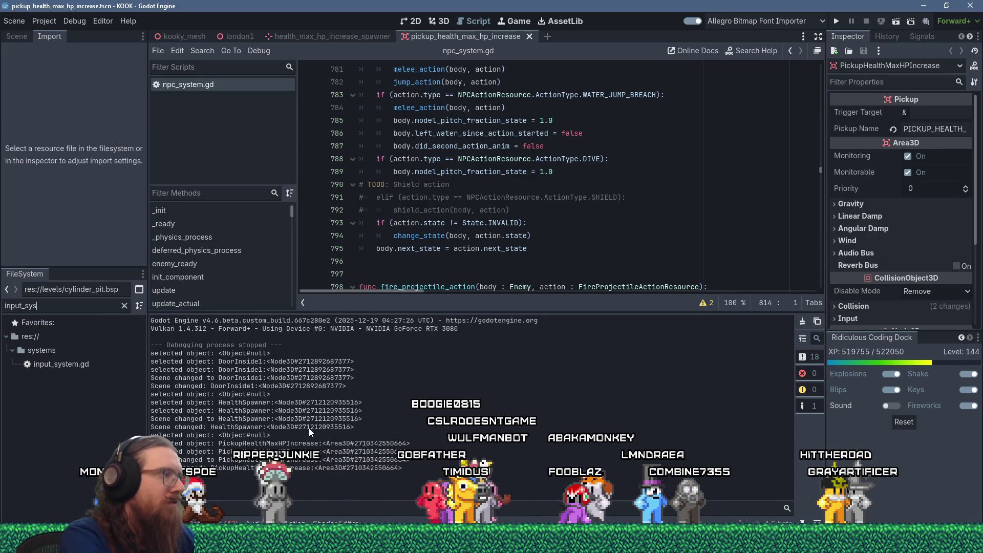
double_click(67, 364)
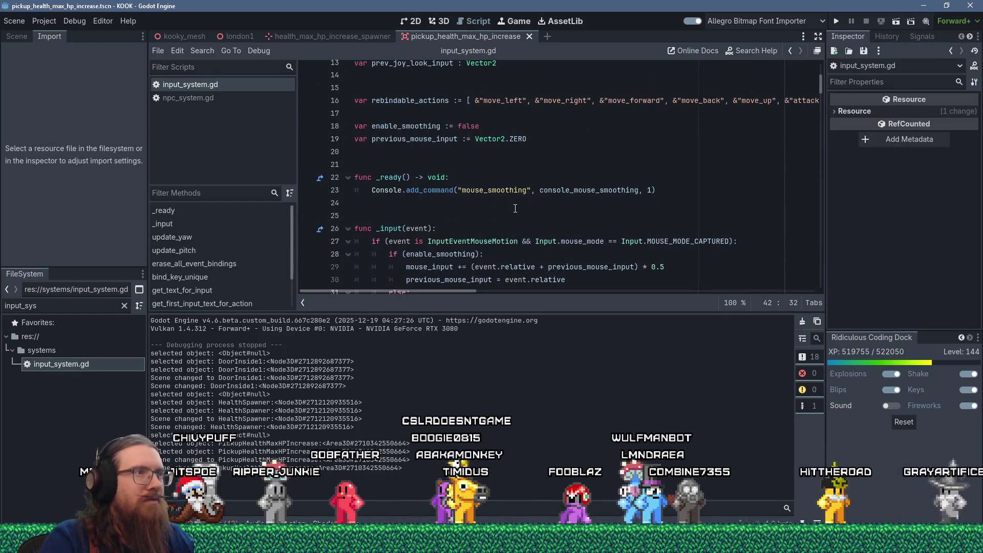